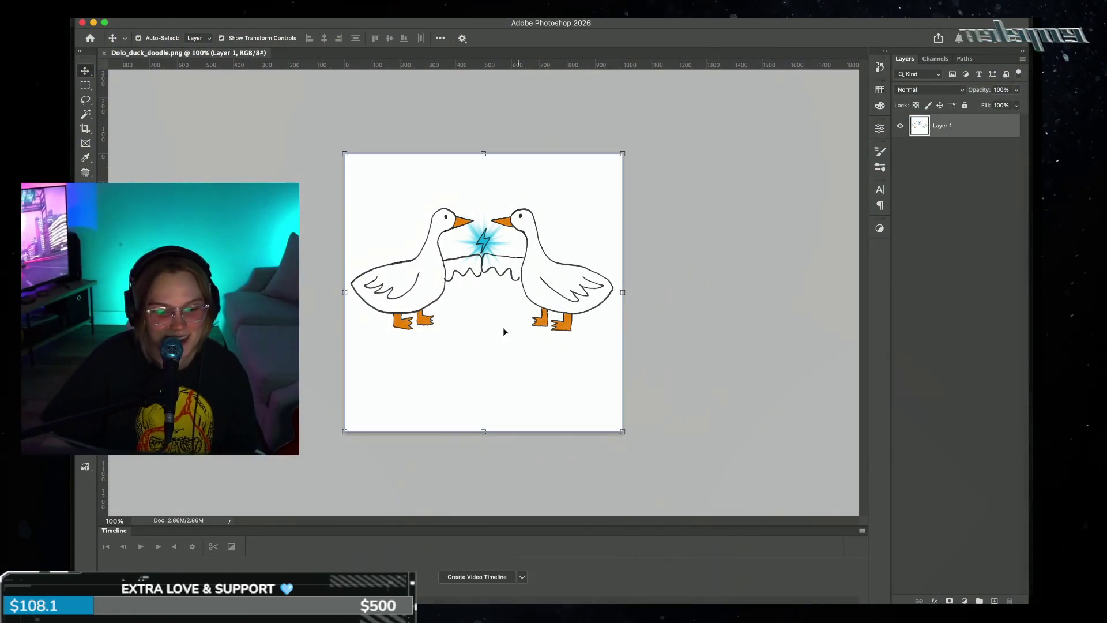
- Type GOOSE BUMPS below the geese and colour the text pure black
click(662, 284)
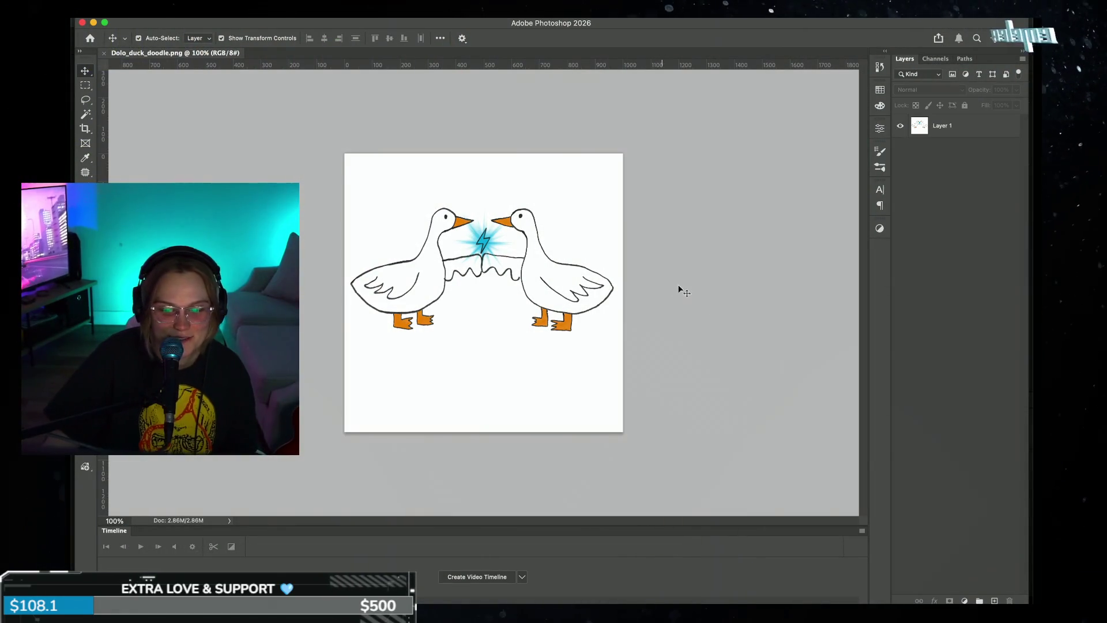
click(592, 423)
key(t)
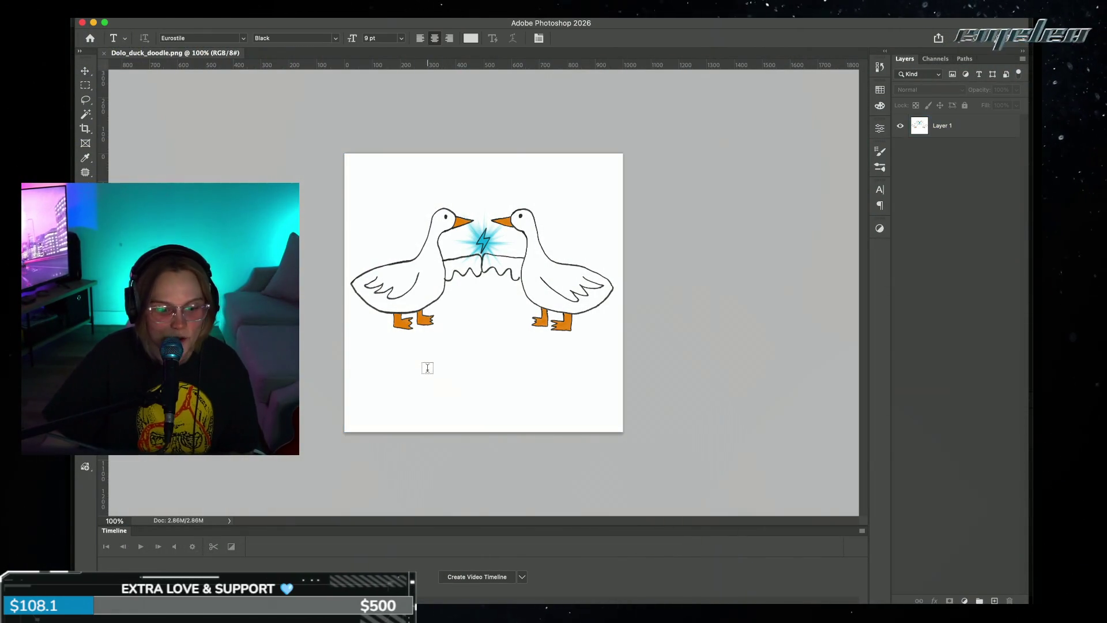
click(427, 369)
text(GO)
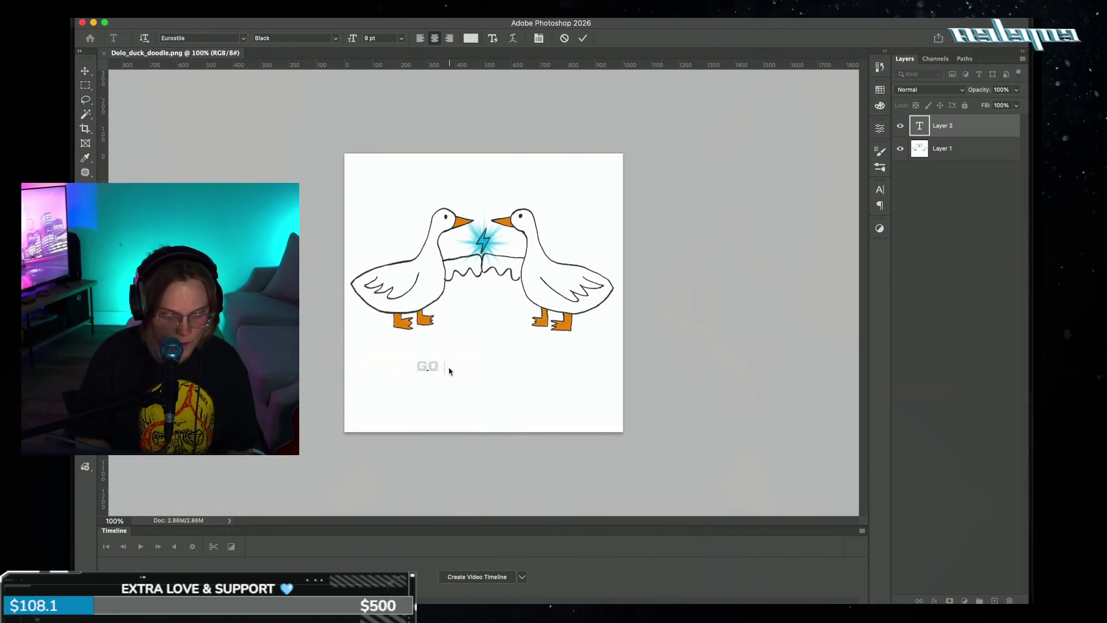
text(SE)
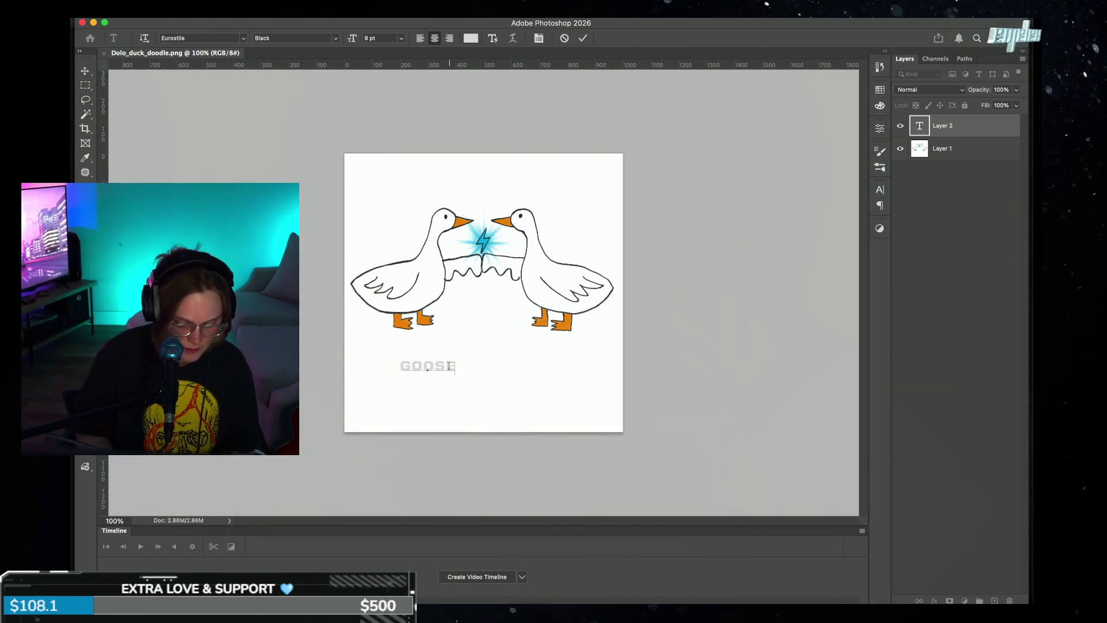
text(WBUMPS)
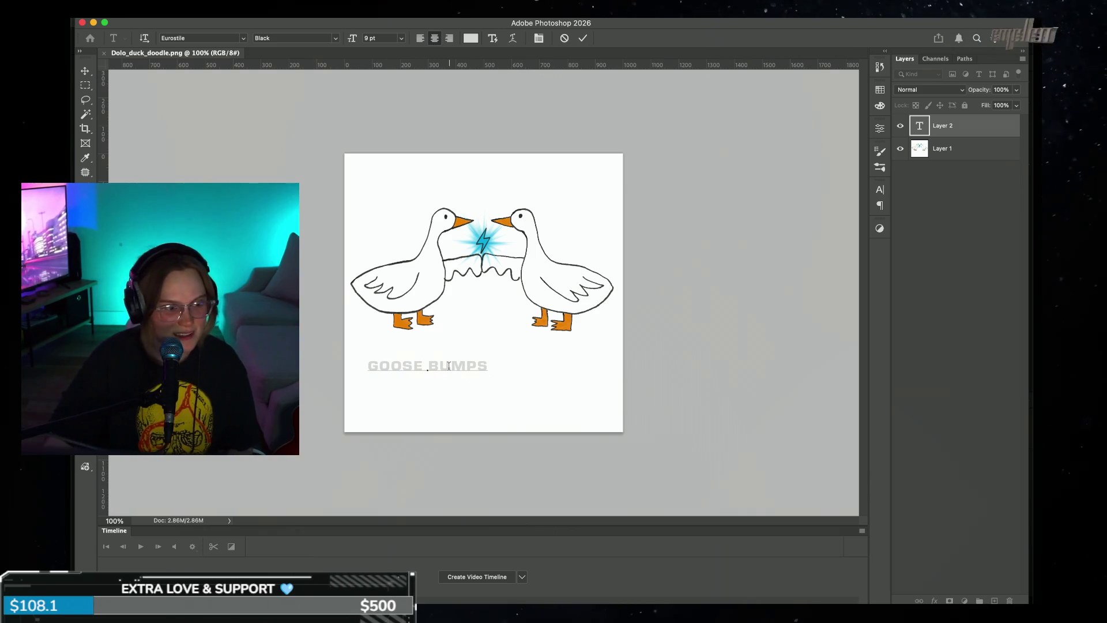
triple_click(448, 367)
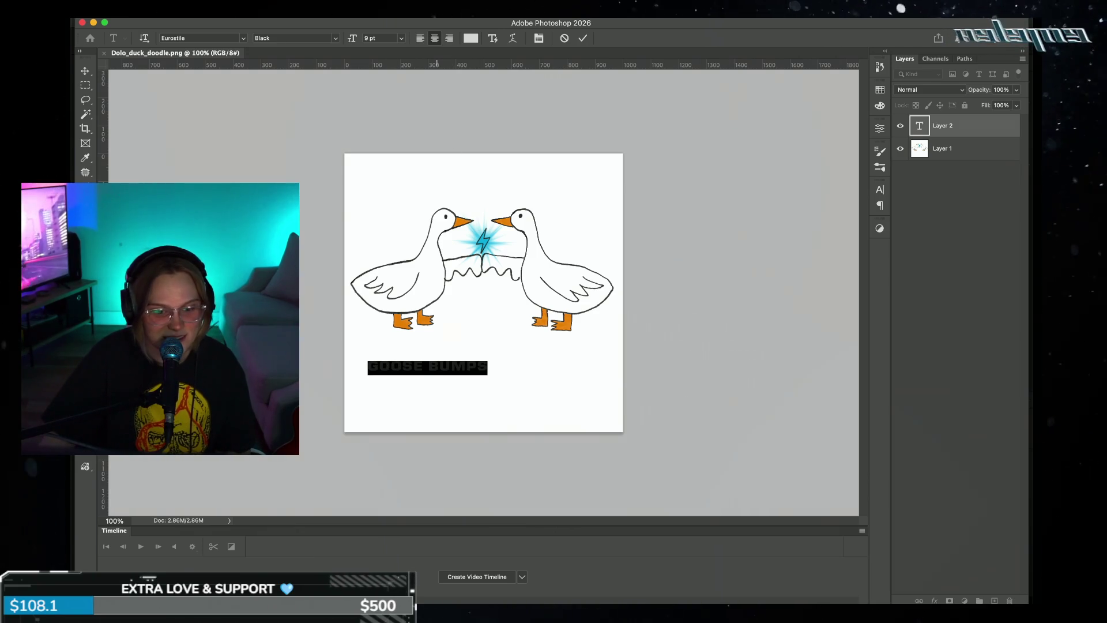
click(470, 38)
drag(744, 438, 721, 596)
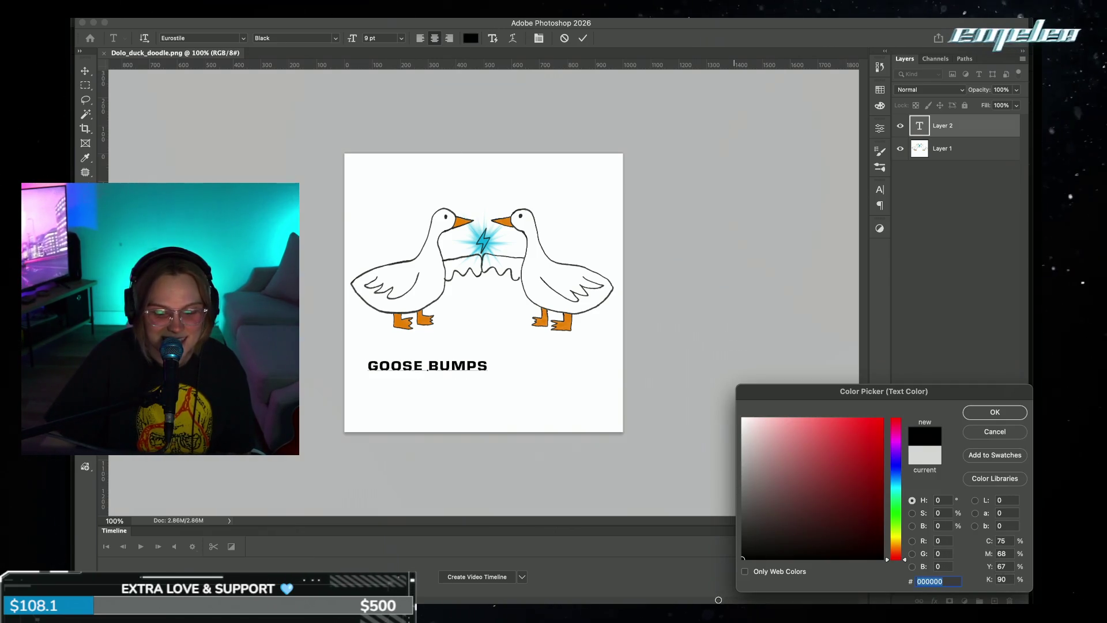
click(995, 413)
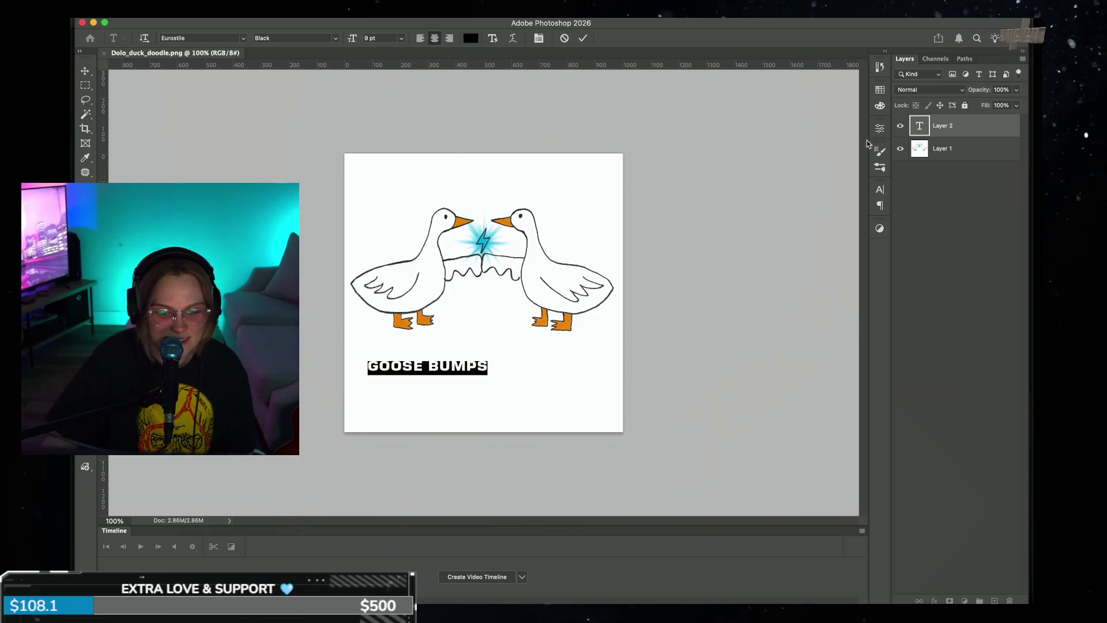
click(583, 38)
- Enlarge the GOOSE BUMPS title to about 205% and centre it beneath the geese
key(v)
mouse_move(490, 358)
mouse_down()
mouse_move(620, 338)
mouse_move(570, 363)
mouse_up()
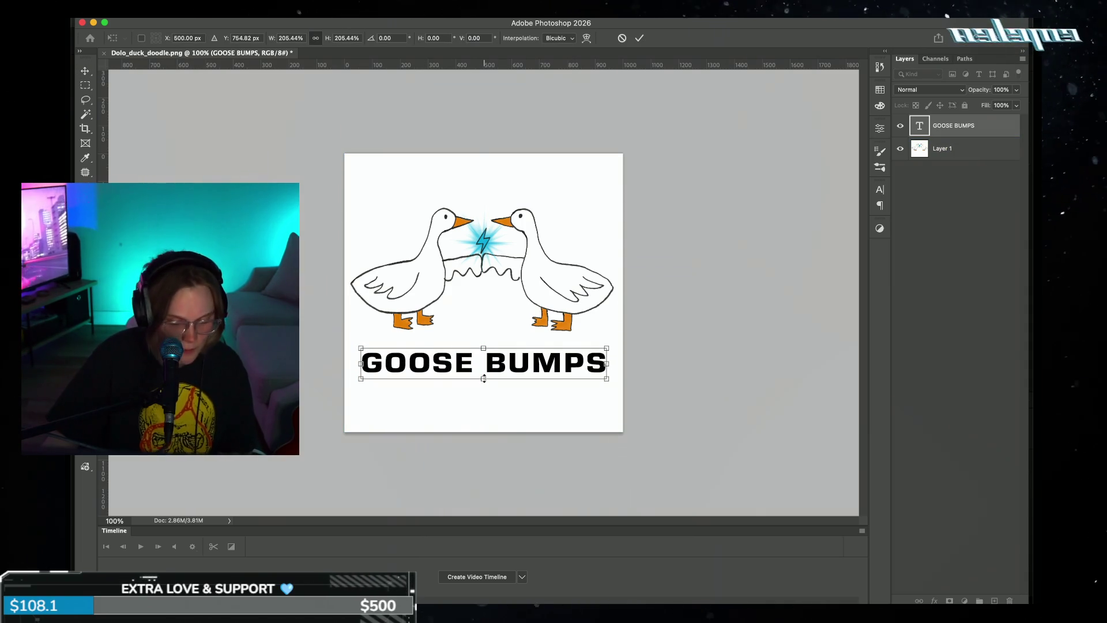
key(Return)
click(946, 149)
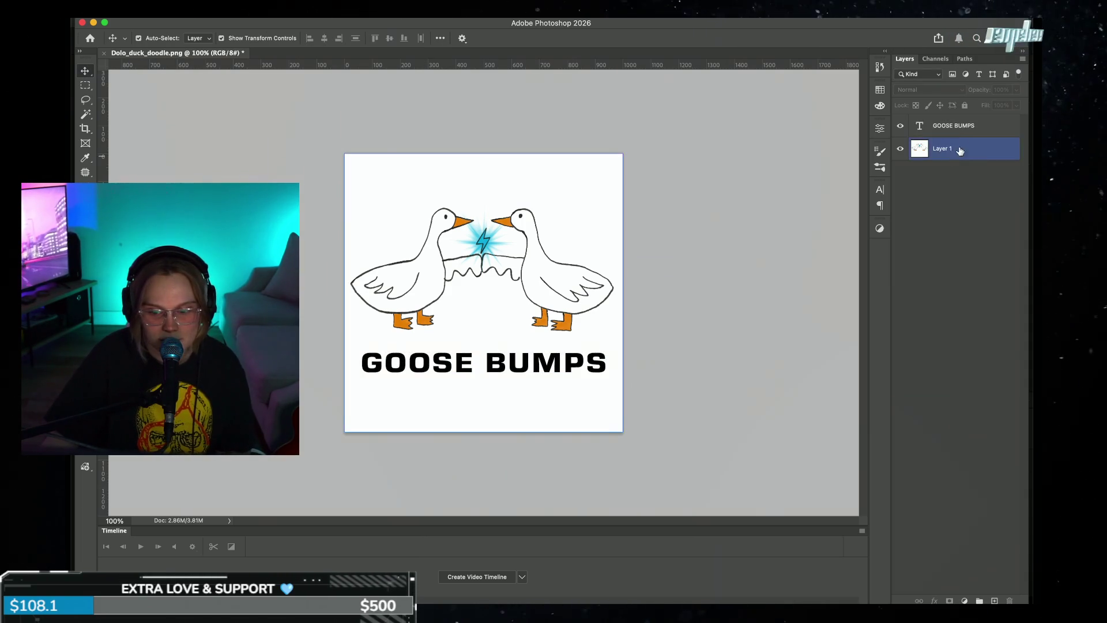
- Duplicate the GOOSE BUMPS layer, hide the original, and set the copy to Pastor of Muppets
drag(957, 125, 993, 599)
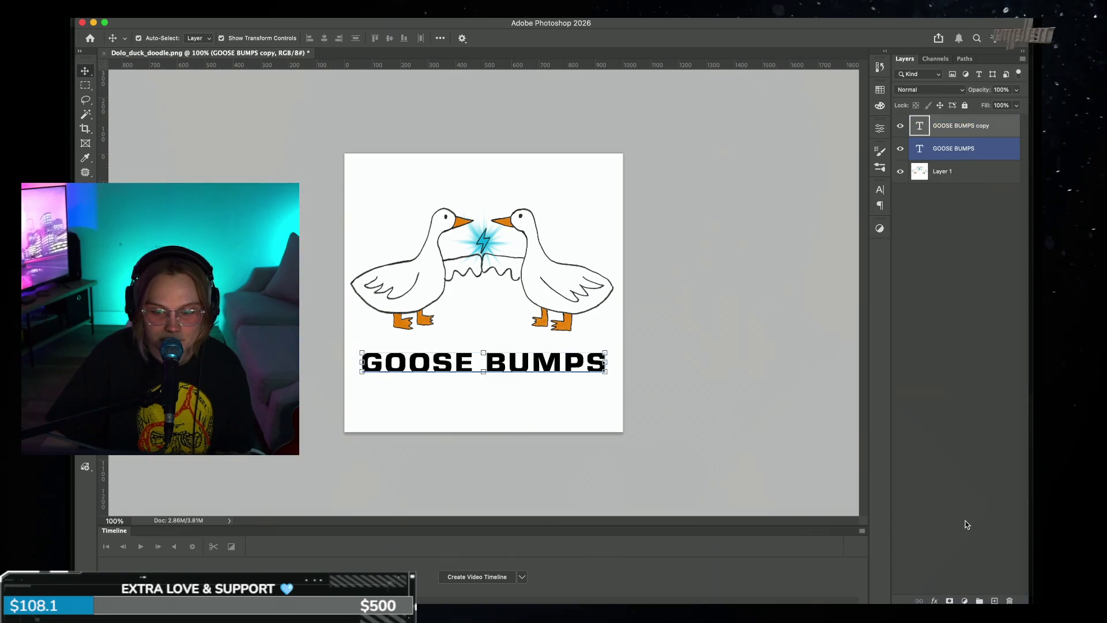
click(900, 148)
click(946, 171)
double_click(496, 363)
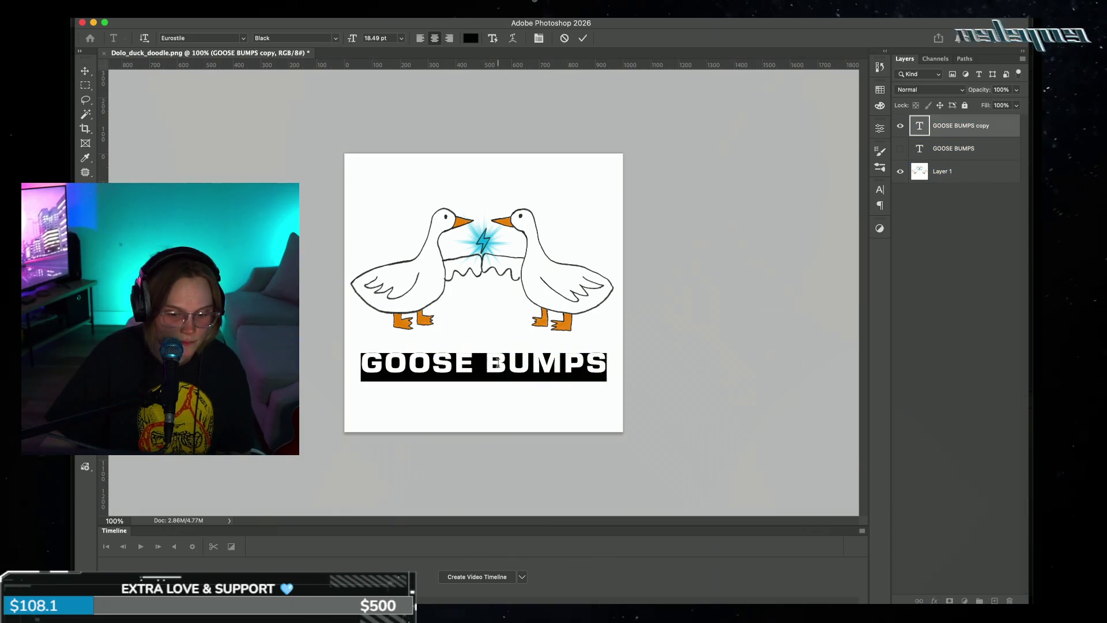
click(243, 41)
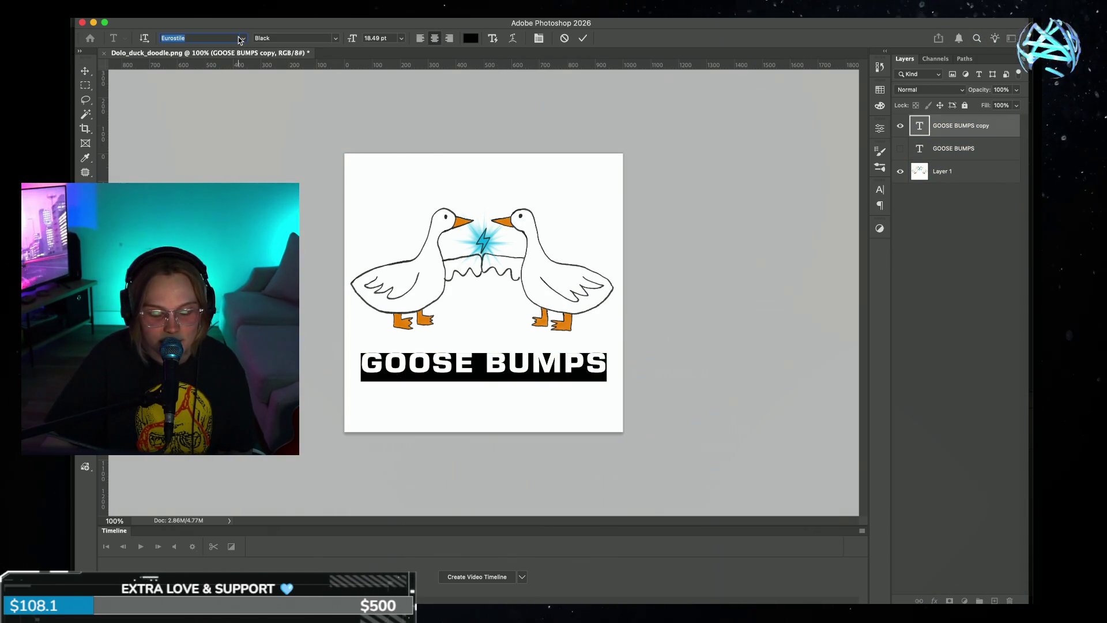
click(243, 38)
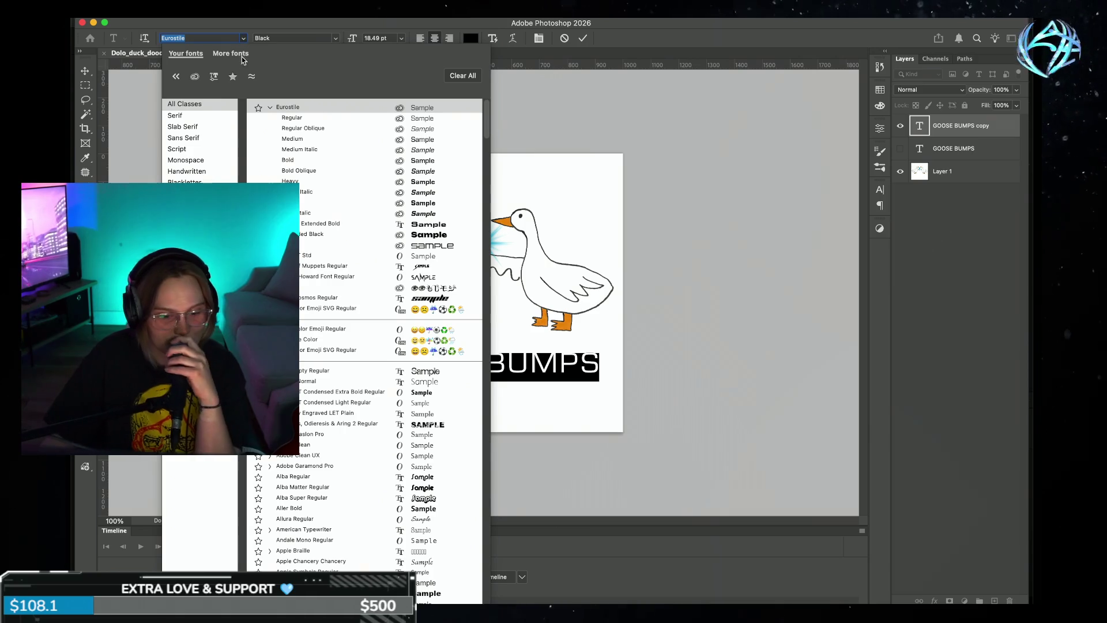
click(234, 77)
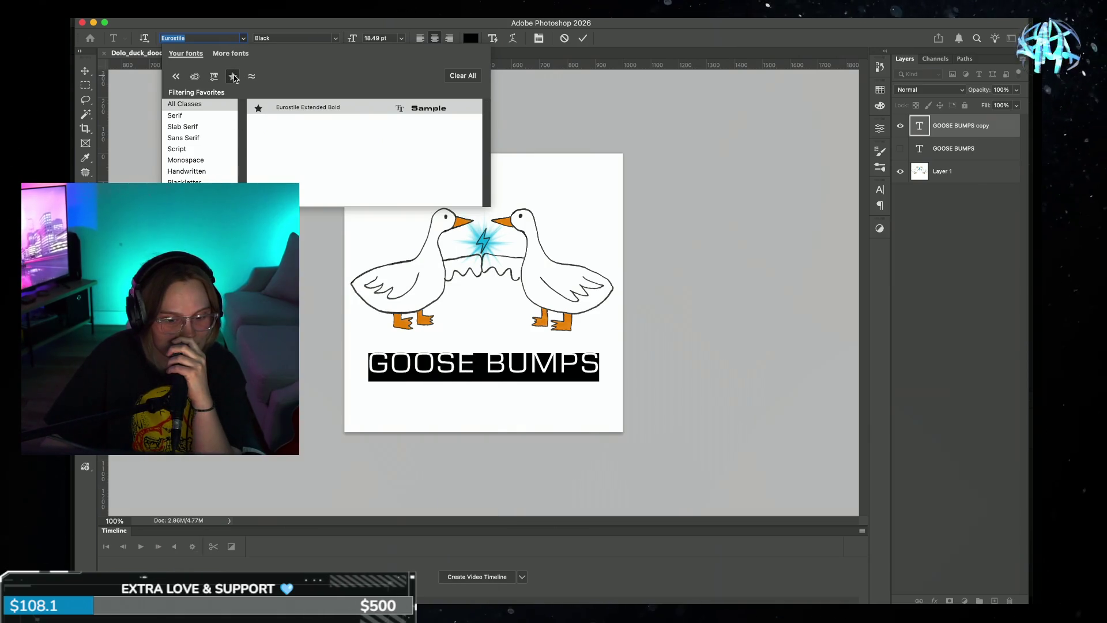
click(233, 77)
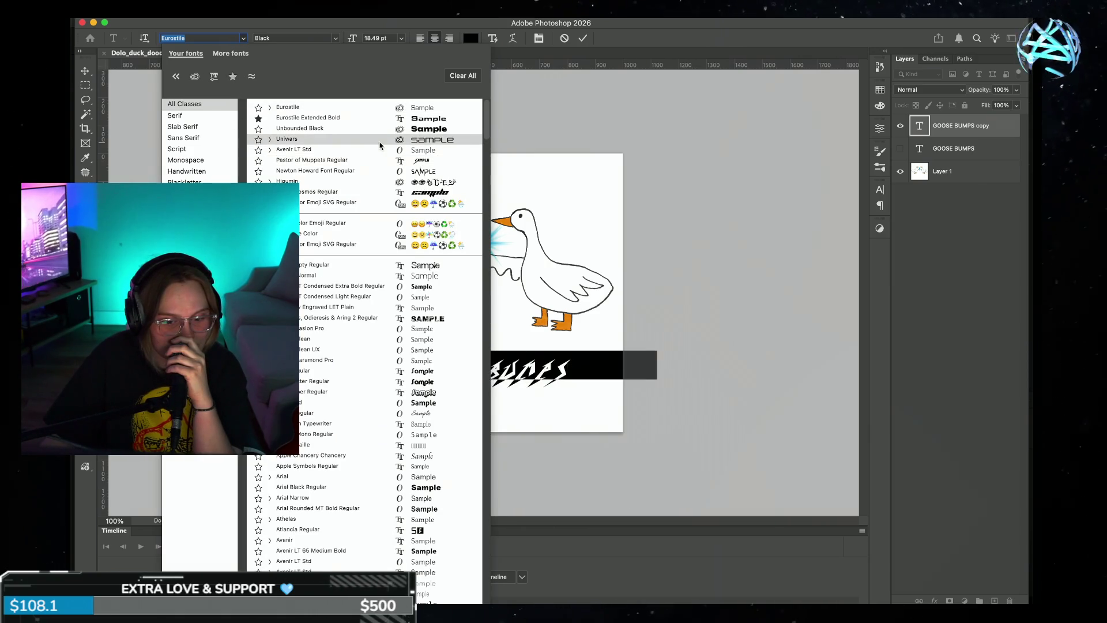
click(381, 161)
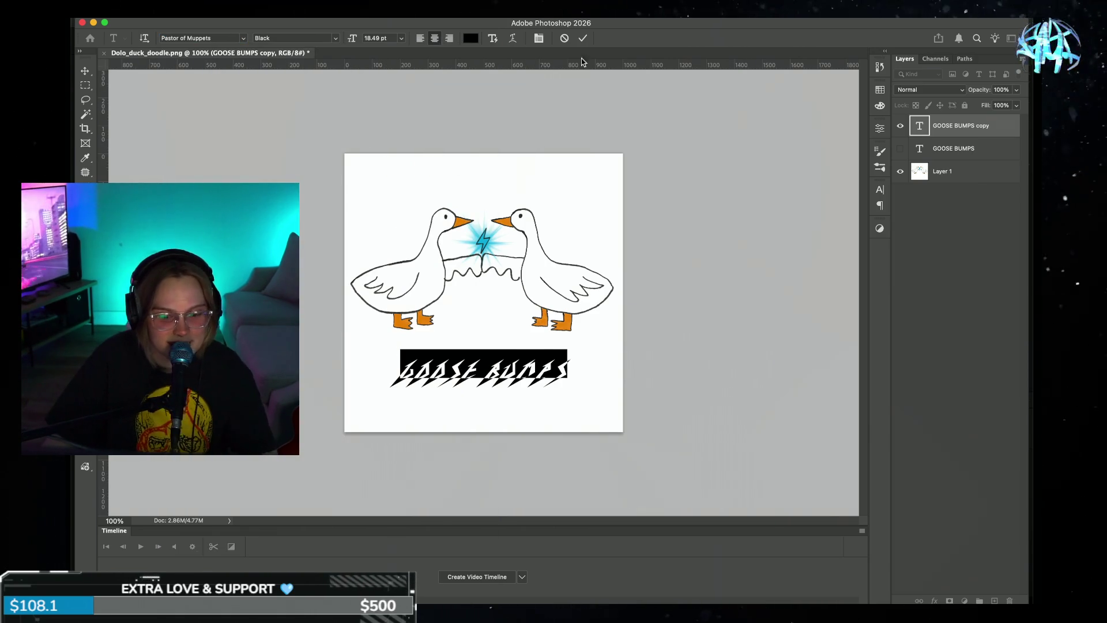
- Retype the duplicated title's letters after the G and commit the text
click(493, 380)
key(BackSpace)
key(BackSpace)
key(BackSpace)
key(BackSpace)
text(OO)
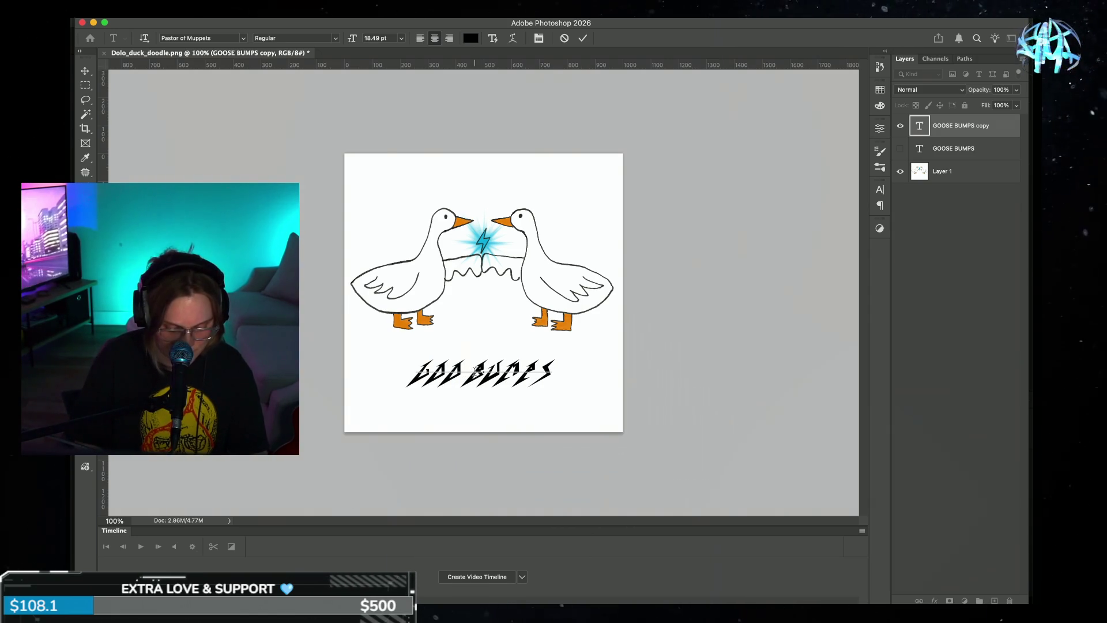
text(S)
key(BackSpace)
key(BackSpace)
text(OSE)
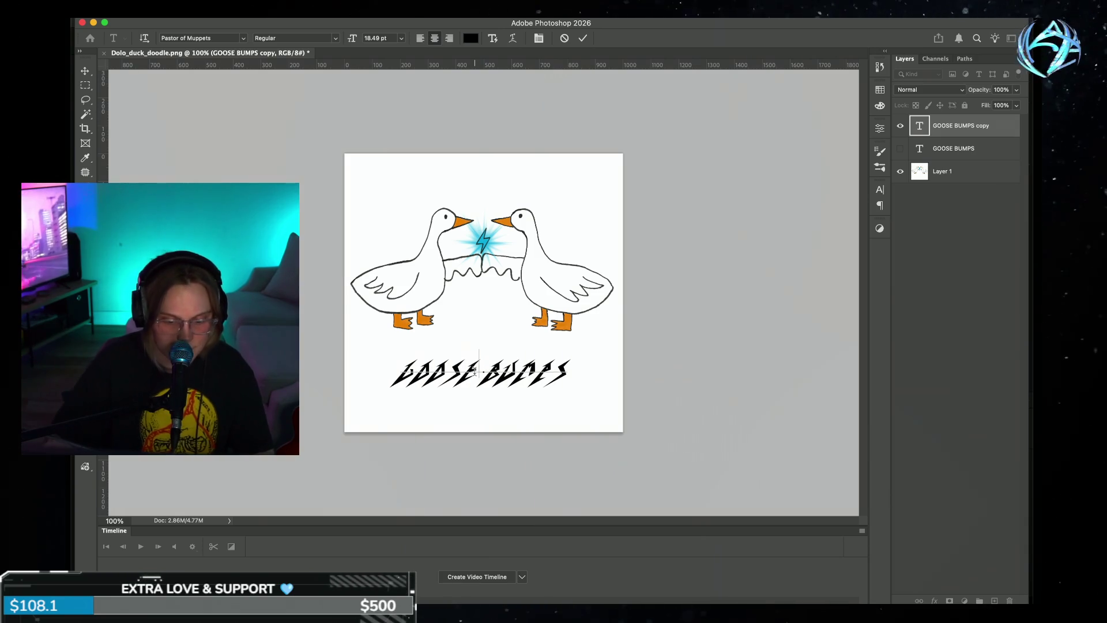
click(583, 38)
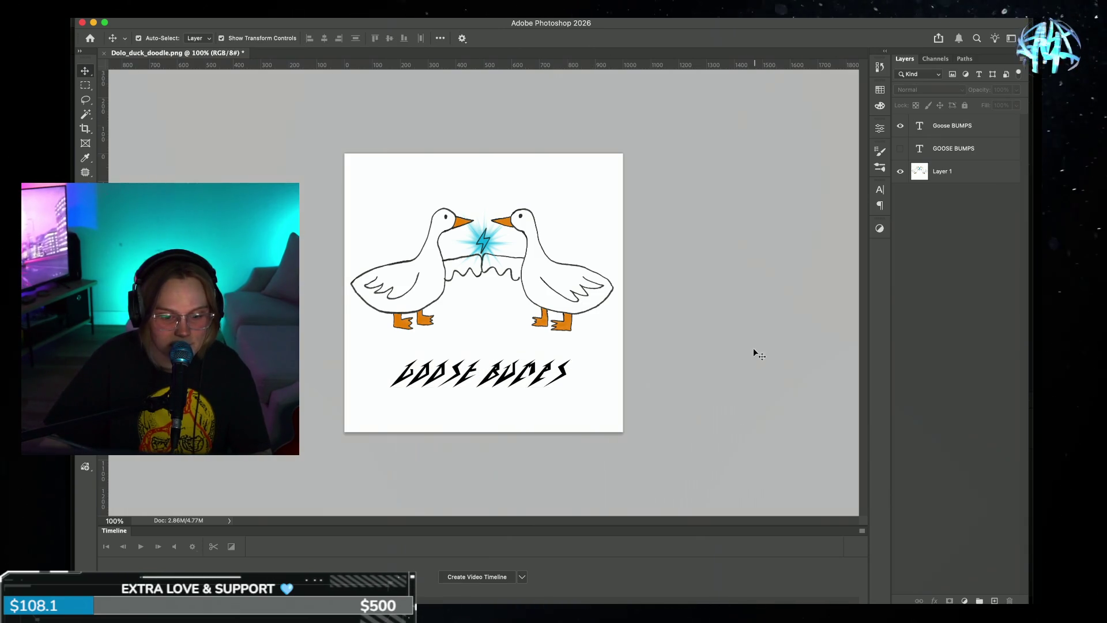
- Retype the spiky title line as GOOSE BUMPS and commit it
triple_click(507, 358)
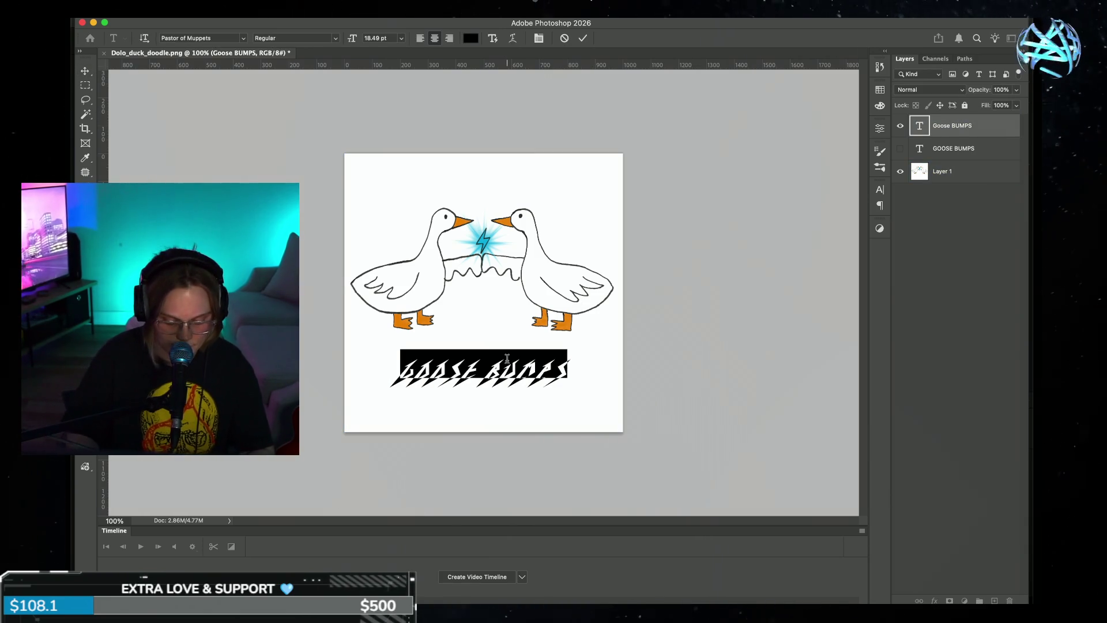
text(GSE)
key(BackSpace)
key(BackSpace)
key(BackSpace)
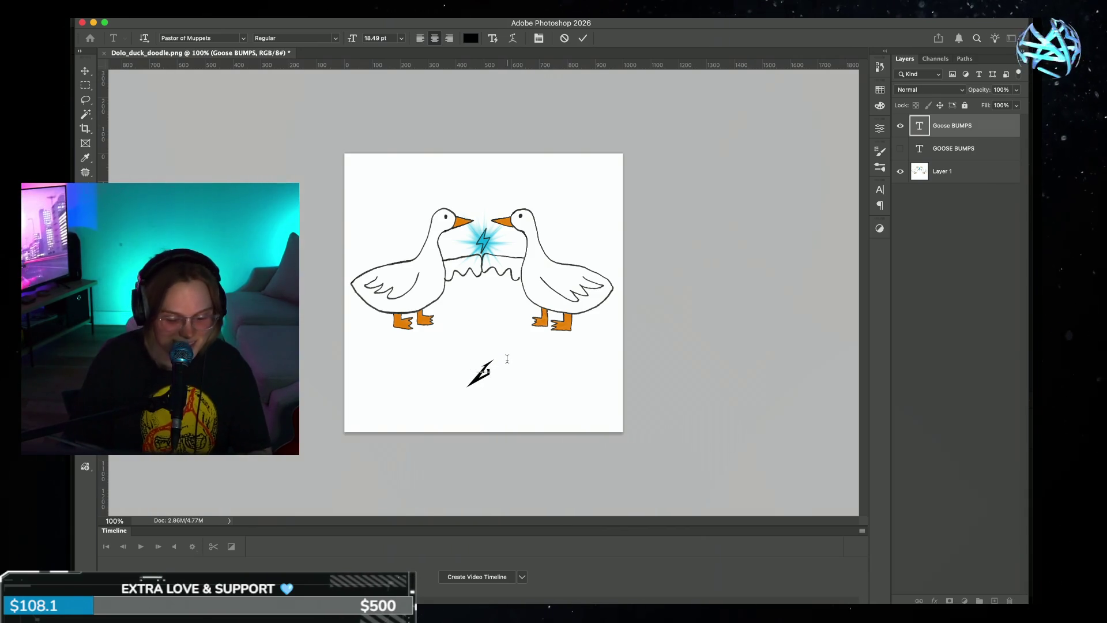
text(OOSE BUMPS)
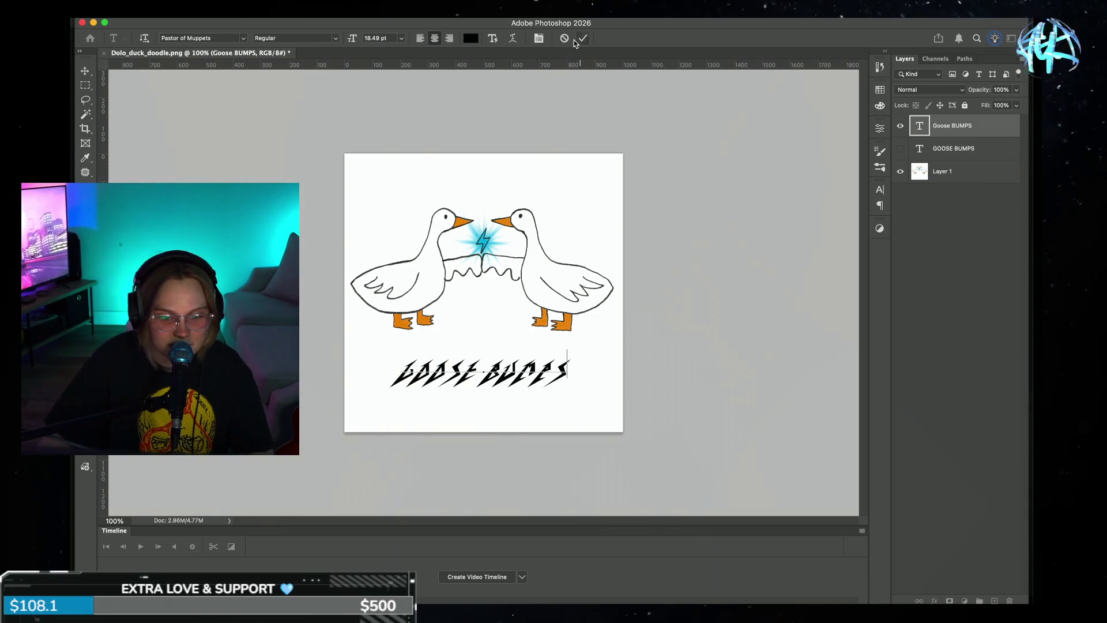
click(580, 39)
key(v)
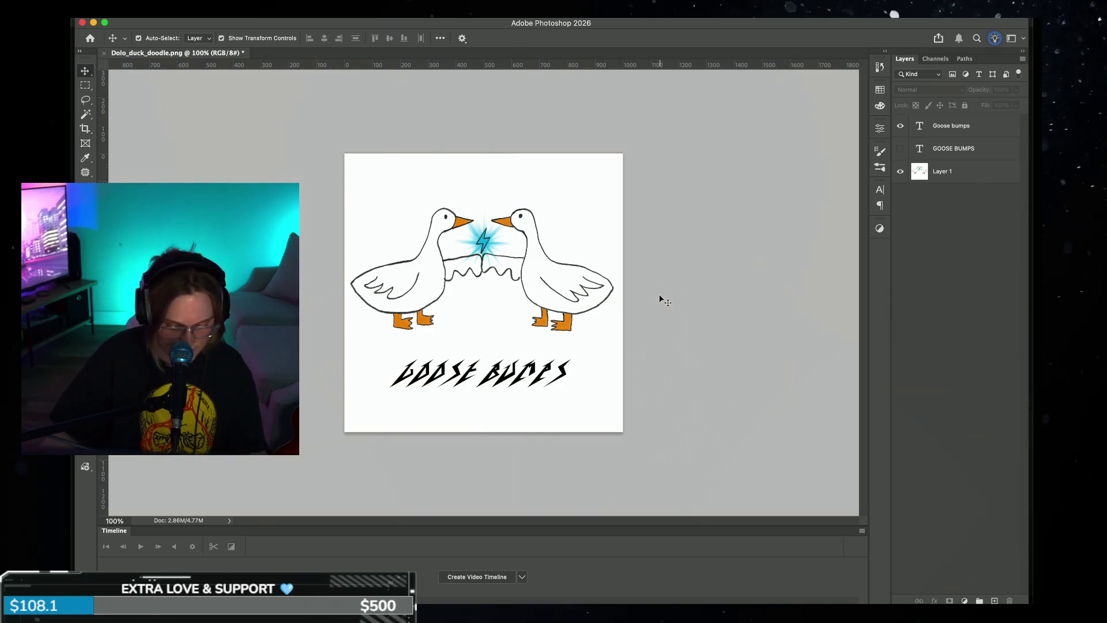
- Trim the Pastor of Muppets text down to a single G and commit it
double_click(509, 372)
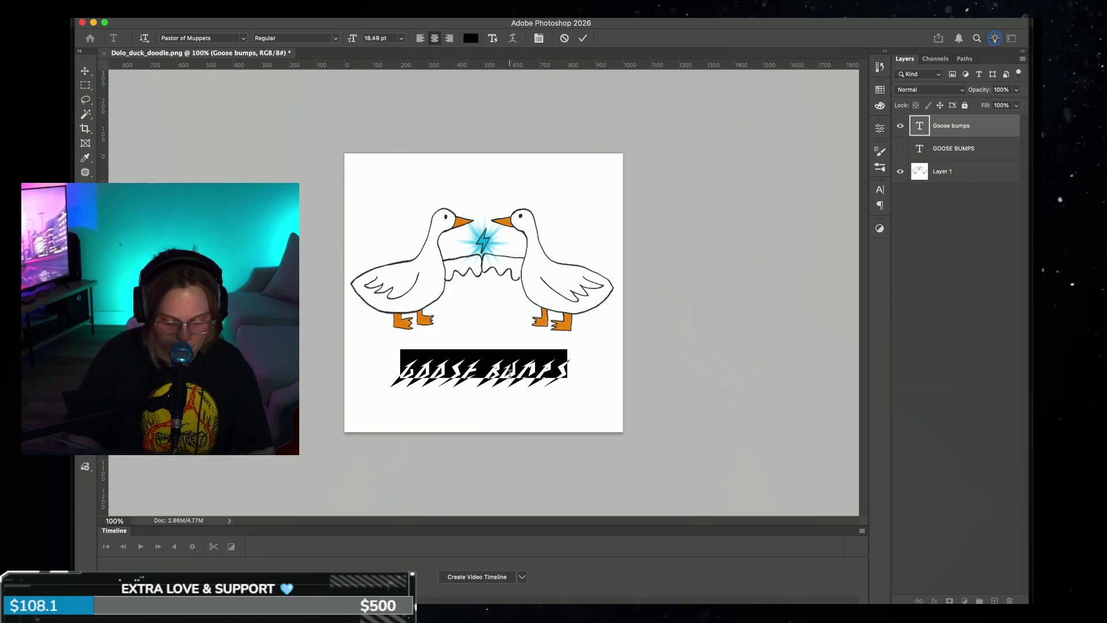
text(G)
key(BackSpace)
key(BackSpace)
key(BackSpace)
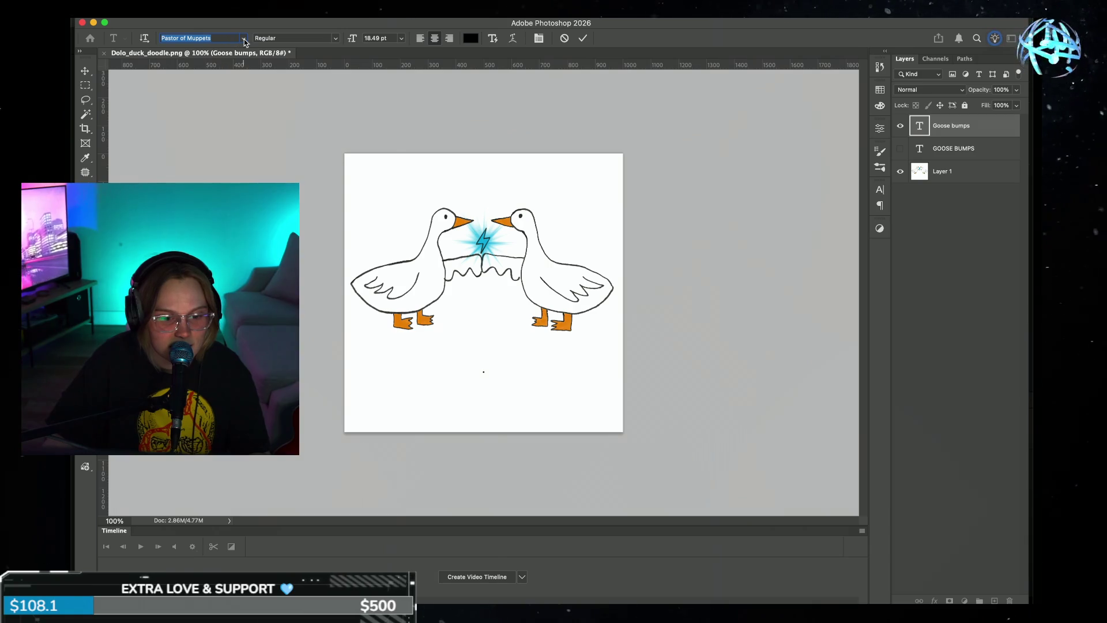
click(243, 40)
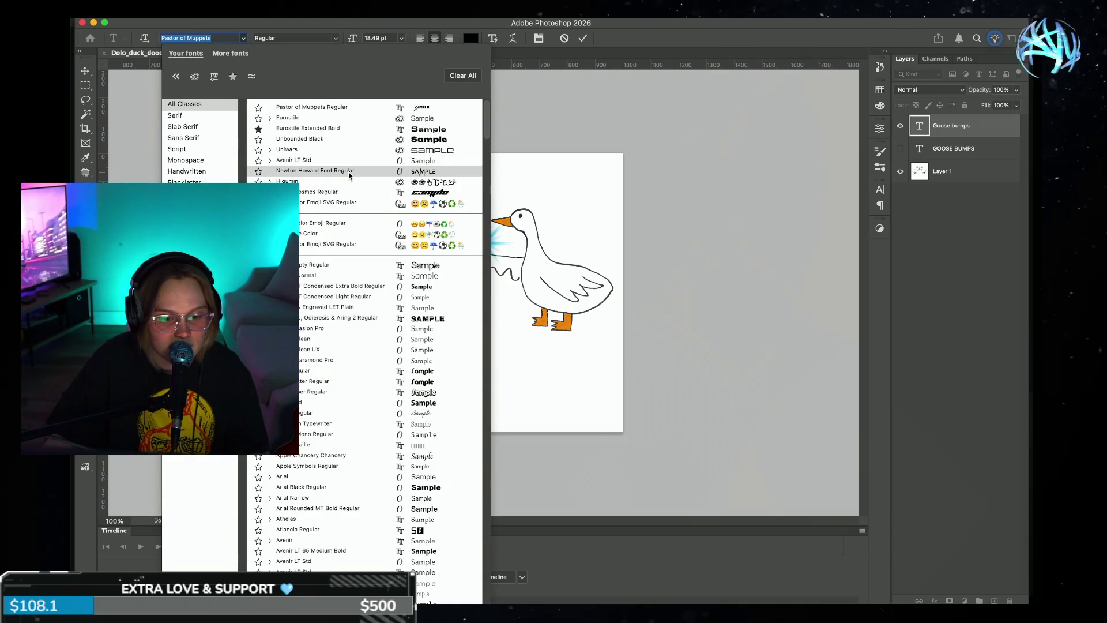
click(364, 111)
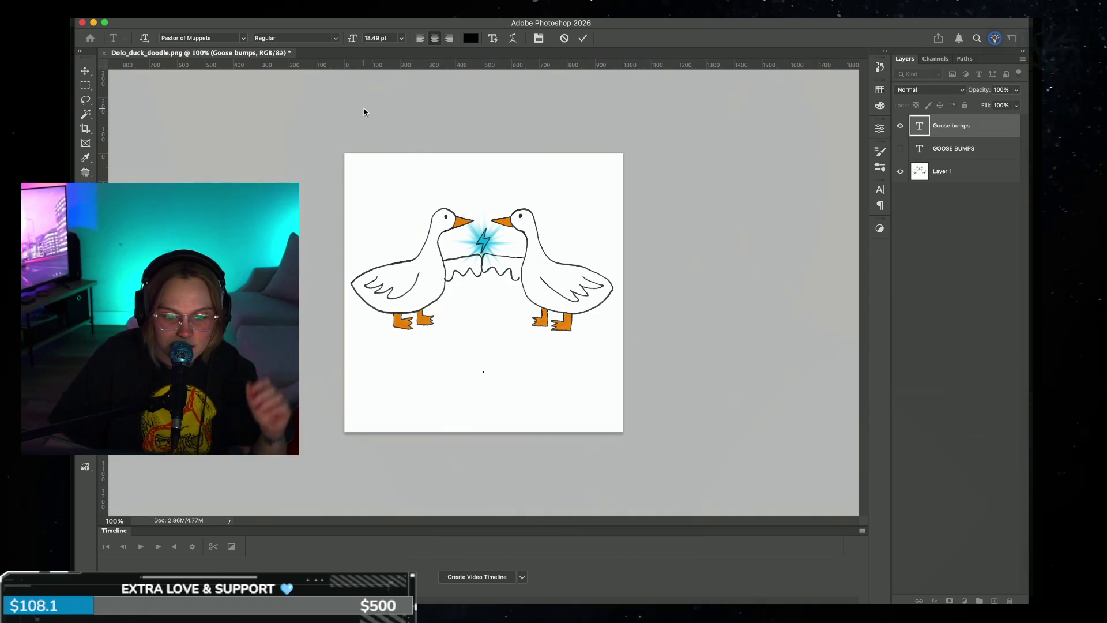
text(GOO)
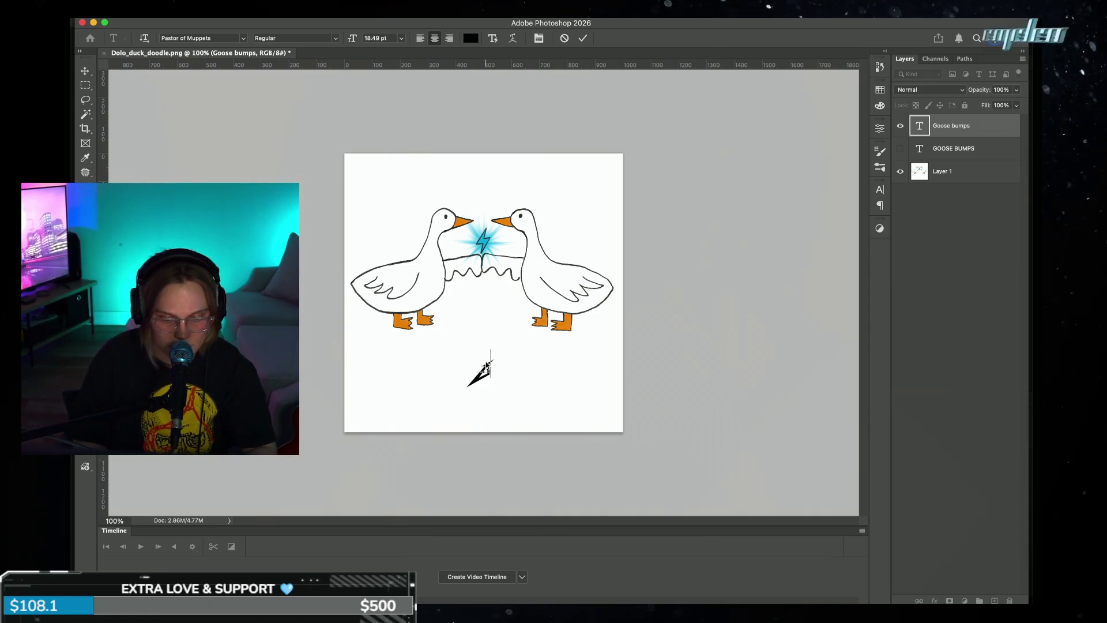
text(SE )
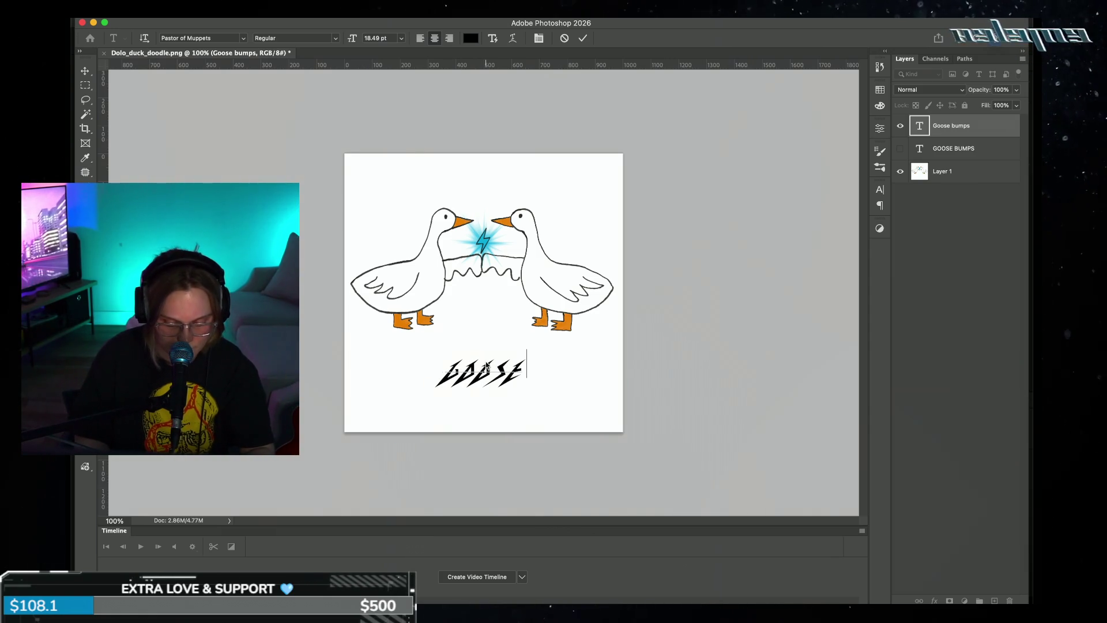
text(B)
key(BackSpace)
key(BackSpace)
key(BackSpace)
key(BackSpace)
key(BackSpace)
key(BackSpace)
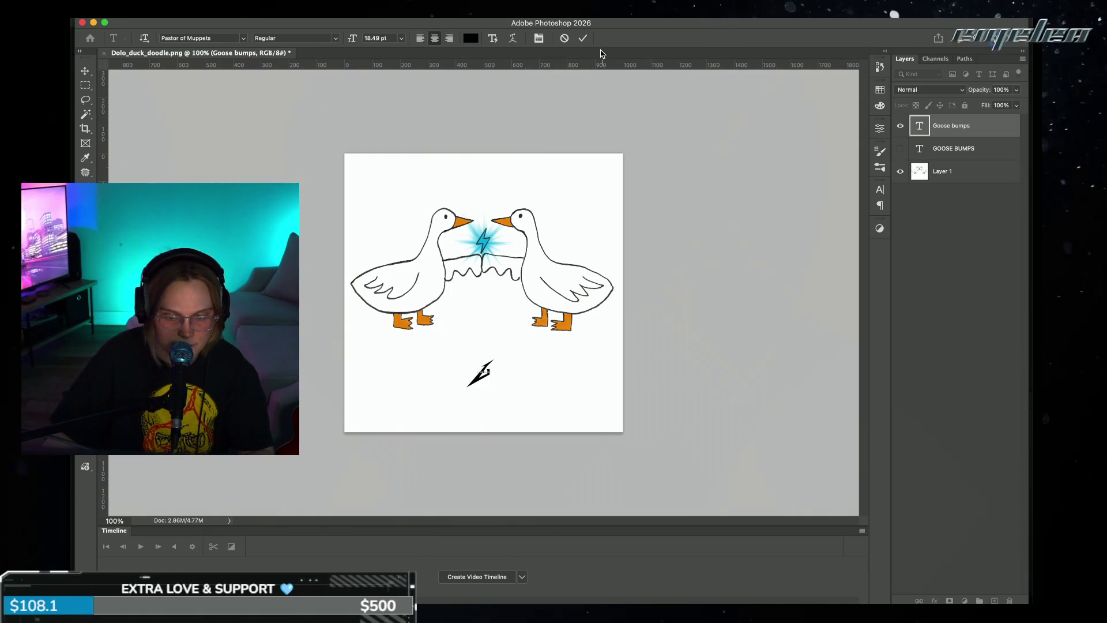
click(584, 40)
- Move the G bolt under the left goose and place a copy under the right goose
key(v)
click(531, 388)
mouse_move(485, 378)
mouse_down()
mouse_move(402, 371)
mouse_move(476, 280)
mouse_move(511, 333)
mouse_up()
key(ctrl+t)
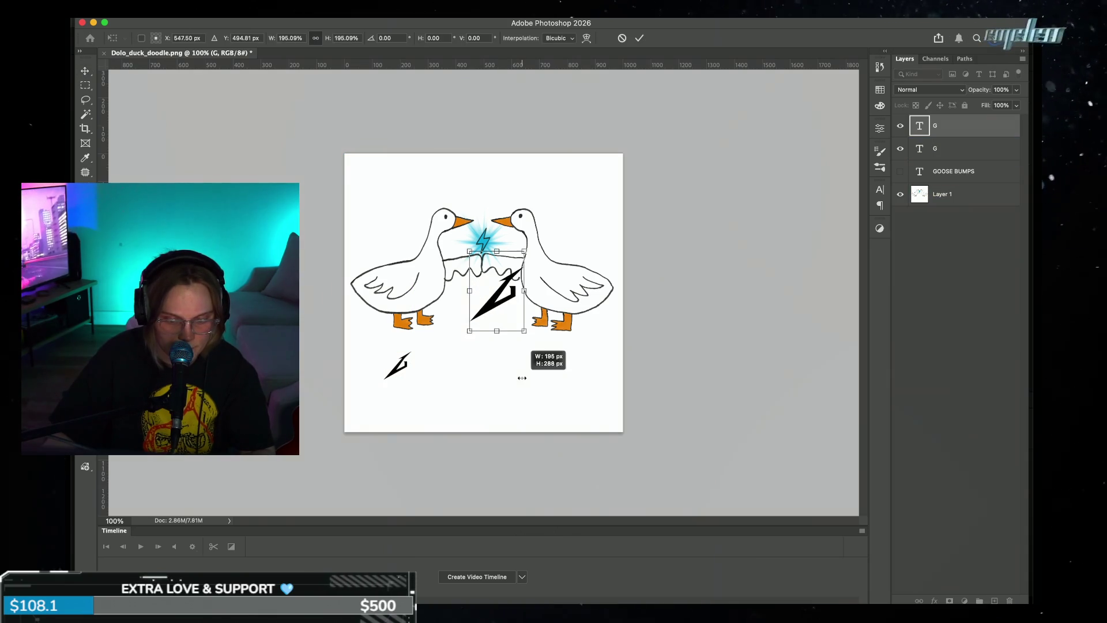
key(ctrl+z)
drag(484, 295, 522, 382)
key(Return)
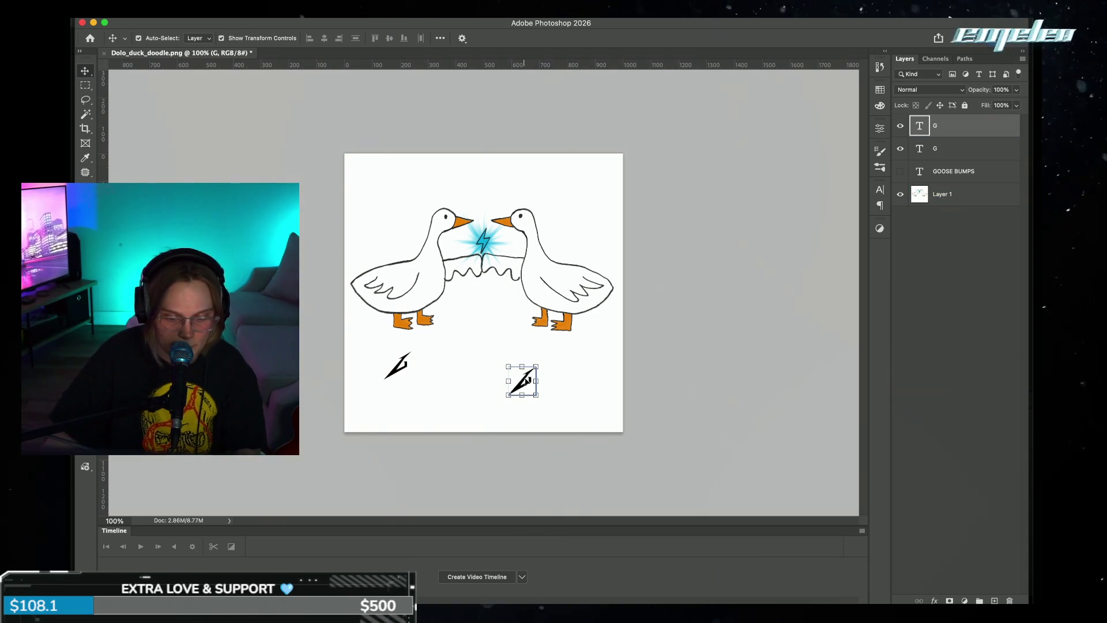
key(BackSpace)
key(BackSpace)
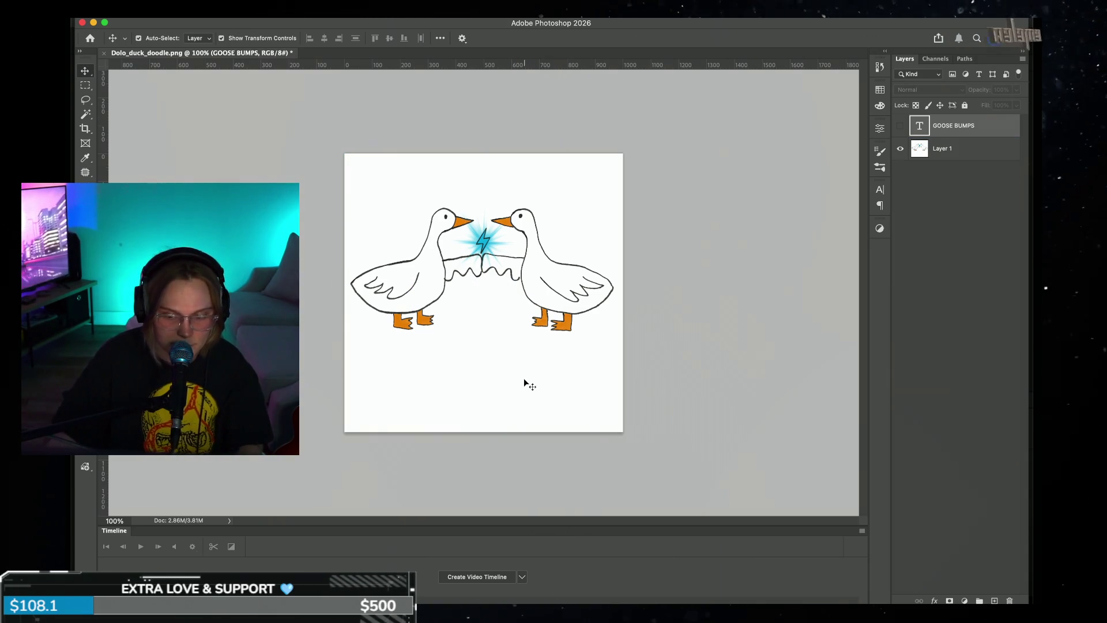
key(ctrl+z)
key(ctrl+z)
drag(528, 379, 522, 342)
- Change the copy to an S in Pastor of Muppets and move it under the right goose
double_click(920, 125)
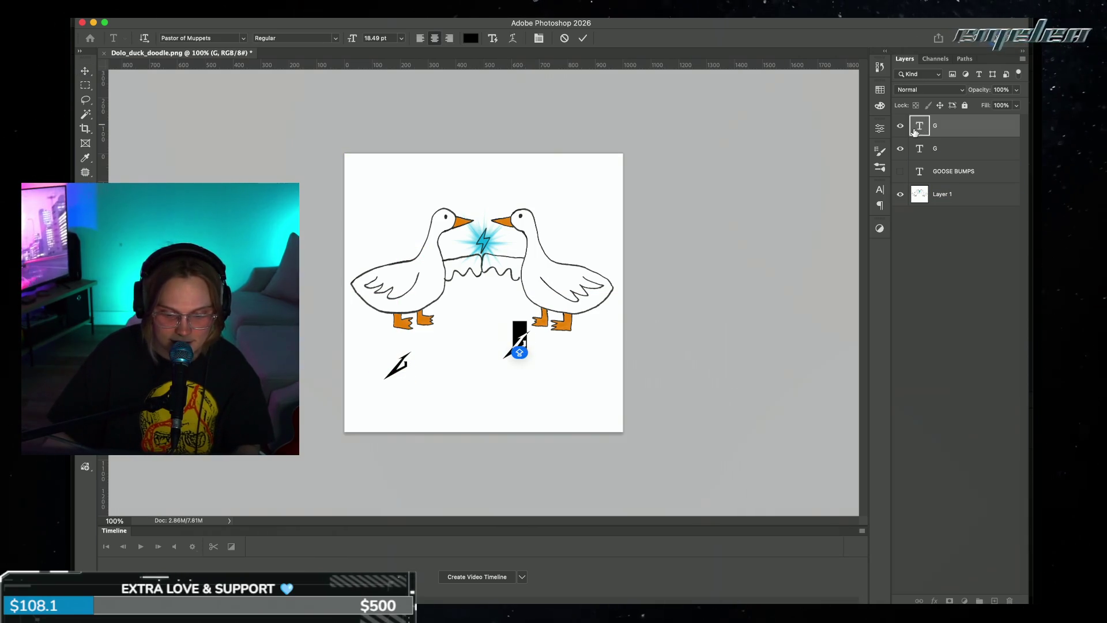
text(S)
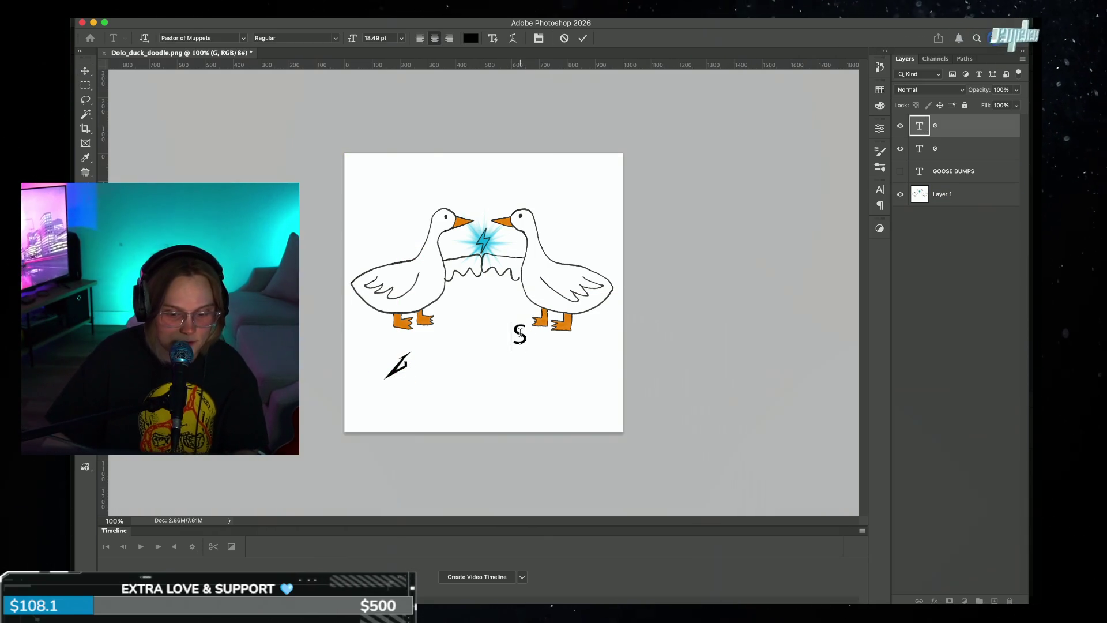
click(244, 39)
scroll(271, 139, up, 3)
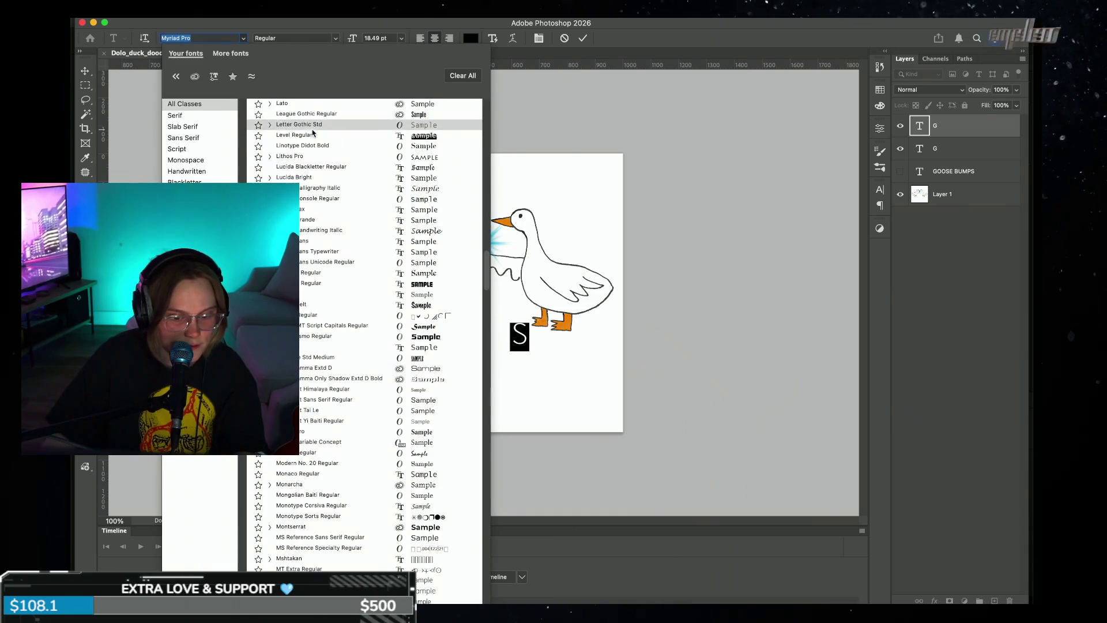
scroll(270, 136, up, 3)
scroll(323, 150, up, 5)
scroll(331, 150, up, 5)
scroll(333, 150, up, 5)
click(399, 109)
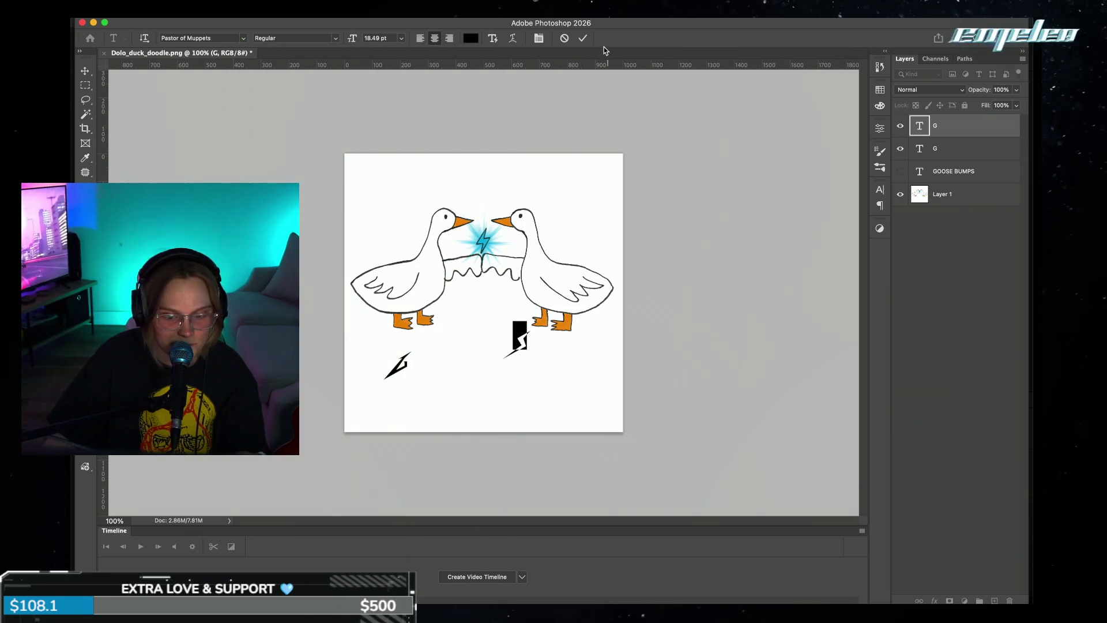
click(582, 39)
key(v)
mouse_move(519, 340)
mouse_down()
mouse_move(558, 384)
mouse_move(552, 362)
mouse_up()
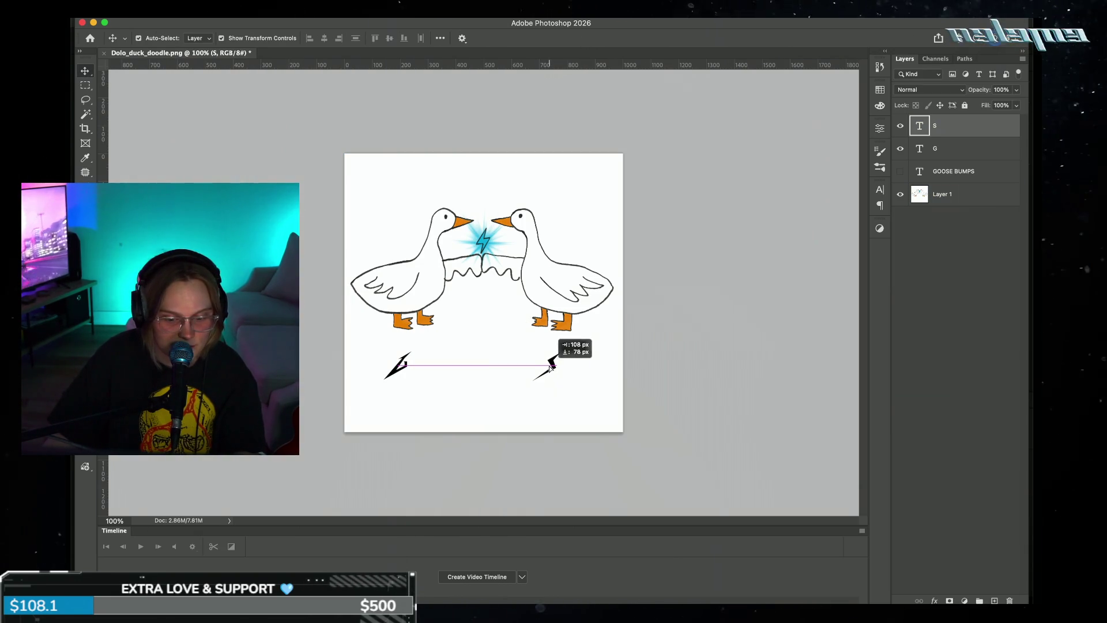
- Start a new text line between the two bolts
key(t)
click(451, 361)
text(Z)
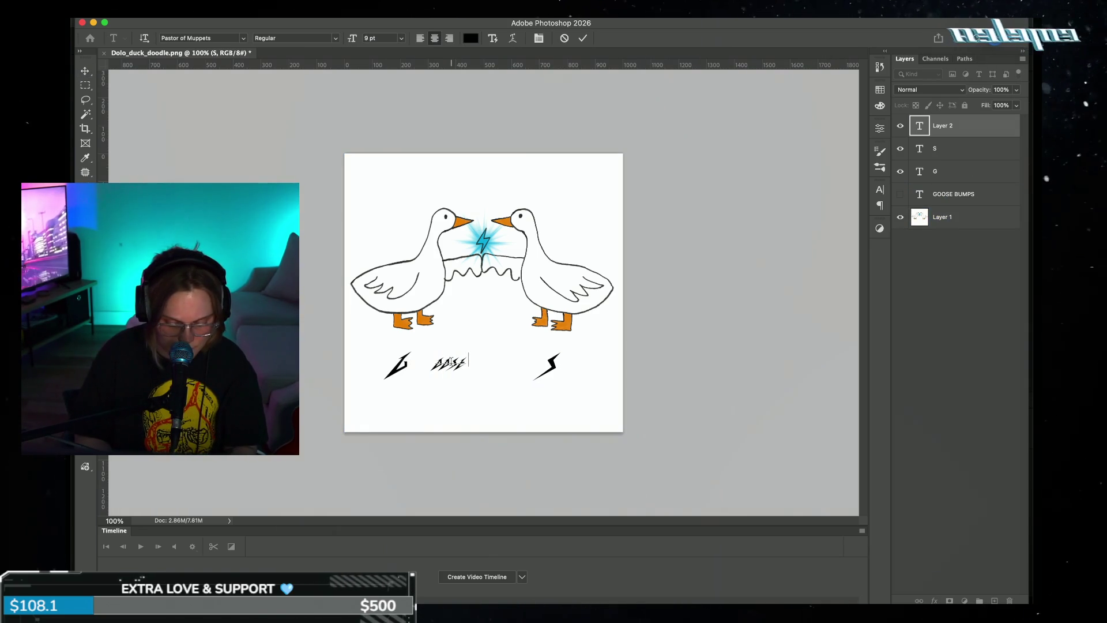
text(MP)
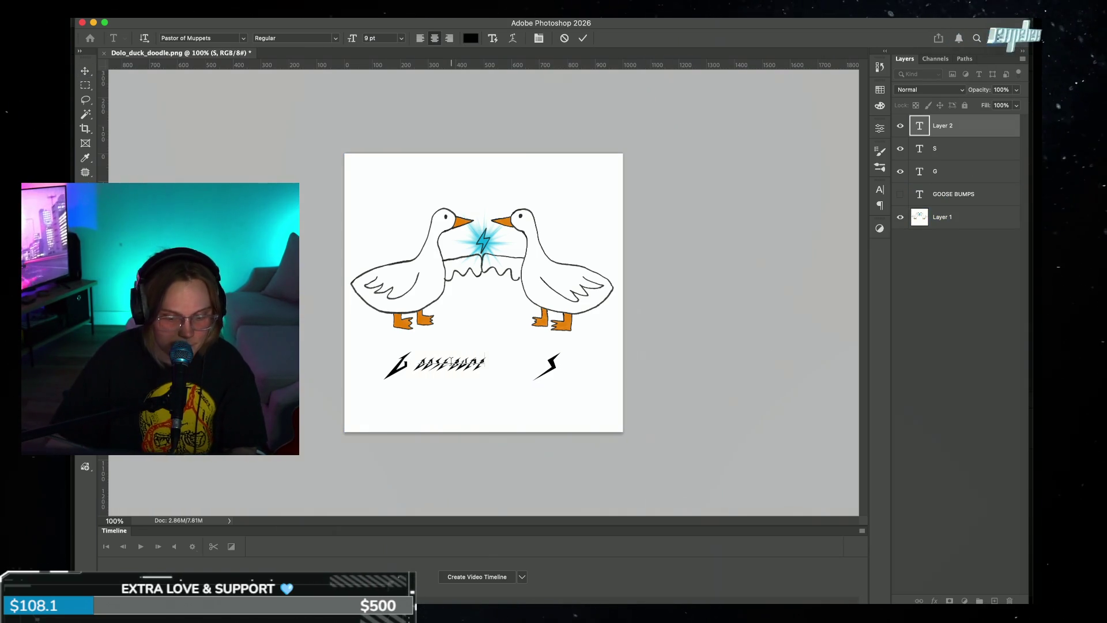
- Set the middle OOSE BUMP text to Eurostile in the Black weight and commit it
click(245, 39)
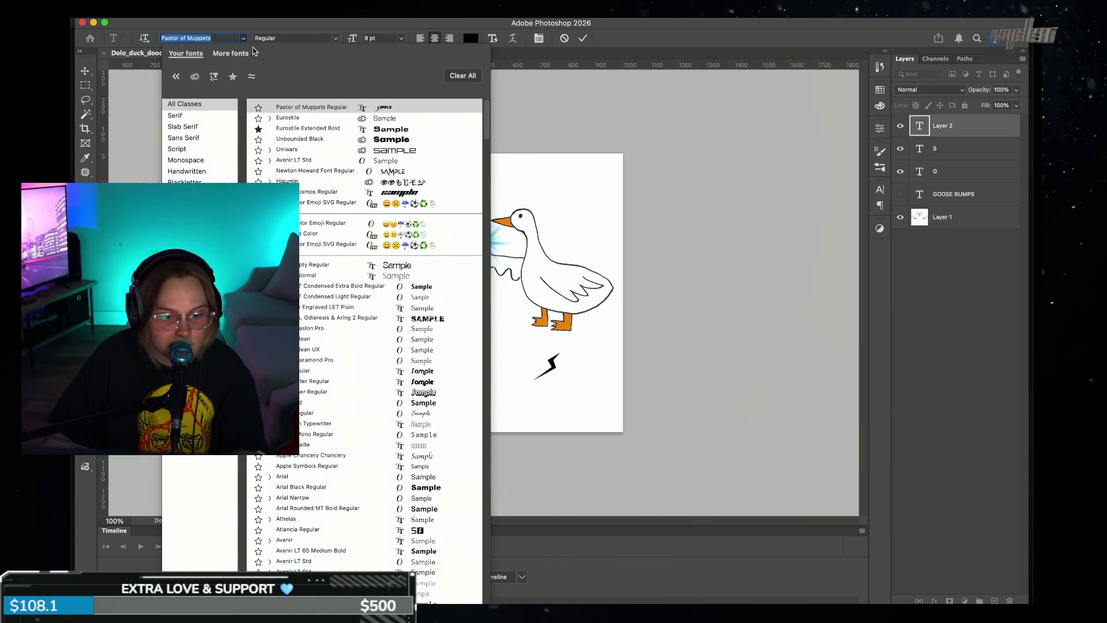
click(302, 120)
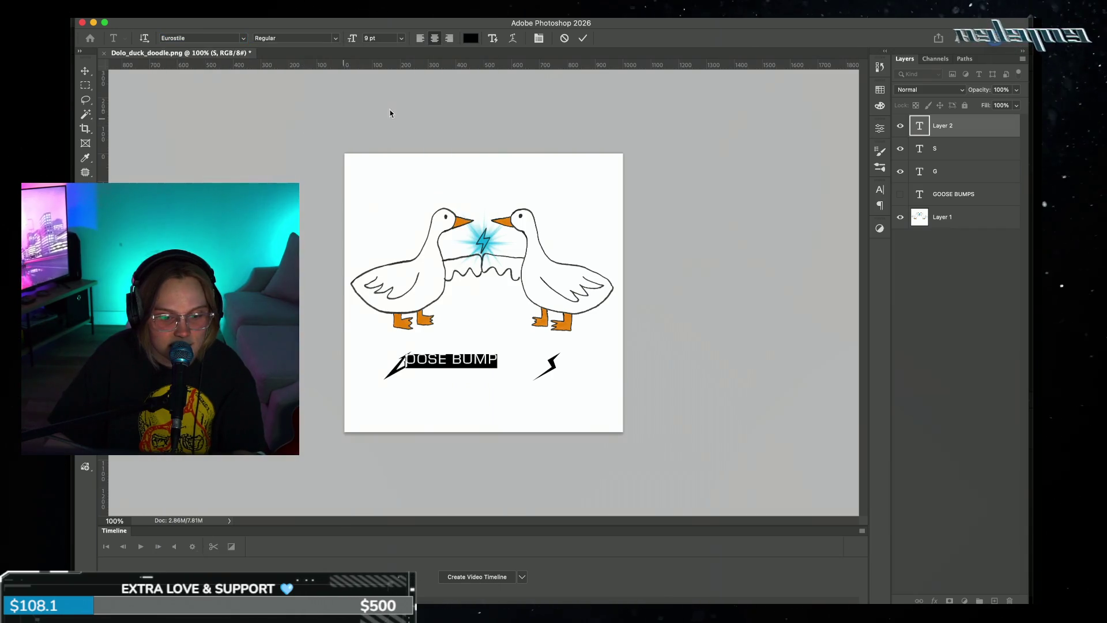
click(579, 38)
triple_click(484, 362)
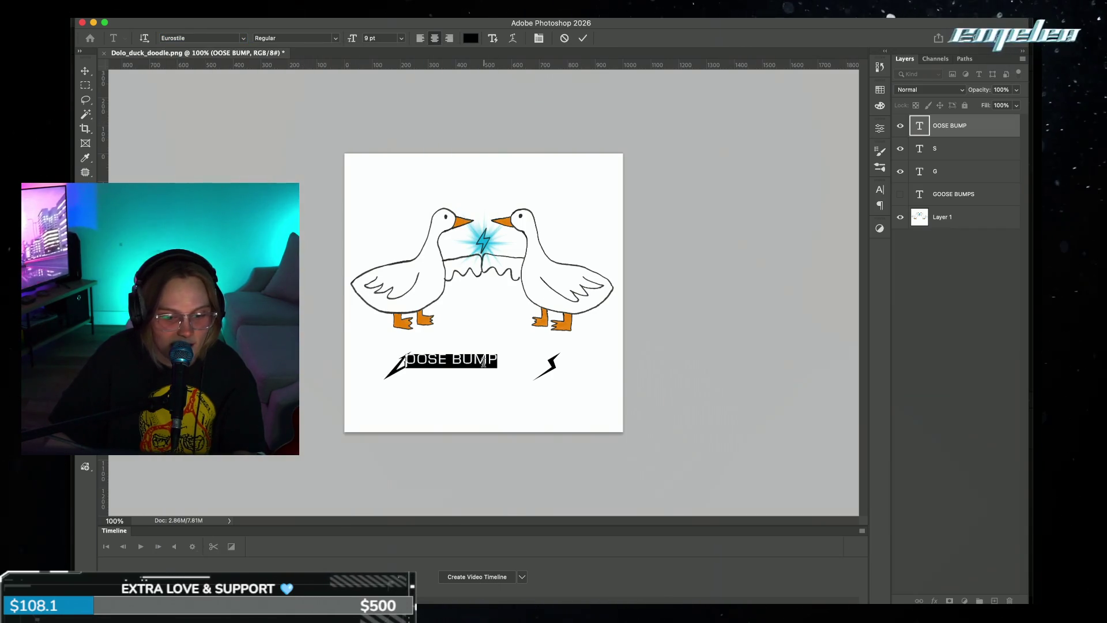
click(334, 38)
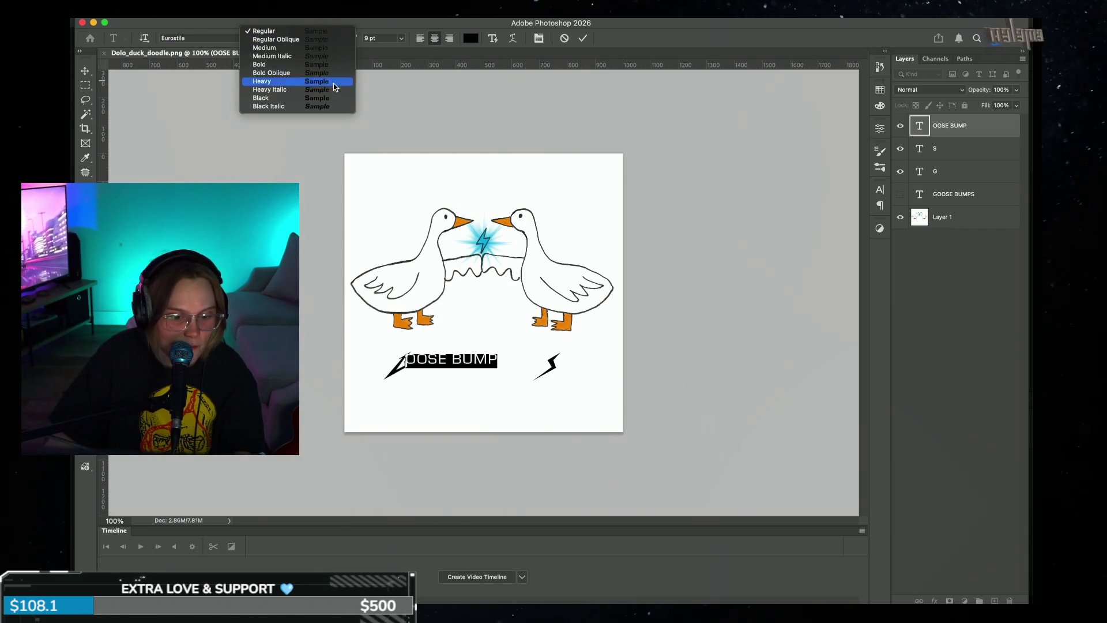
click(331, 100)
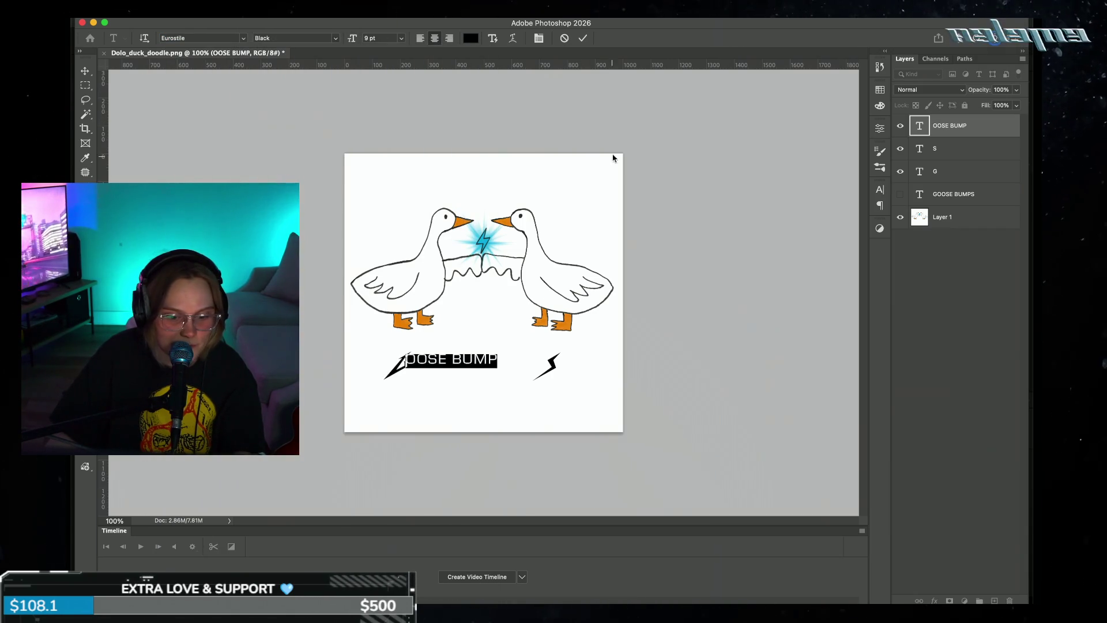
click(584, 38)
- Scale OOSE BUMP to about 175% and widen it to span both bolts
key(v)
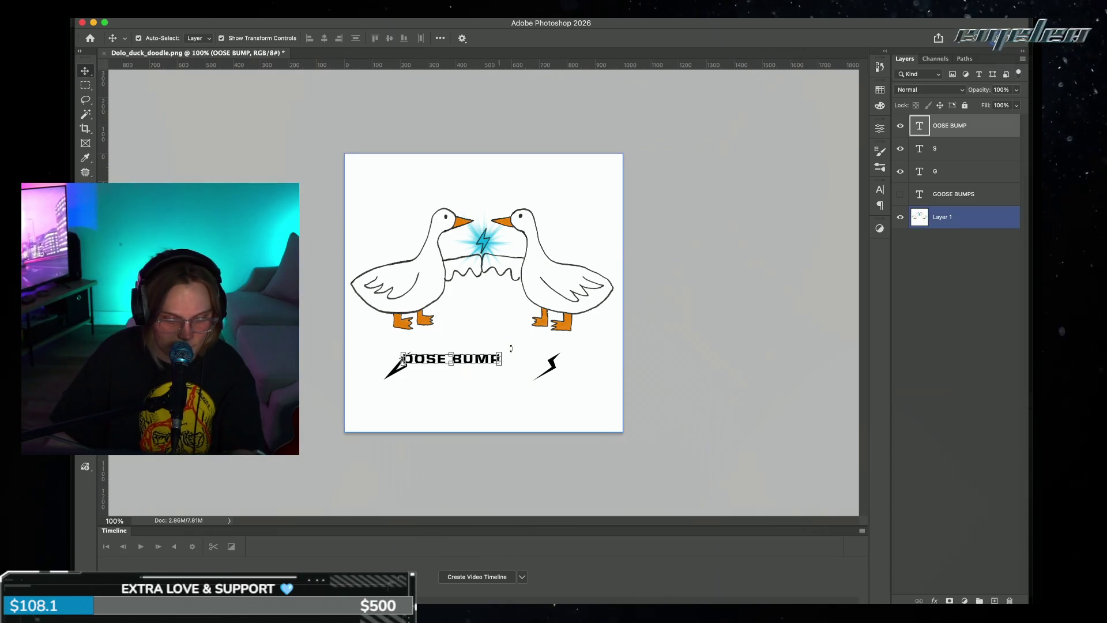
mouse_move(503, 349)
mouse_down()
mouse_move(570, 339)
mouse_move(515, 353)
mouse_up()
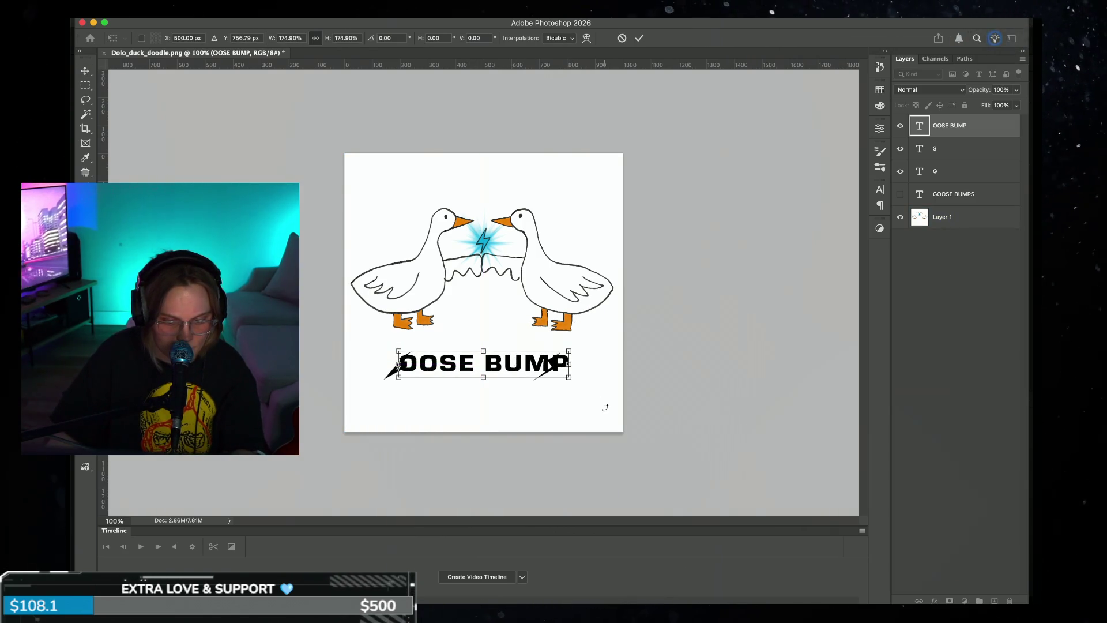
click(640, 38)
click(388, 366)
click(391, 363)
drag(398, 377, 383, 375)
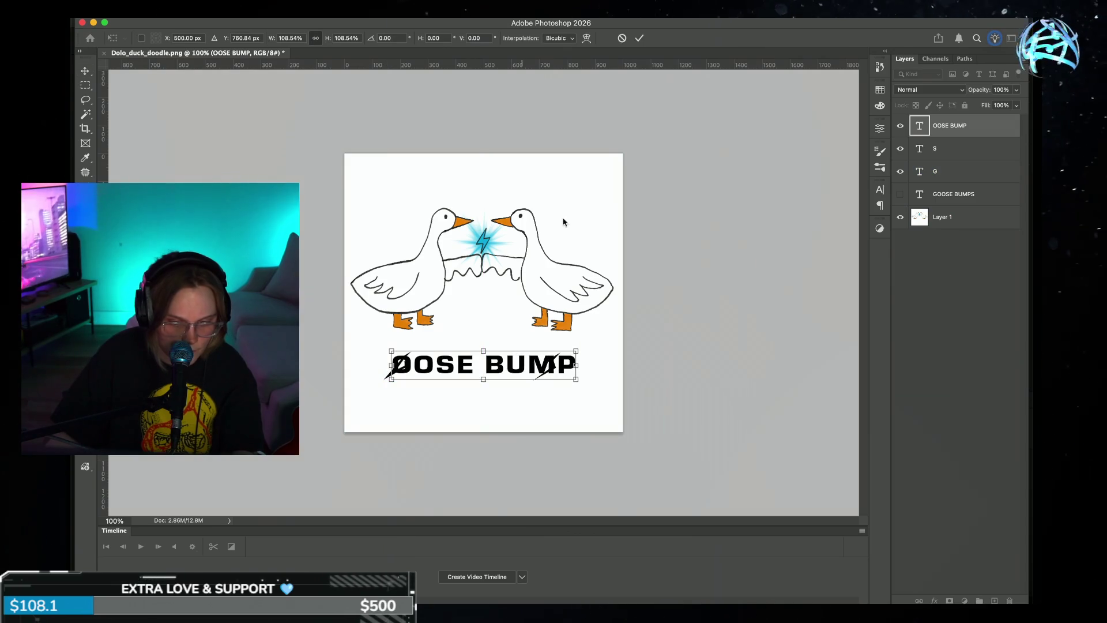
key(Return)
- Move the OOSE BUMP layer beneath the G layer in the Layers panel
drag(957, 126, 961, 173)
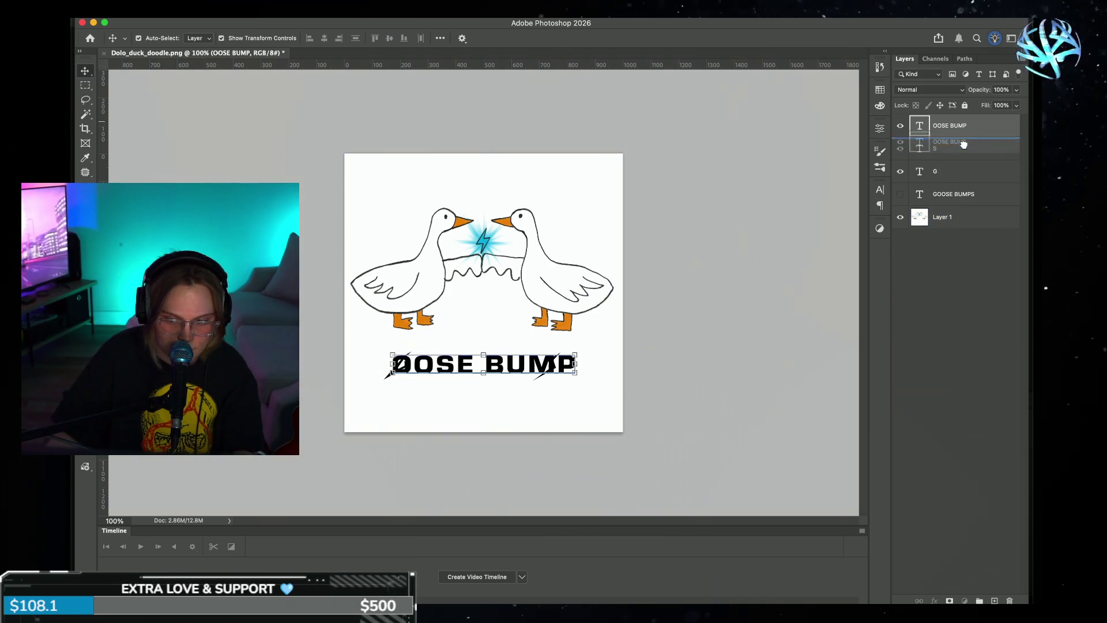
click(395, 384)
click(387, 373)
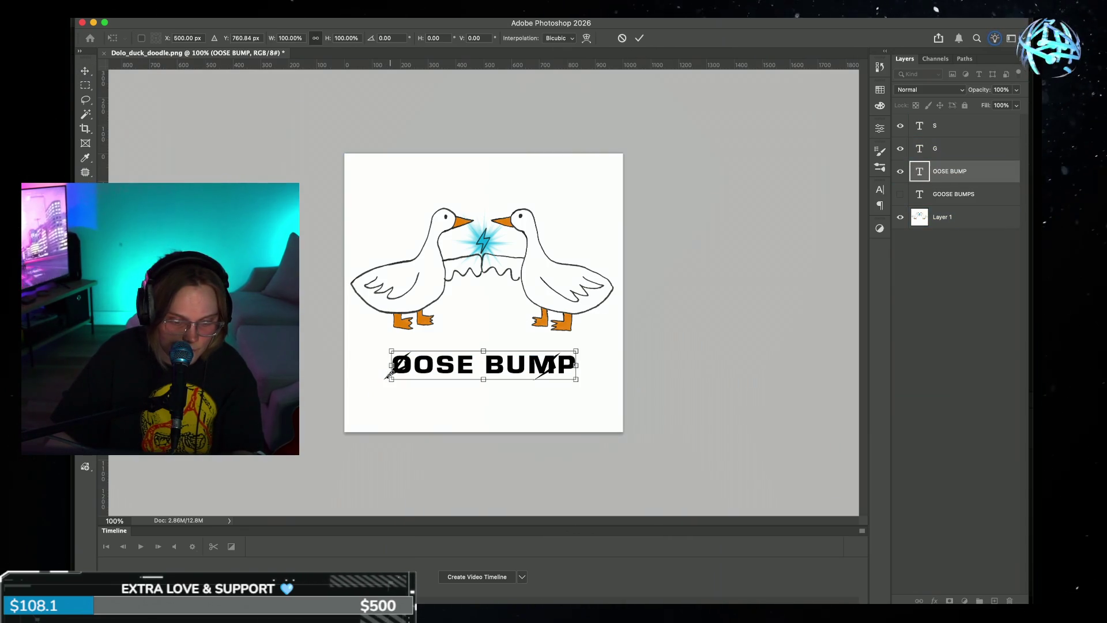
click(638, 38)
click(381, 376)
click(387, 375)
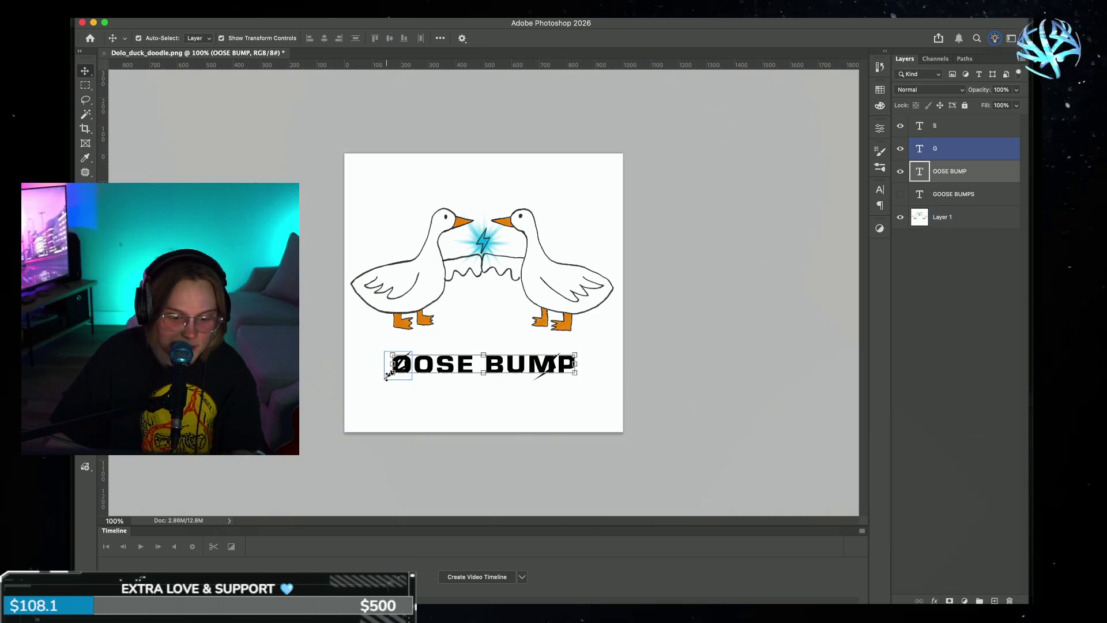
click(386, 376)
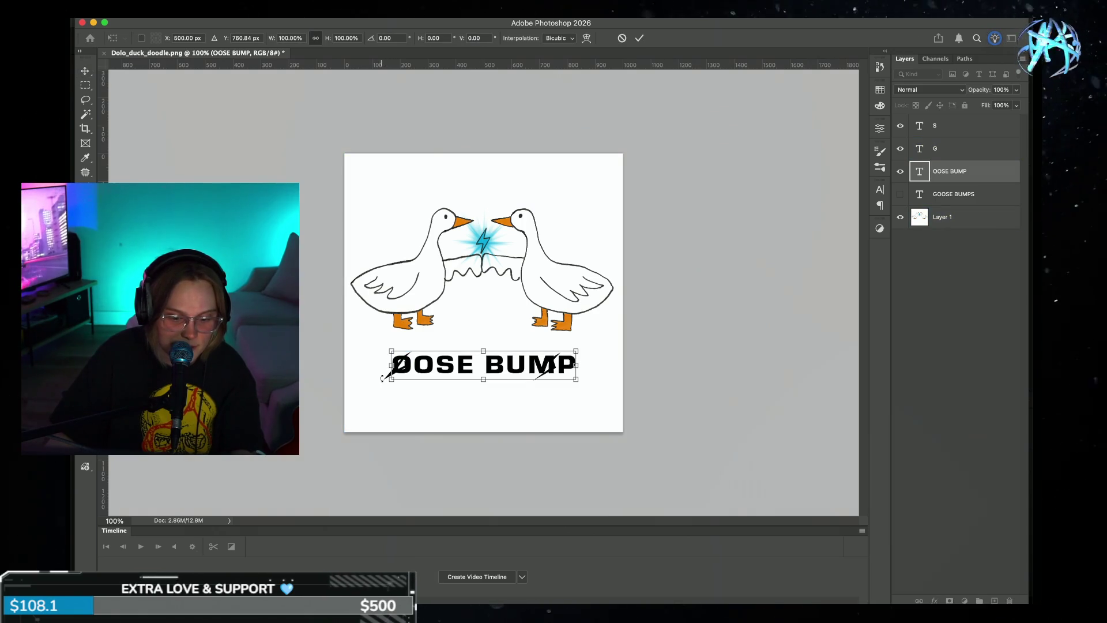
click(639, 38)
click(382, 376)
click(386, 376)
click(386, 376)
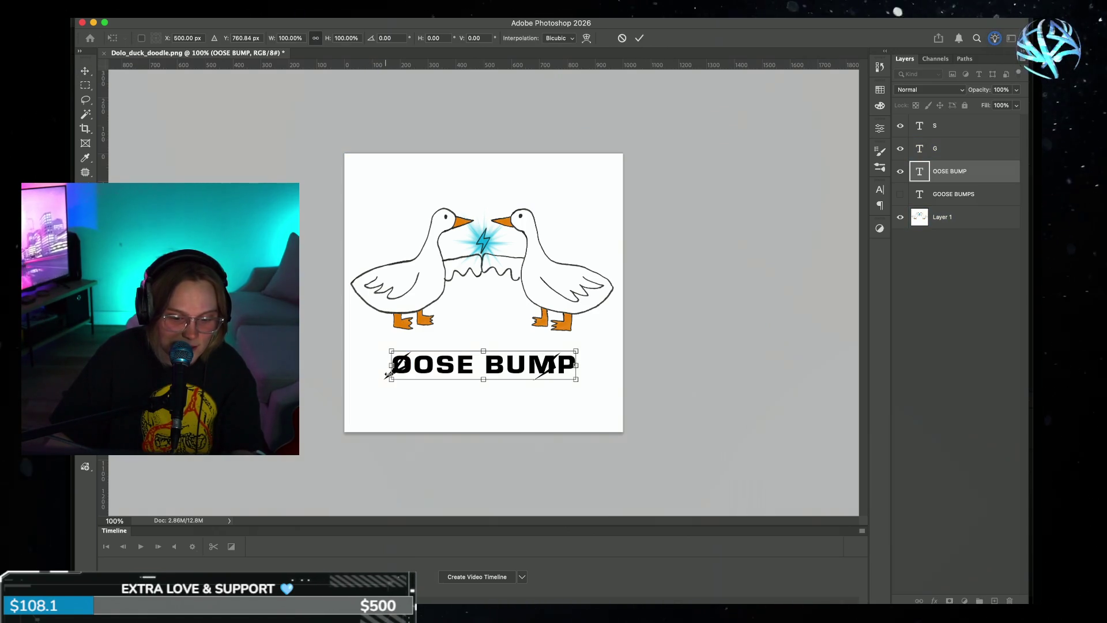
- Hide the OOSE BUMP layer and shift the goose drawing right and down
click(938, 183)
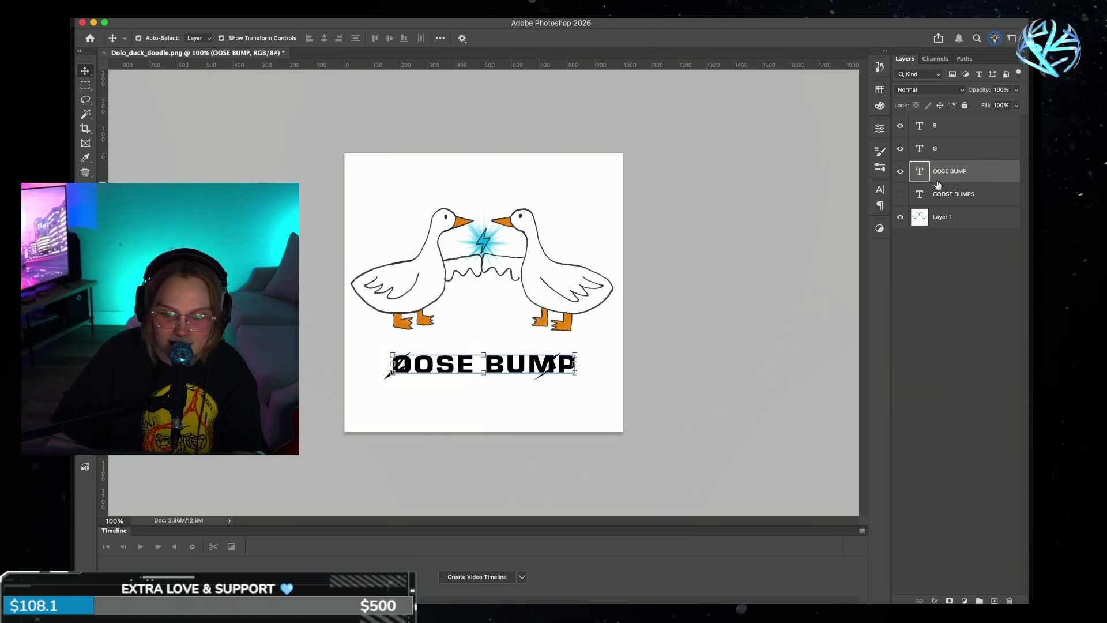
click(900, 171)
mouse_move(387, 356)
mouse_down()
mouse_move(510, 391)
mouse_move(422, 200)
mouse_up()
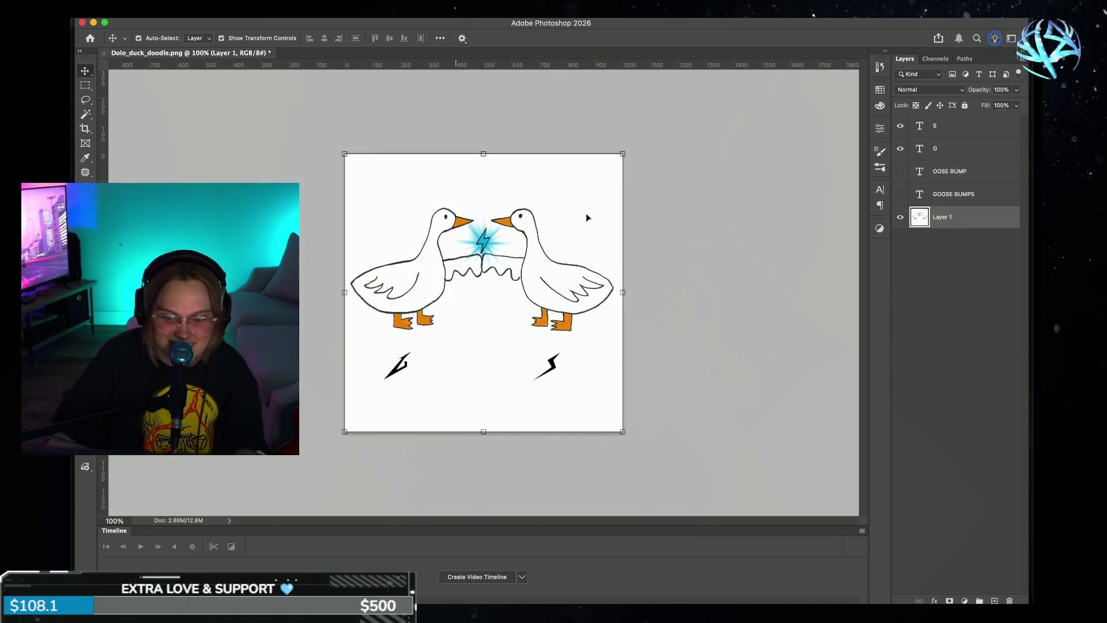
- Lock the goose layer and enlarge both bolts together to about 140%
click(966, 106)
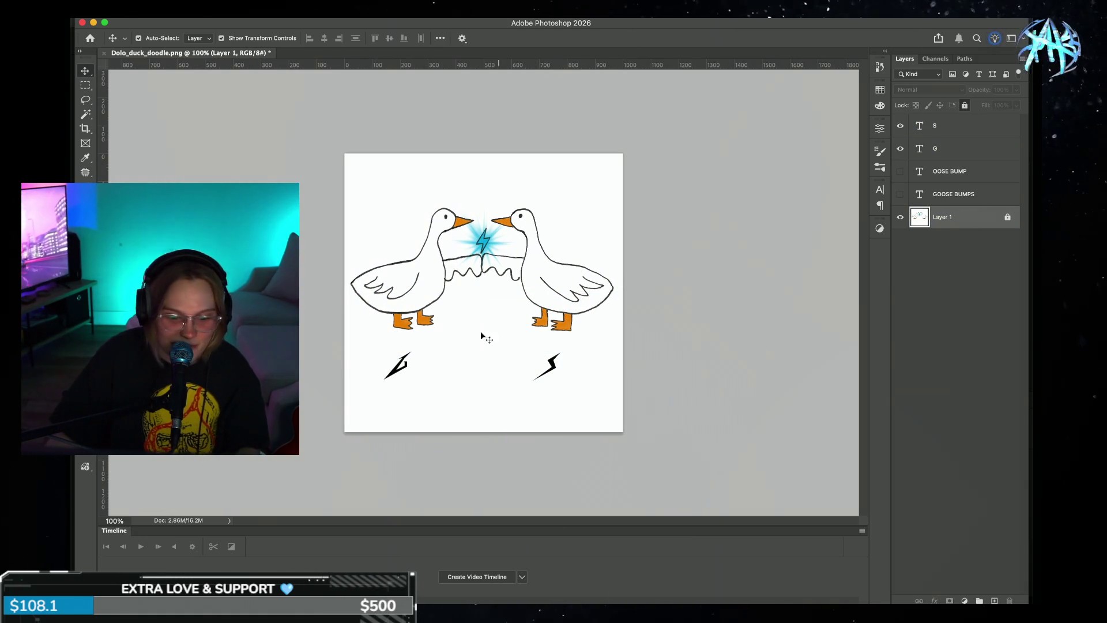
drag(305, 342, 687, 391)
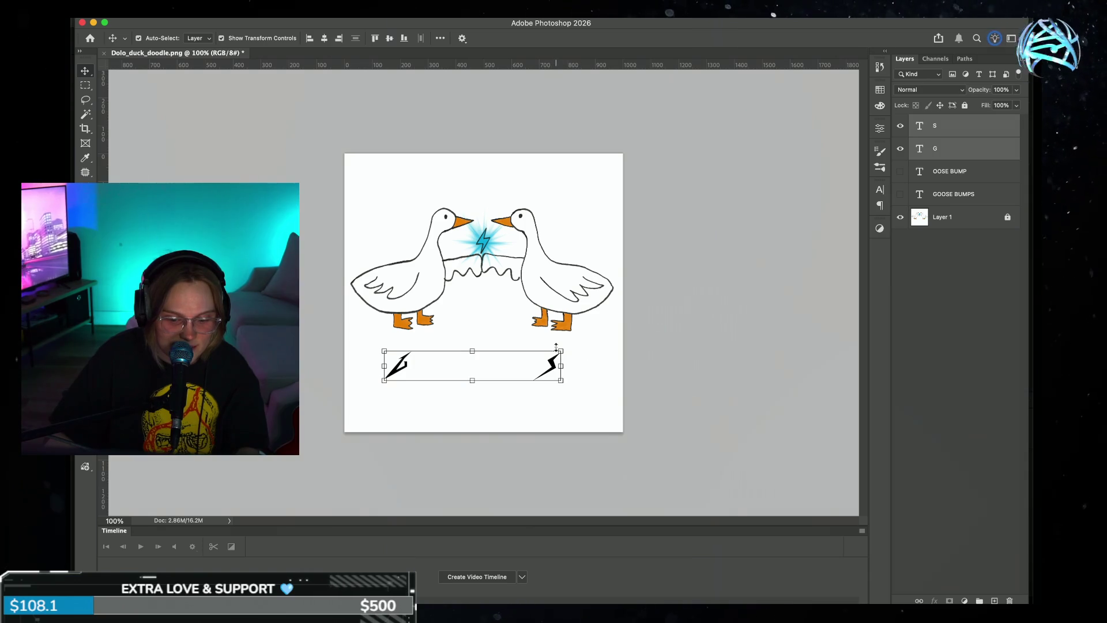
drag(556, 346, 693, 328)
drag(589, 353, 564, 366)
drag(669, 337, 604, 351)
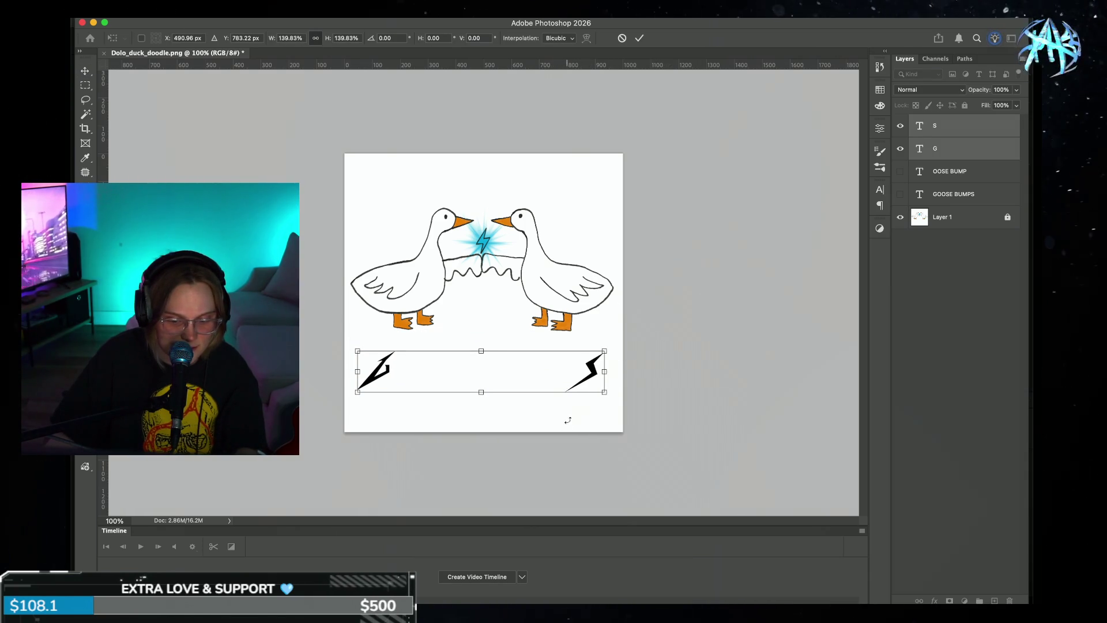
click(640, 39)
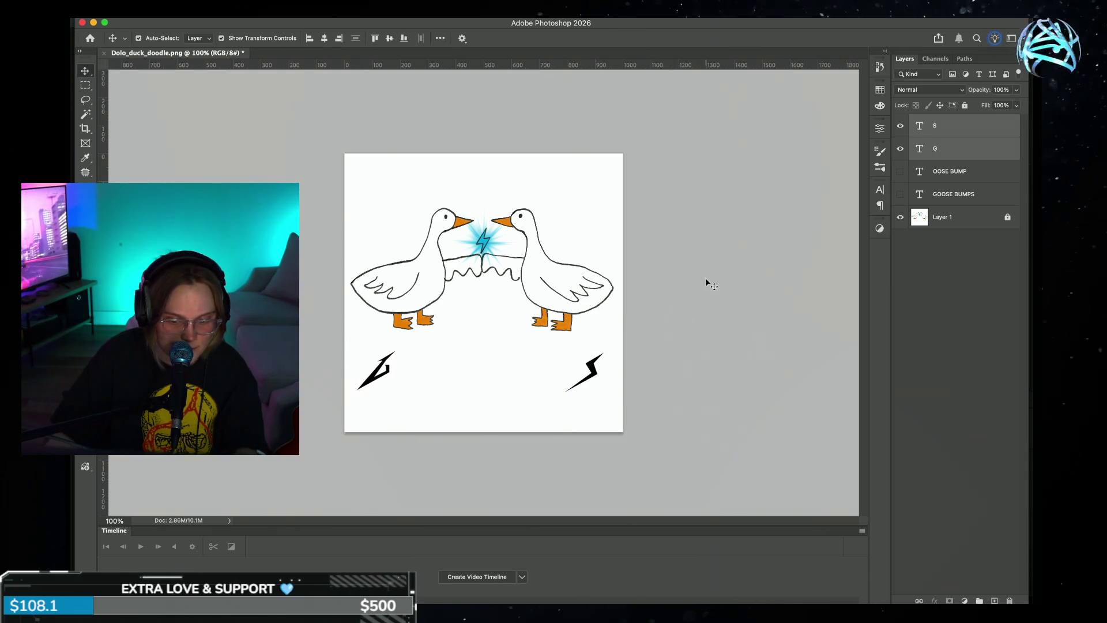
- Move the right bolt beside the left, then scale both to about 214% lower down
click(584, 379)
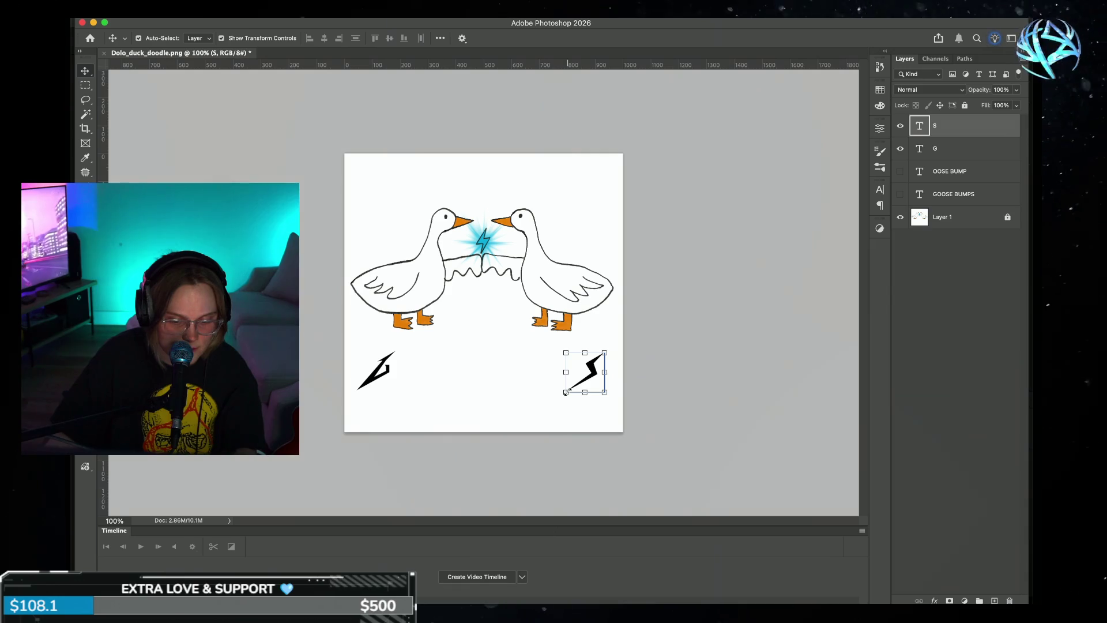
drag(582, 372, 418, 372)
shift+click(373, 358)
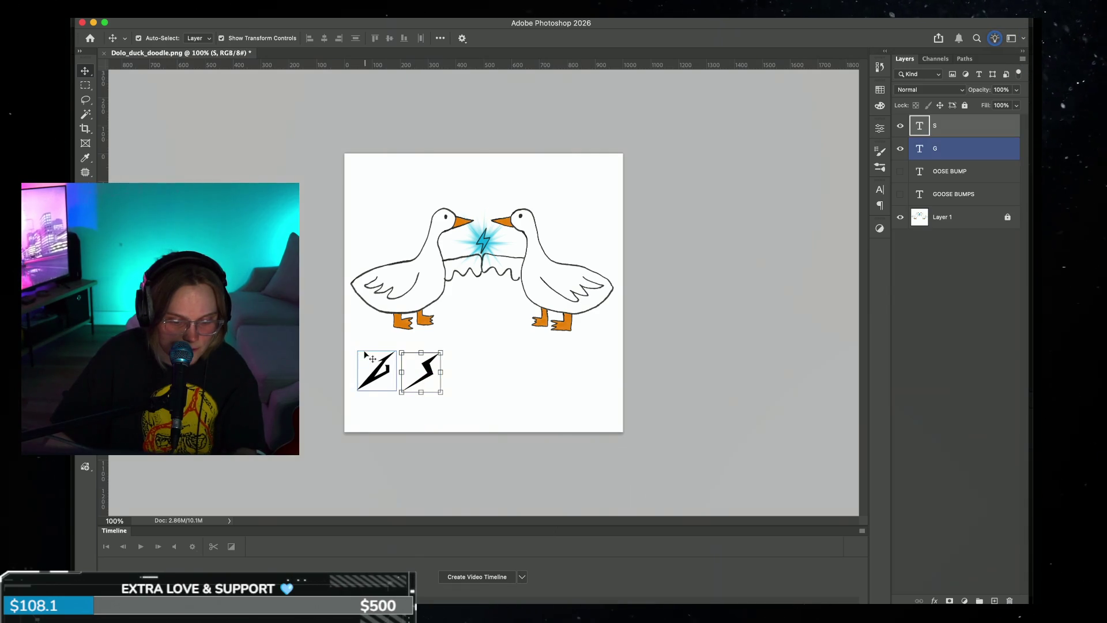
drag(353, 328, 473, 420)
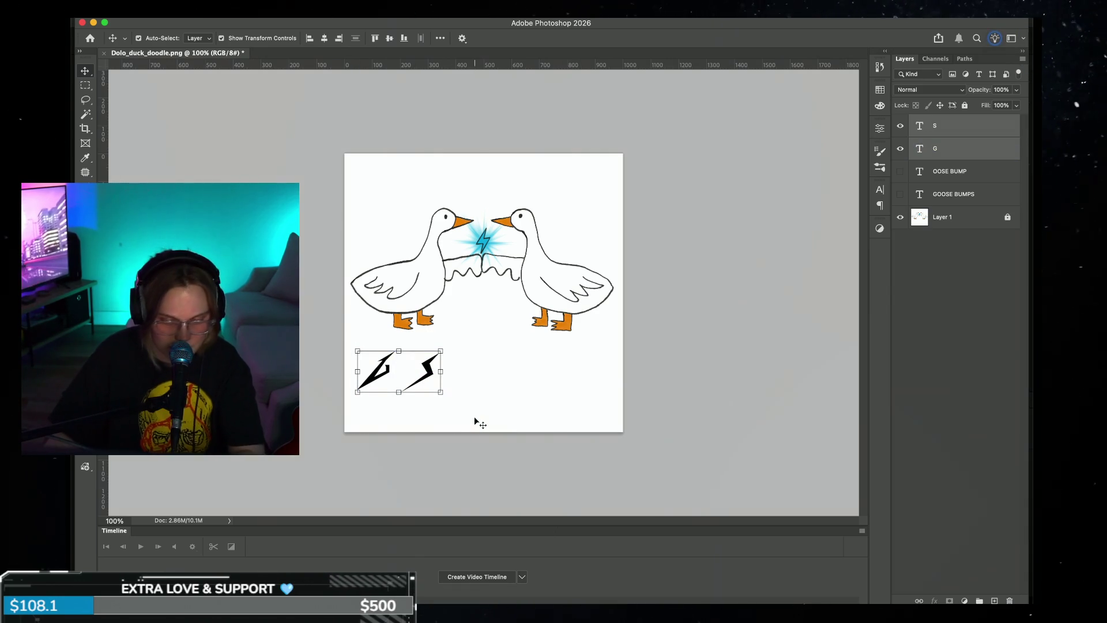
key(ctrl+t)
drag(441, 350, 535, 302)
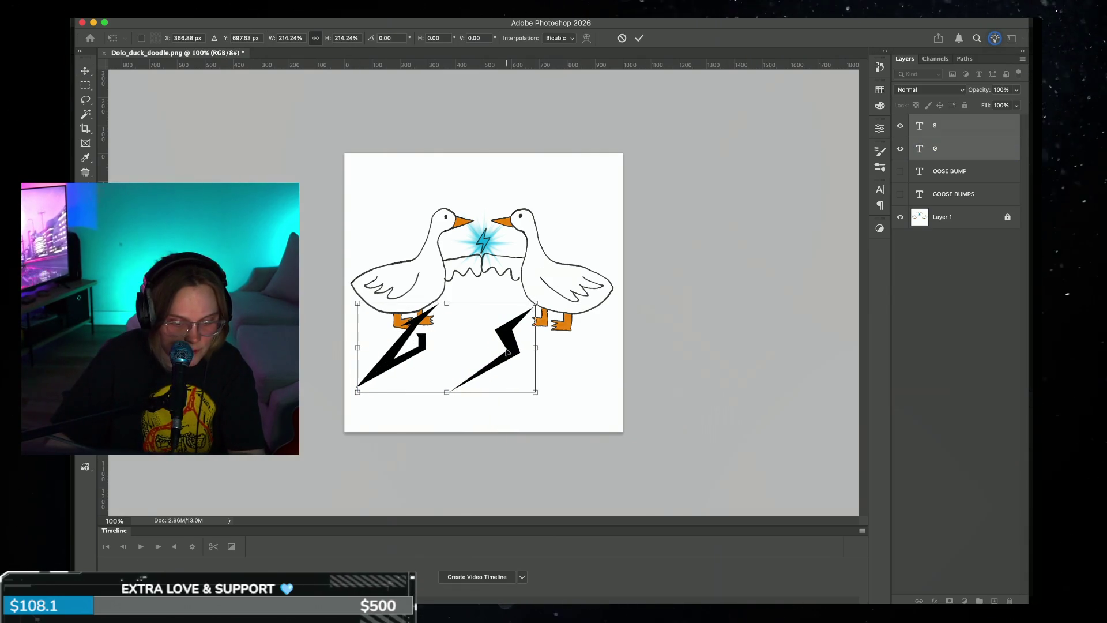
drag(506, 347, 522, 379)
click(639, 38)
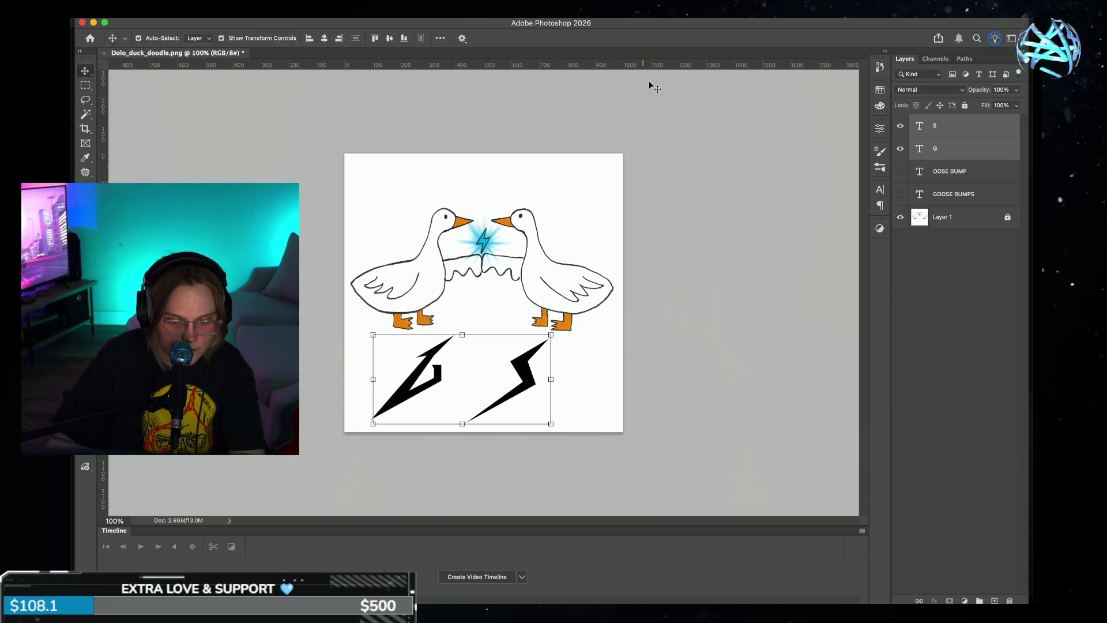
- Push the right bolt further right and make the OOSE BUMP text visible again
click(630, 265)
click(515, 397)
drag(514, 396, 559, 397)
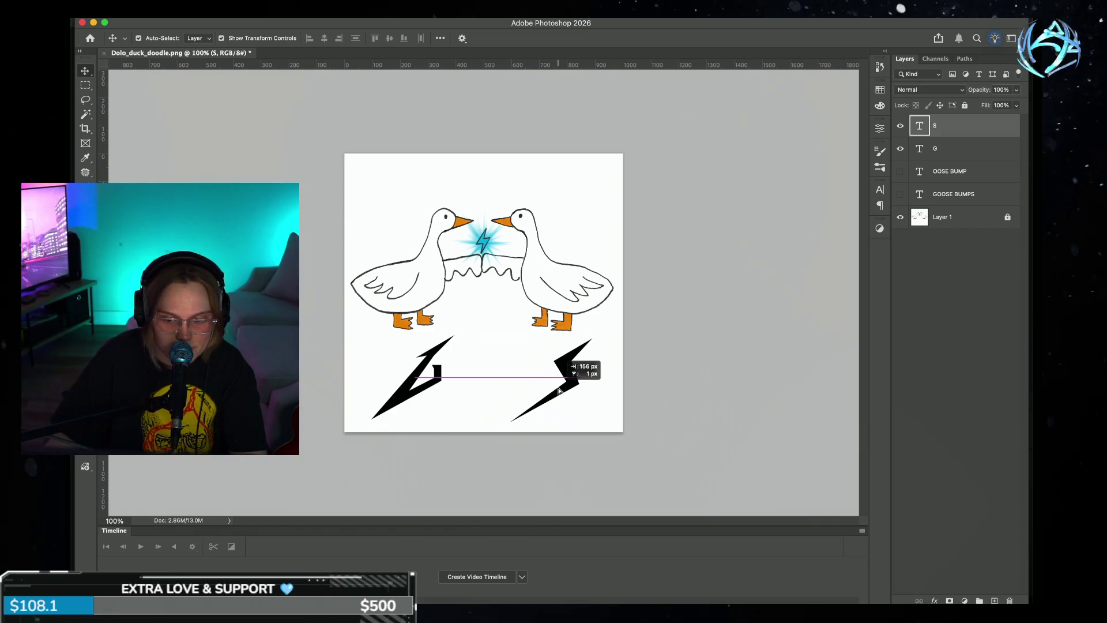
click(900, 171)
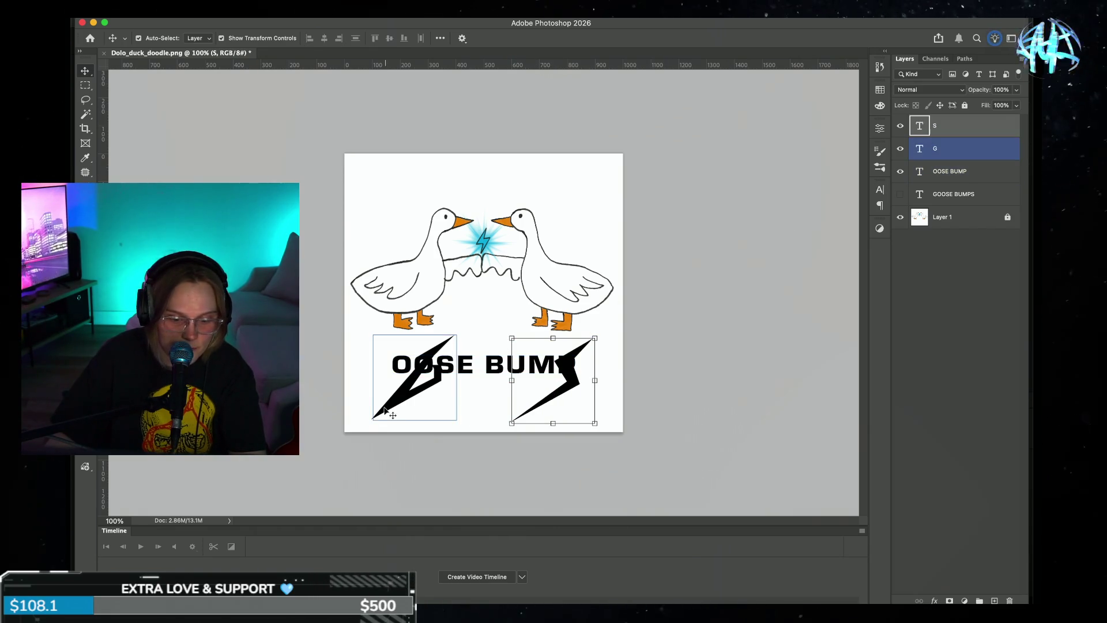
- Shift both bolts slightly up and outward and nudge OOSE BUMP up
drag(415, 378, 394, 373)
mouse_move(557, 398)
mouse_down()
mouse_move(576, 387)
mouse_move(454, 384)
mouse_move(611, 376)
mouse_up()
key(Return)
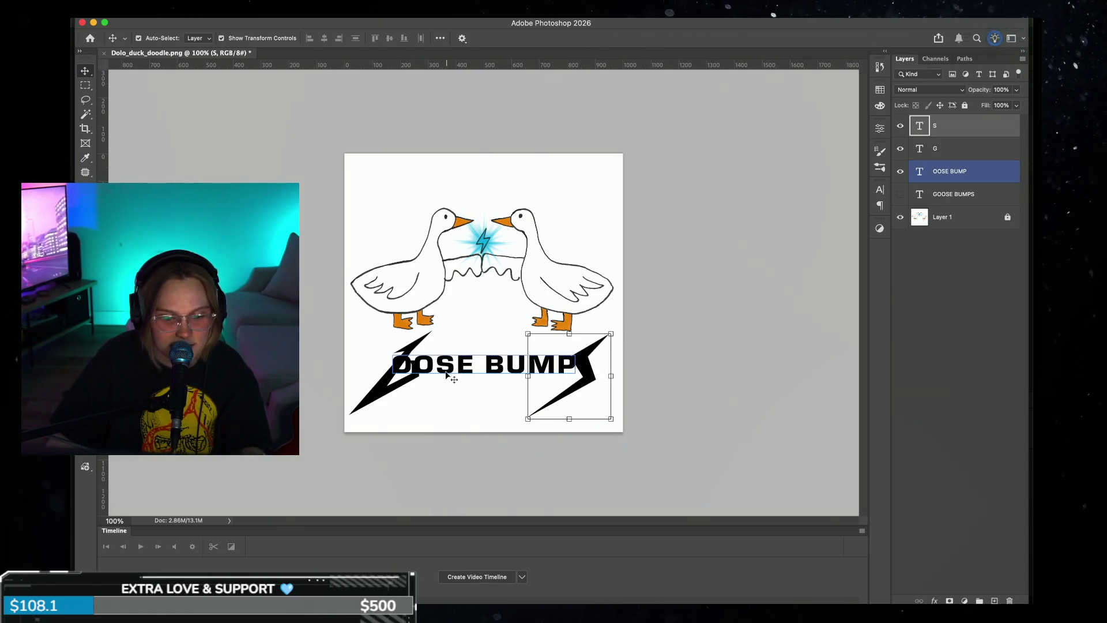
drag(448, 374, 449, 370)
click(731, 375)
- Shrink the left G bolt to about 66.67%
click(378, 387)
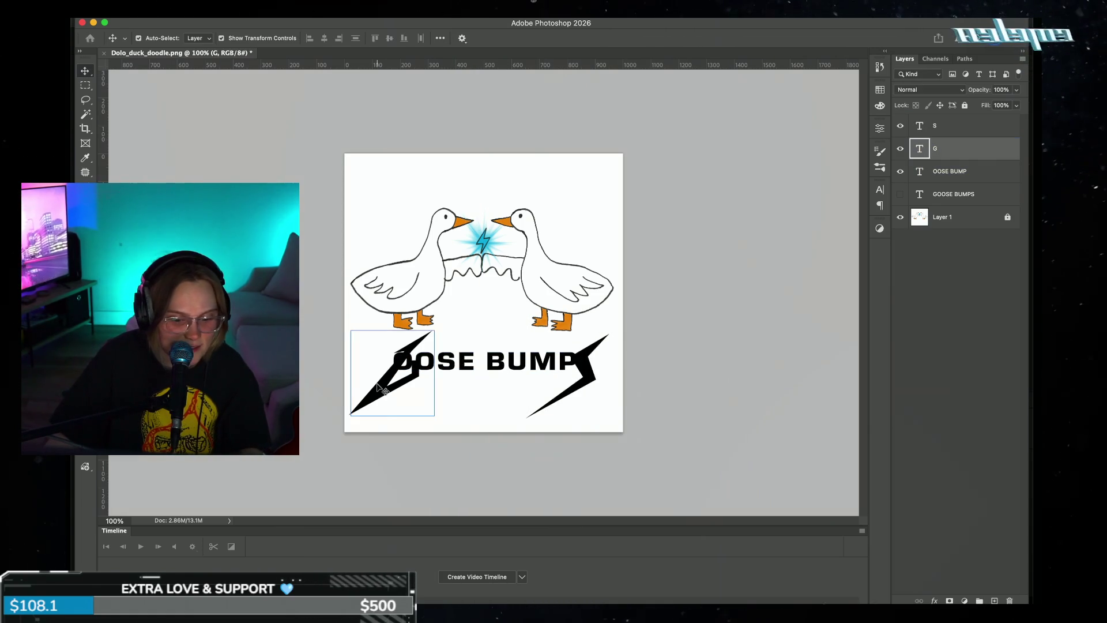
key(ctrl+t)
drag(434, 331, 410, 337)
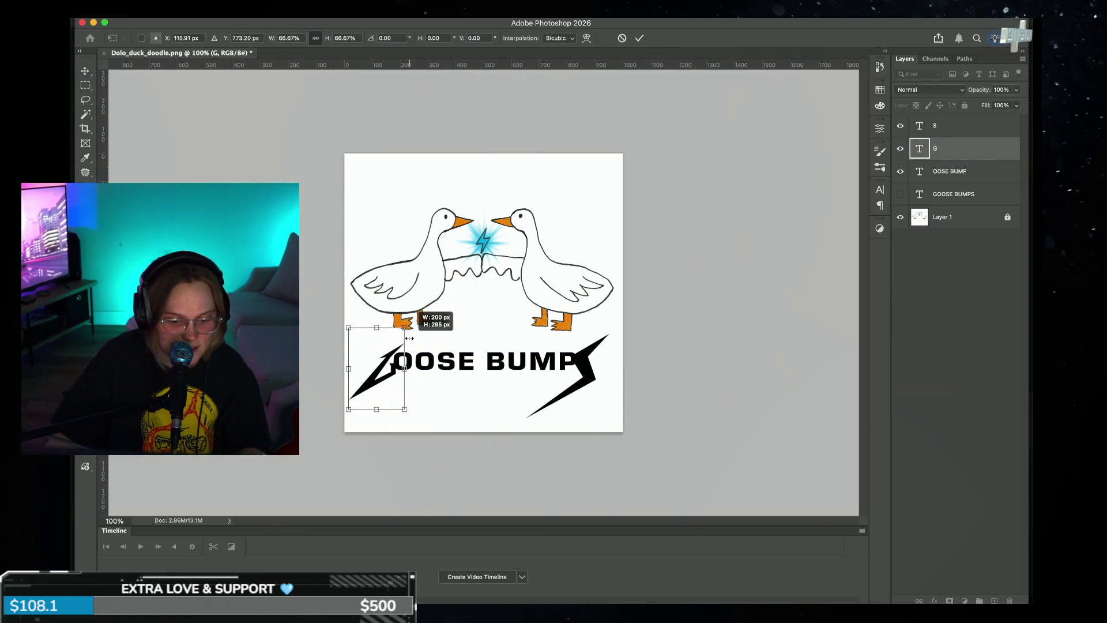
key(Return)
- Shrink the right S bolt to about 62% and tuck it right after BUMP
click(579, 374)
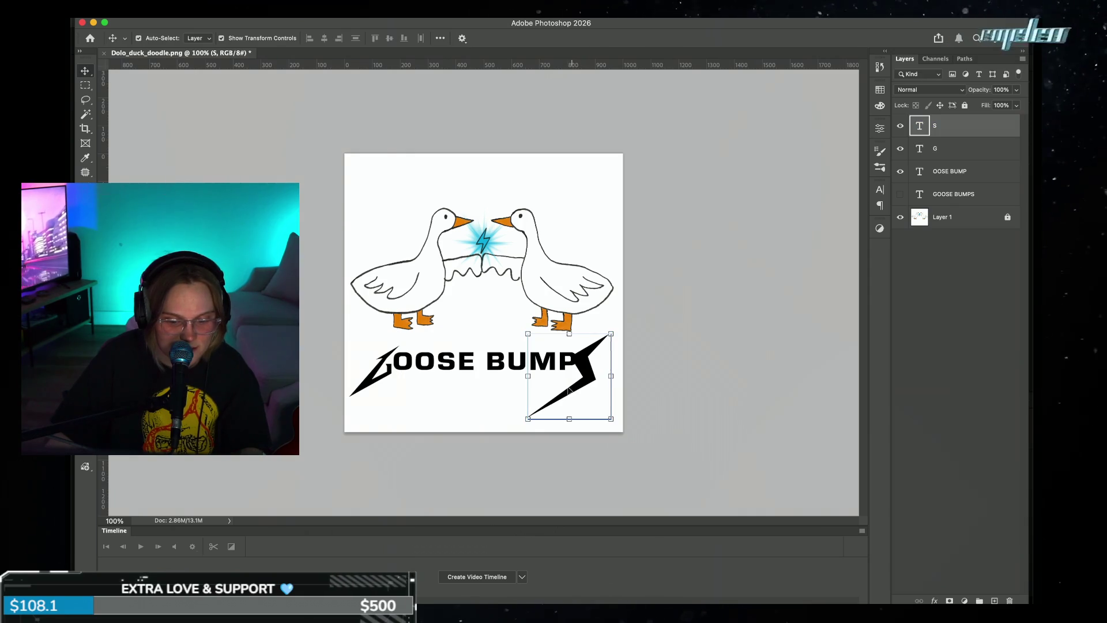
drag(530, 420, 542, 403)
drag(593, 331, 596, 359)
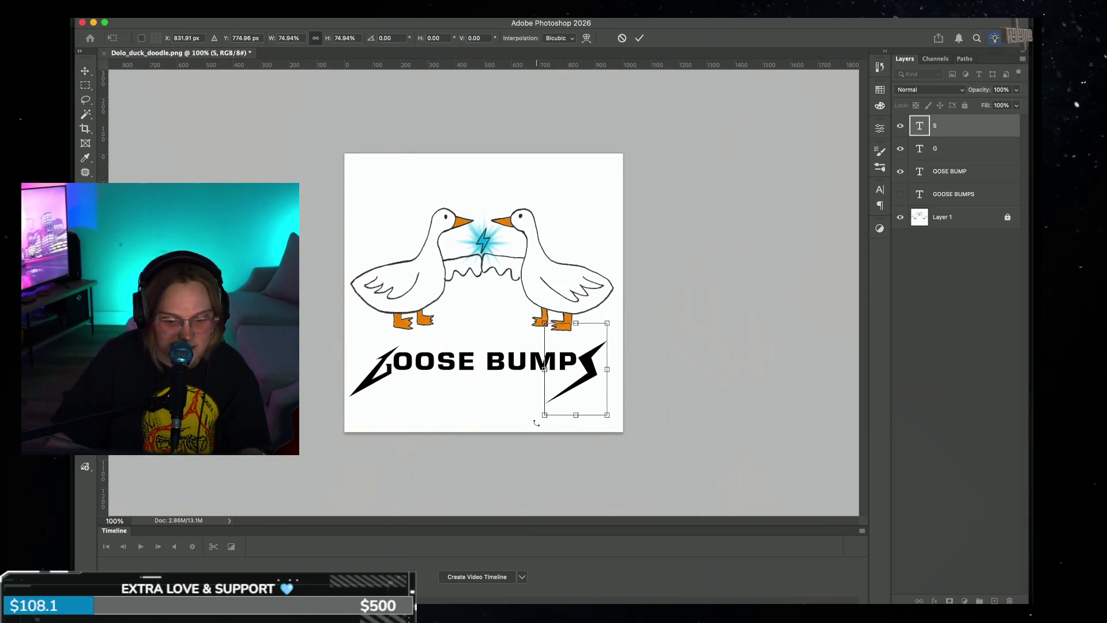
drag(545, 414, 555, 399)
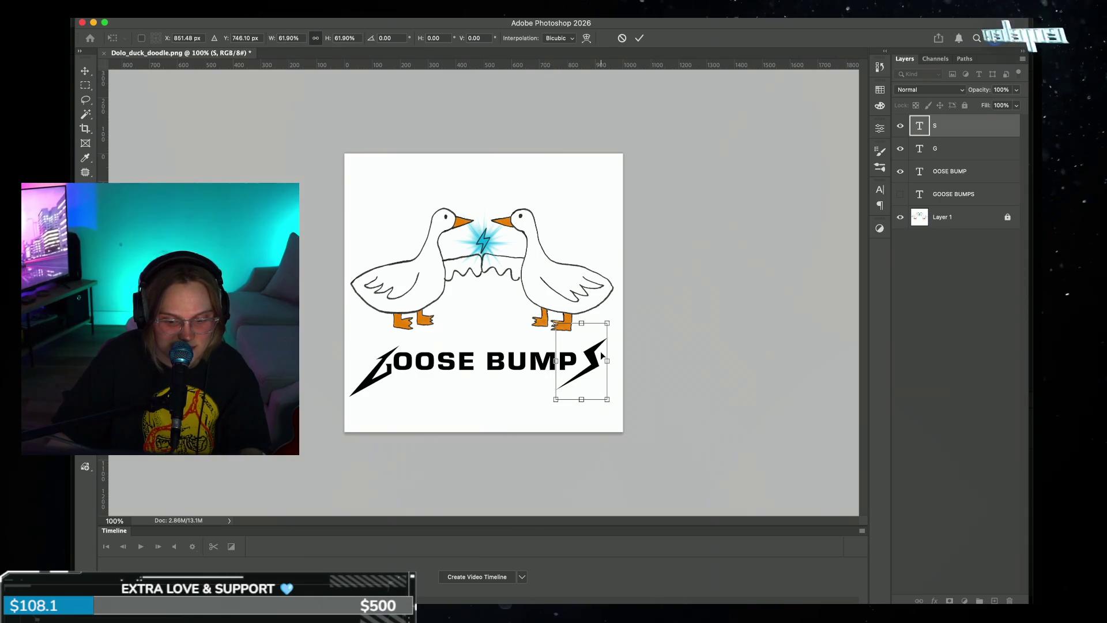
drag(602, 354, 599, 364)
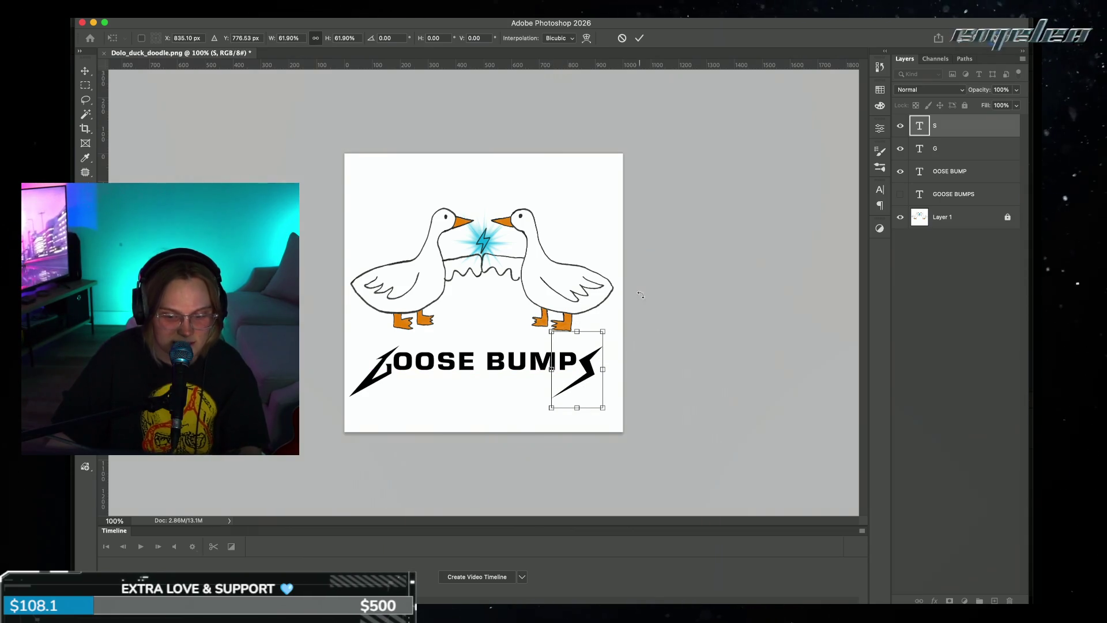
key(Return)
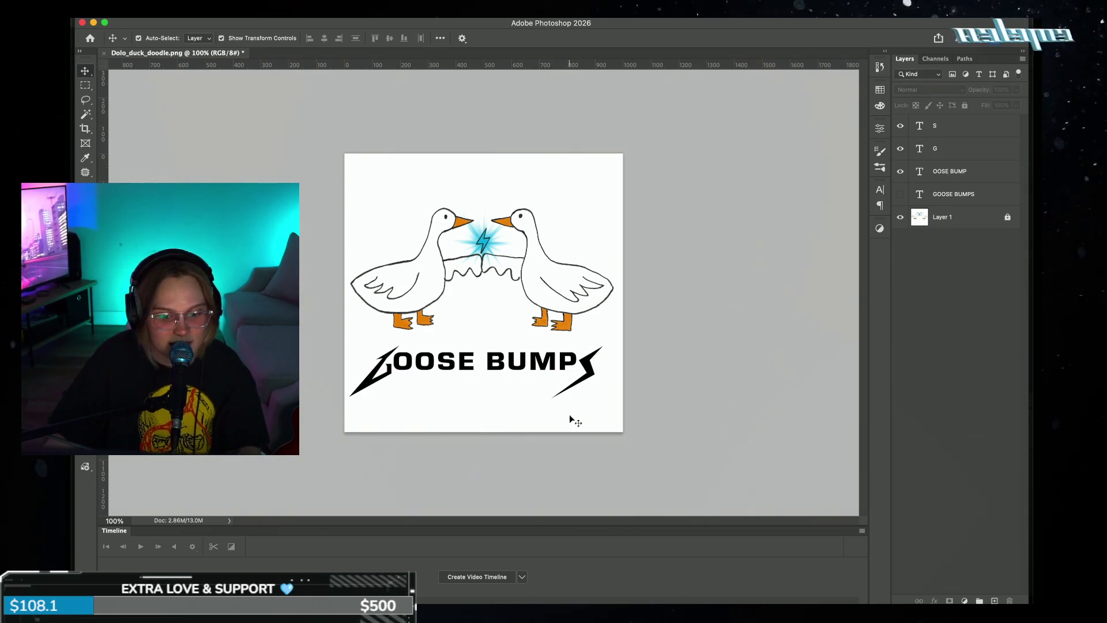
click(228, 6)
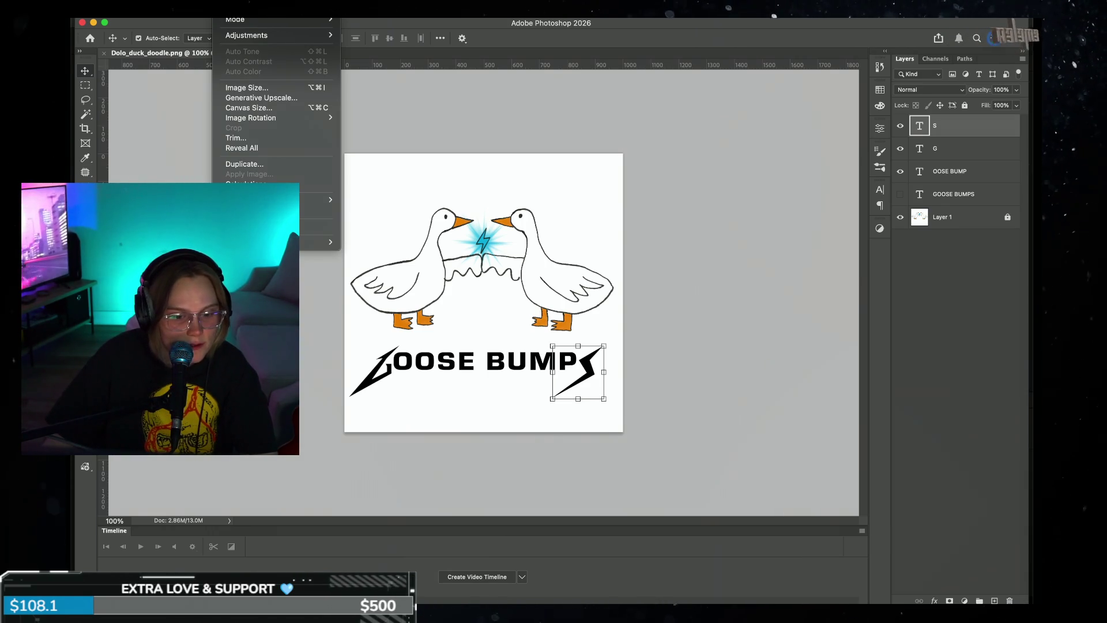
mouse_move(260, 6)
mouse_move(318, 6)
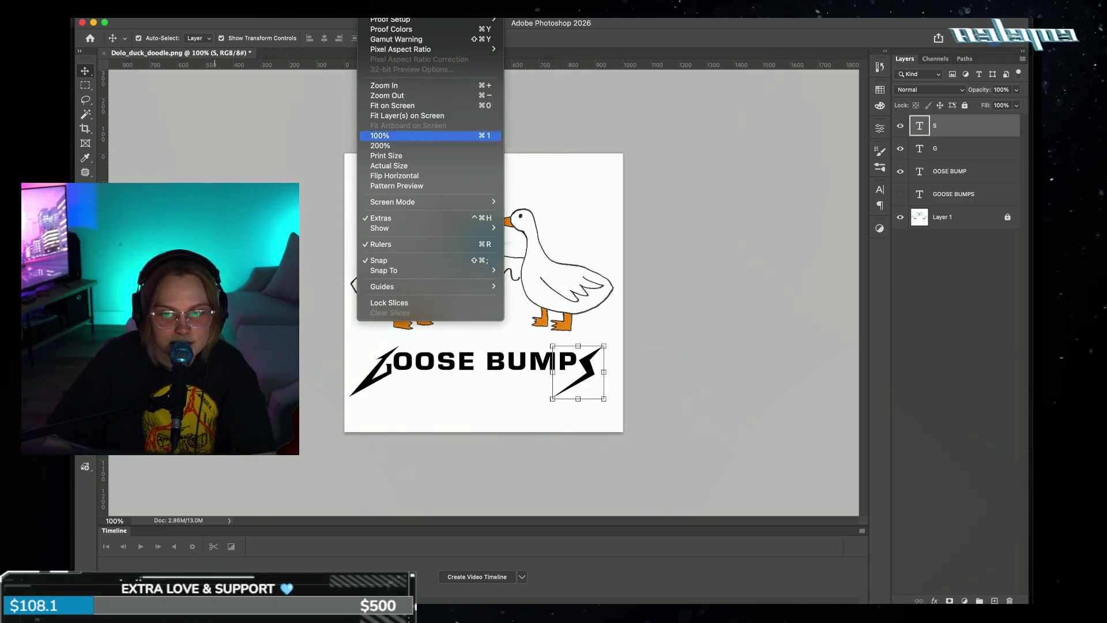
mouse_move(436, 6)
key(Escape)
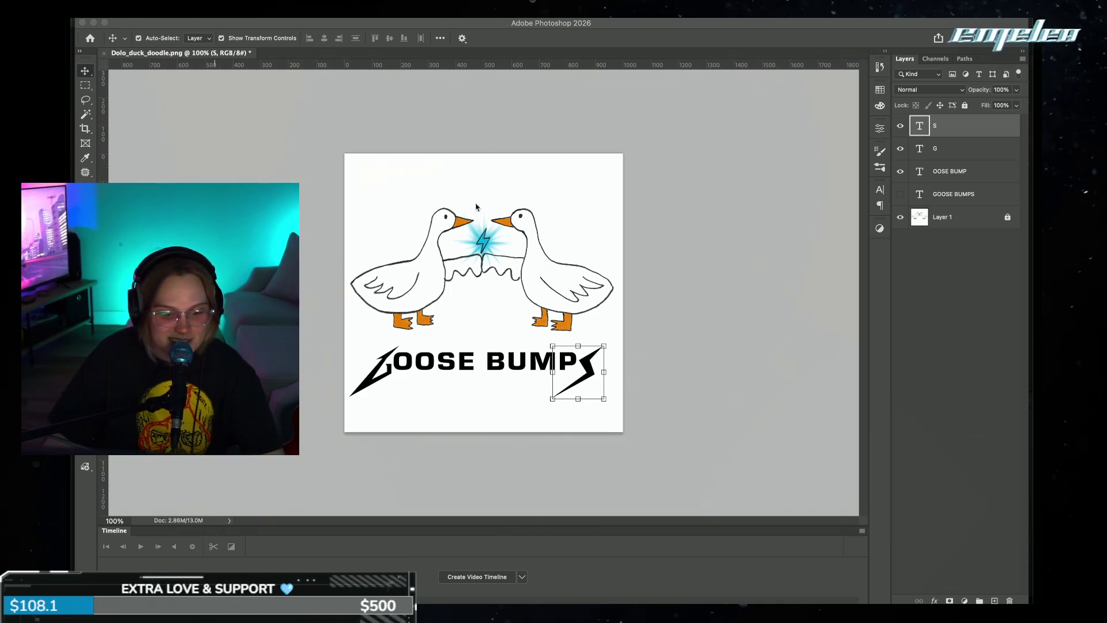
click(608, 379)
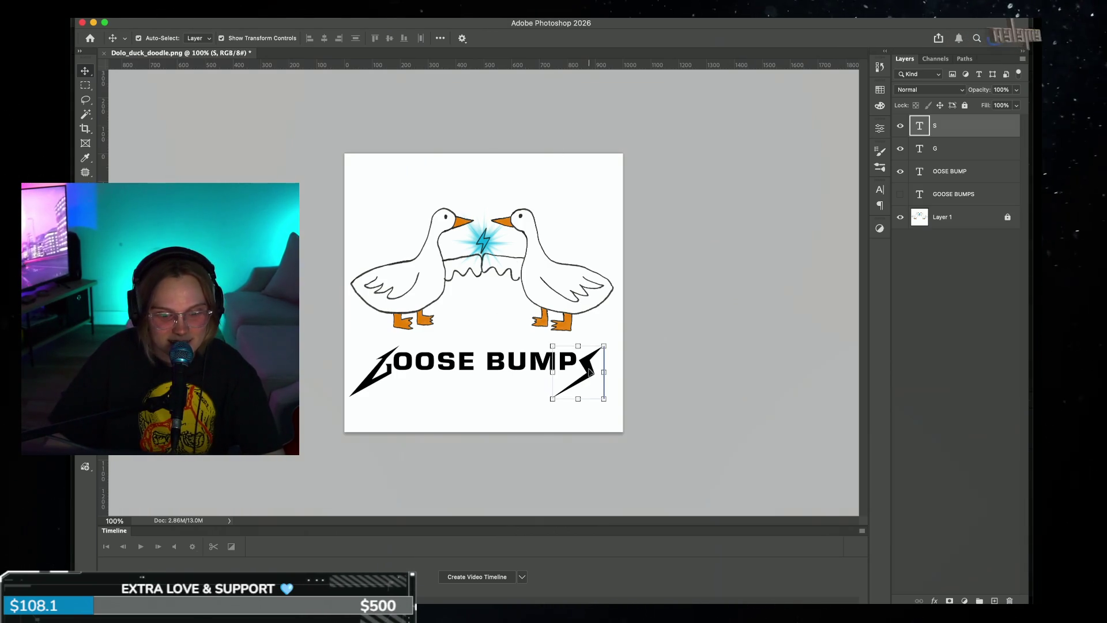
click(584, 369)
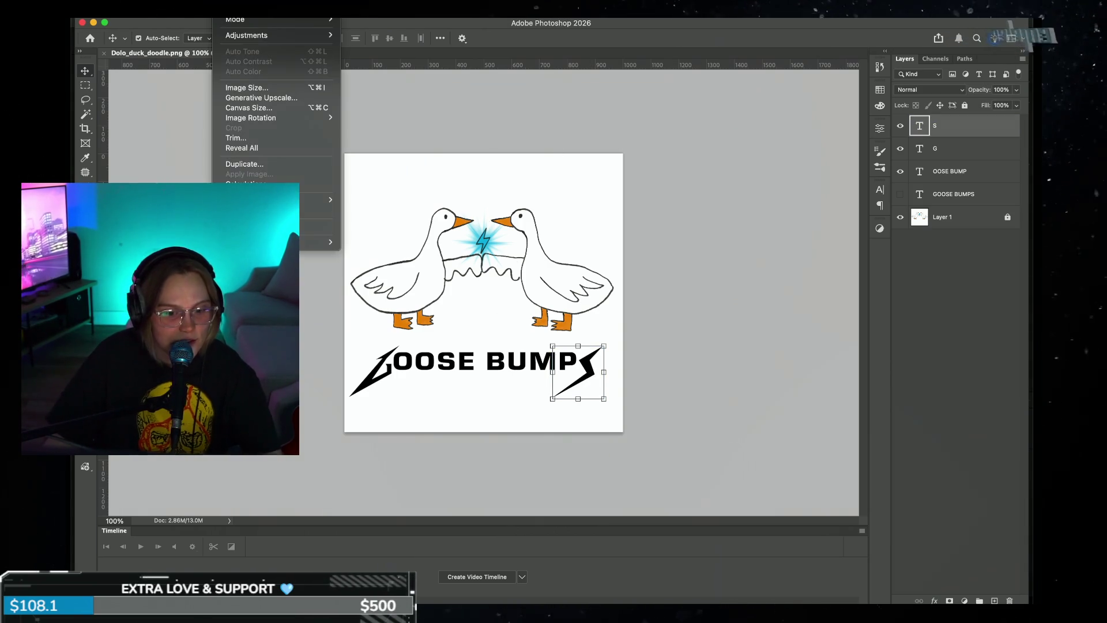
click(228, 10)
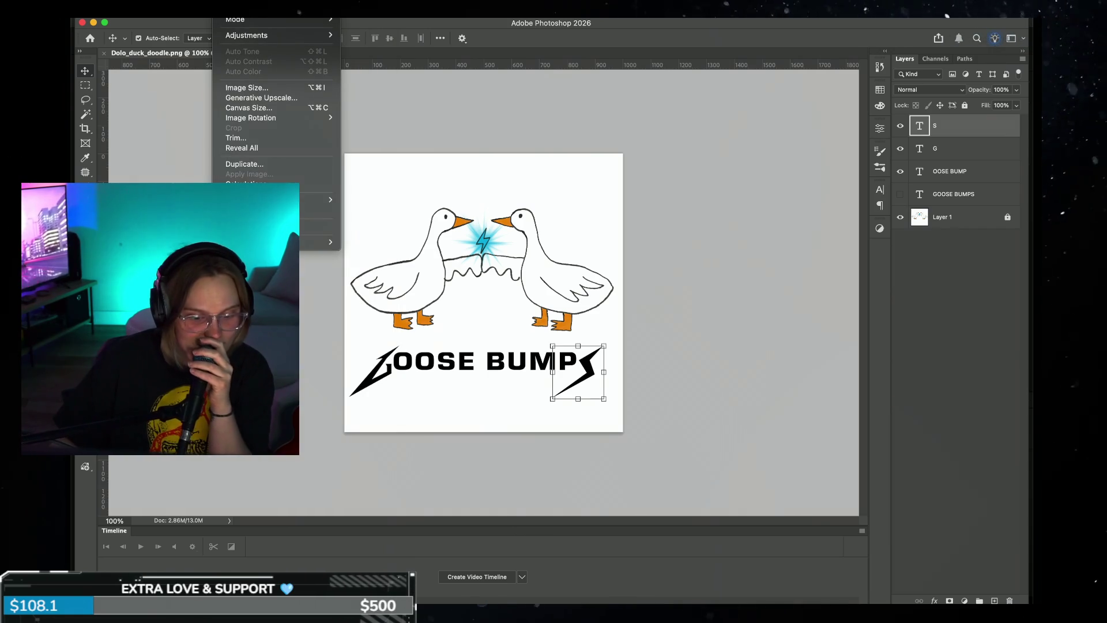
- Flip the S bolt horizontally, shift it right, then switch to the Metallica logo reference
mouse_move(196, 8)
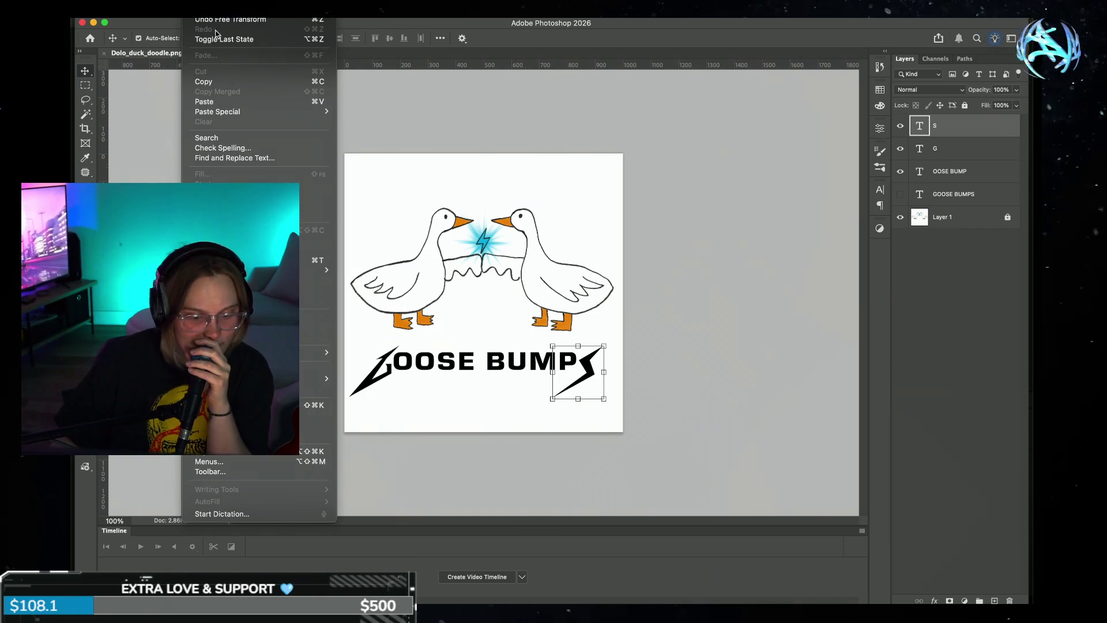
mouse_move(317, 270)
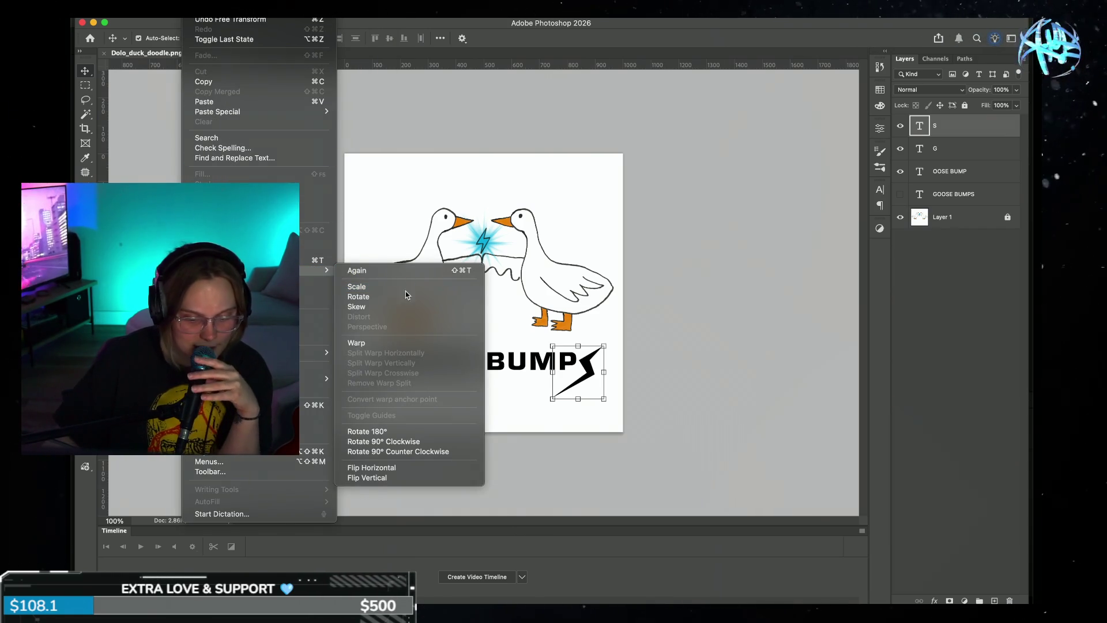
click(396, 472)
click(624, 388)
drag(581, 381, 597, 382)
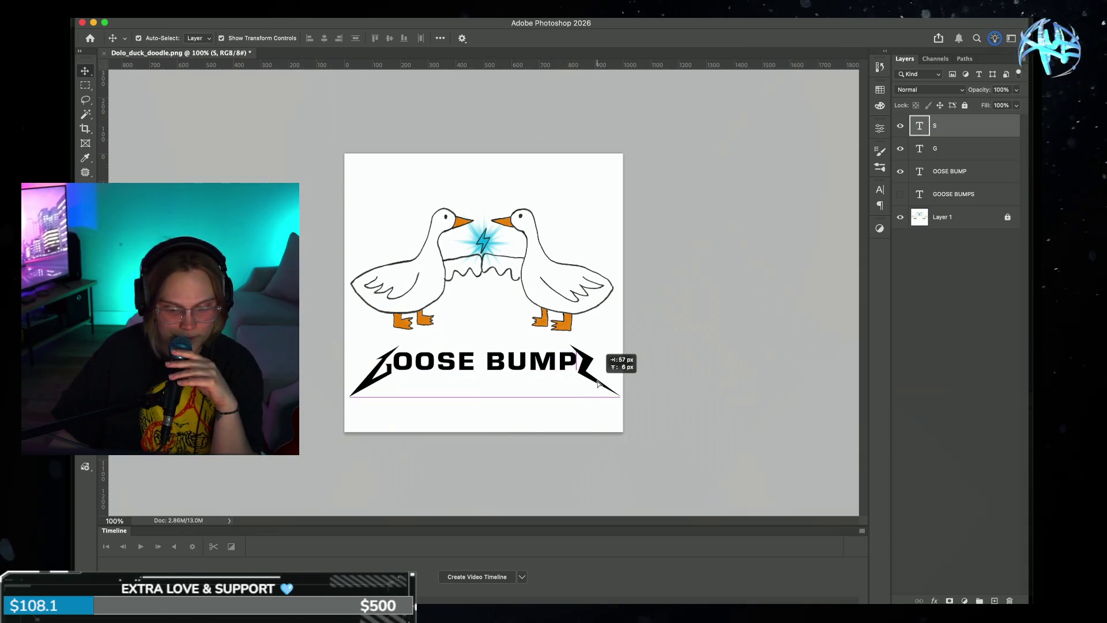
click(682, 375)
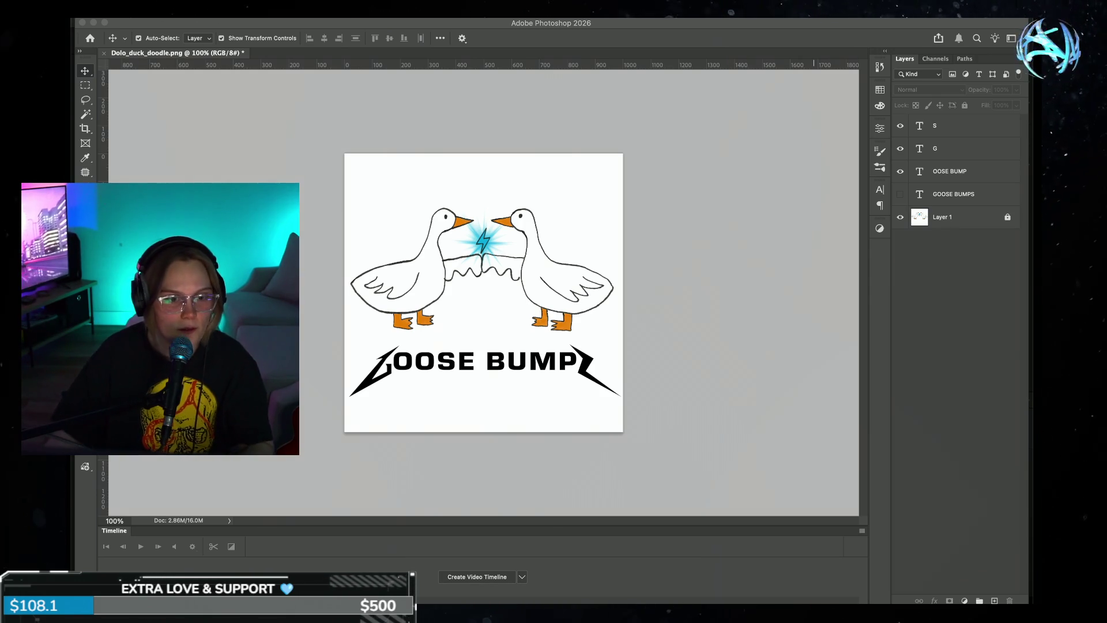
key(super+Tab)
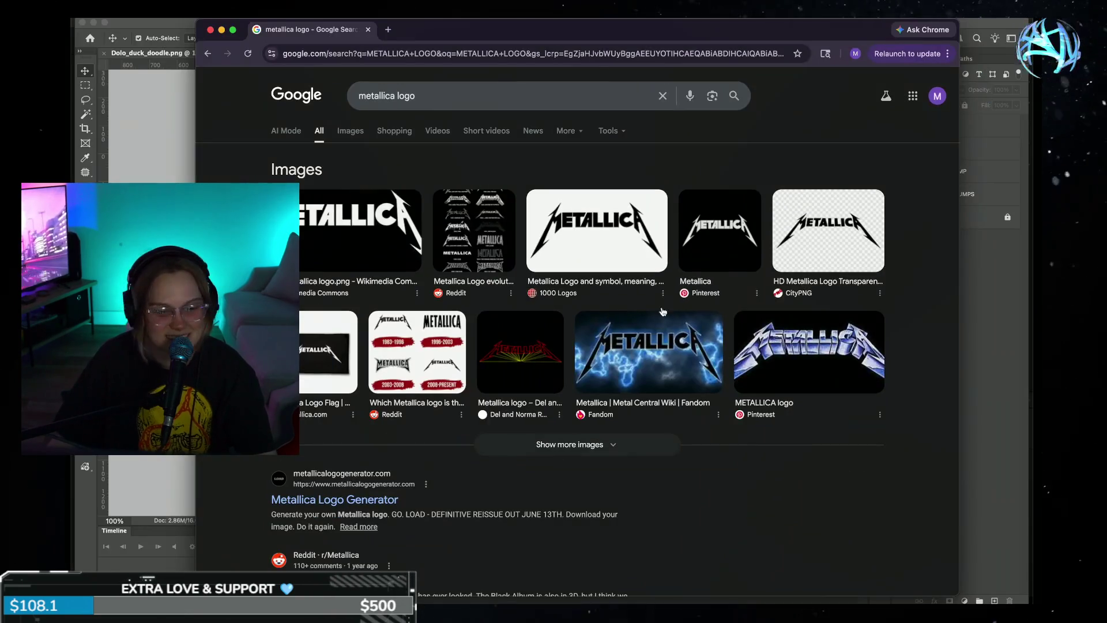
click(210, 30)
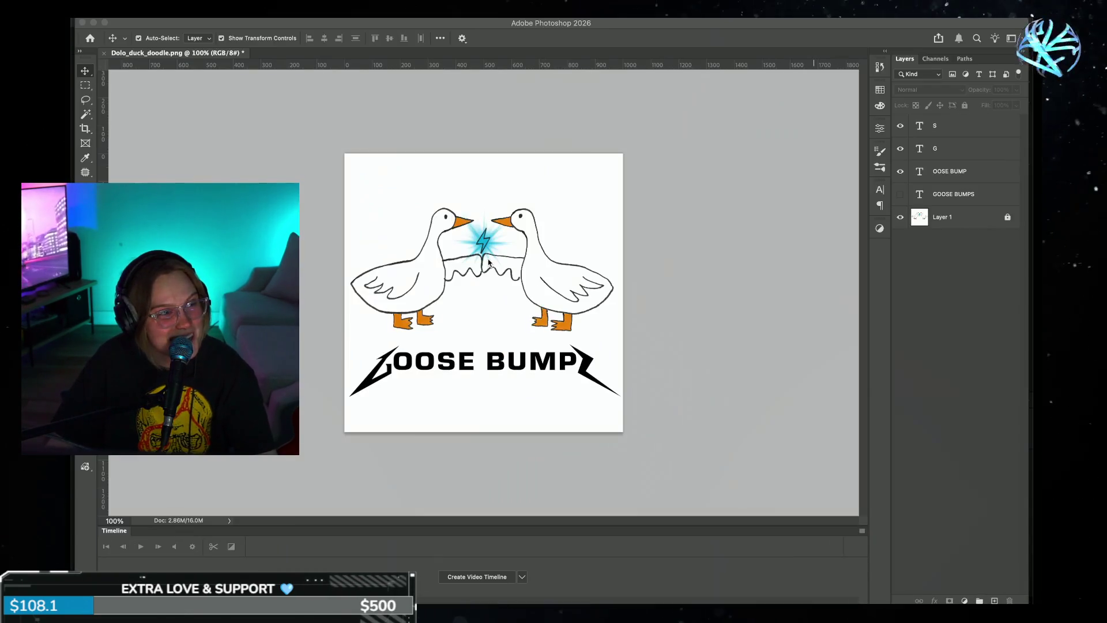
- Create a blank Layer 2 and drag it beneath the goose drawing layer (Layer 1)
click(707, 387)
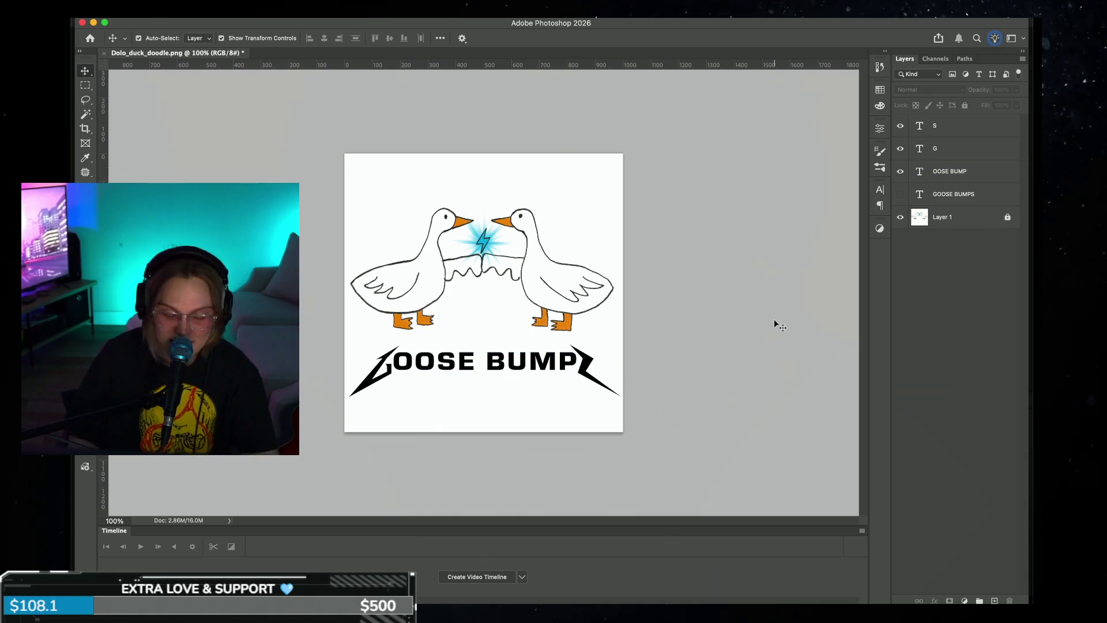
key(super+equal)
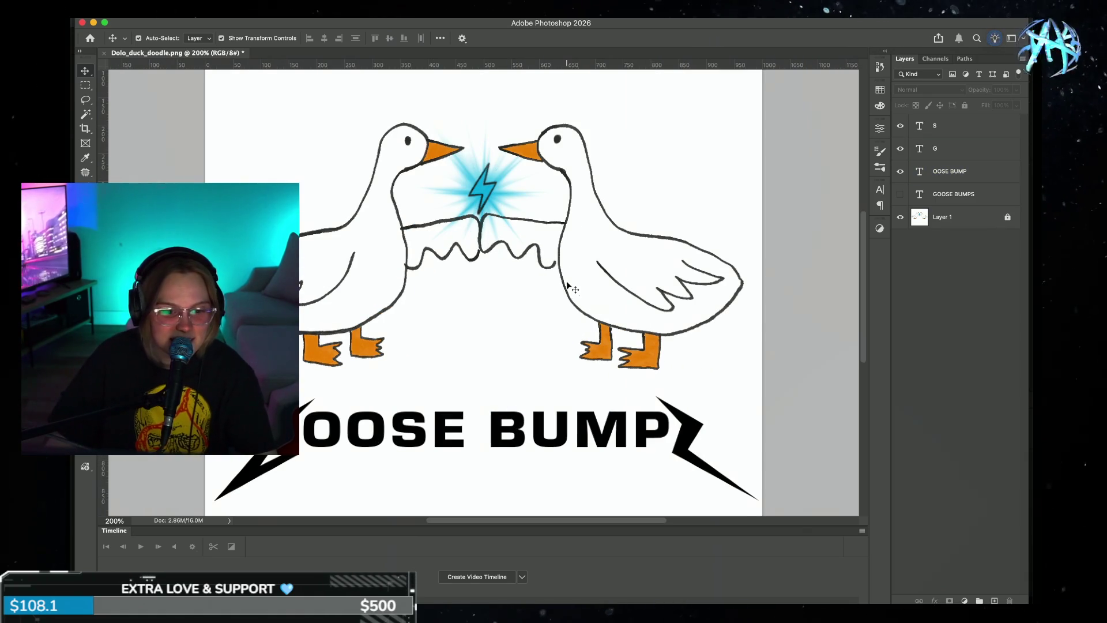
key(super+minus)
key(super+minus)
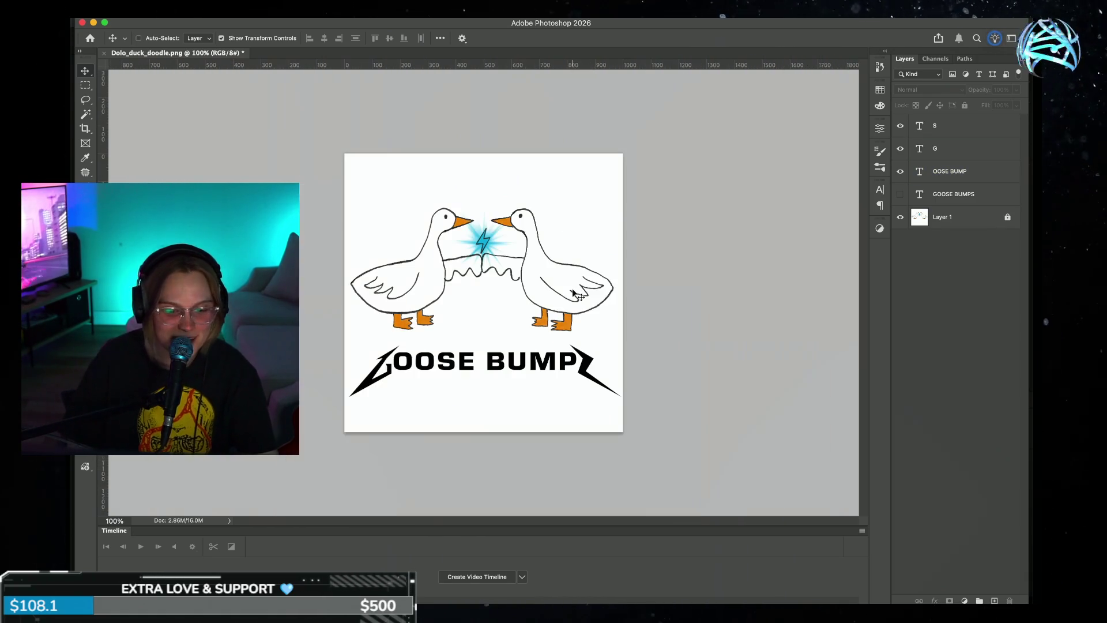
key(super+equal)
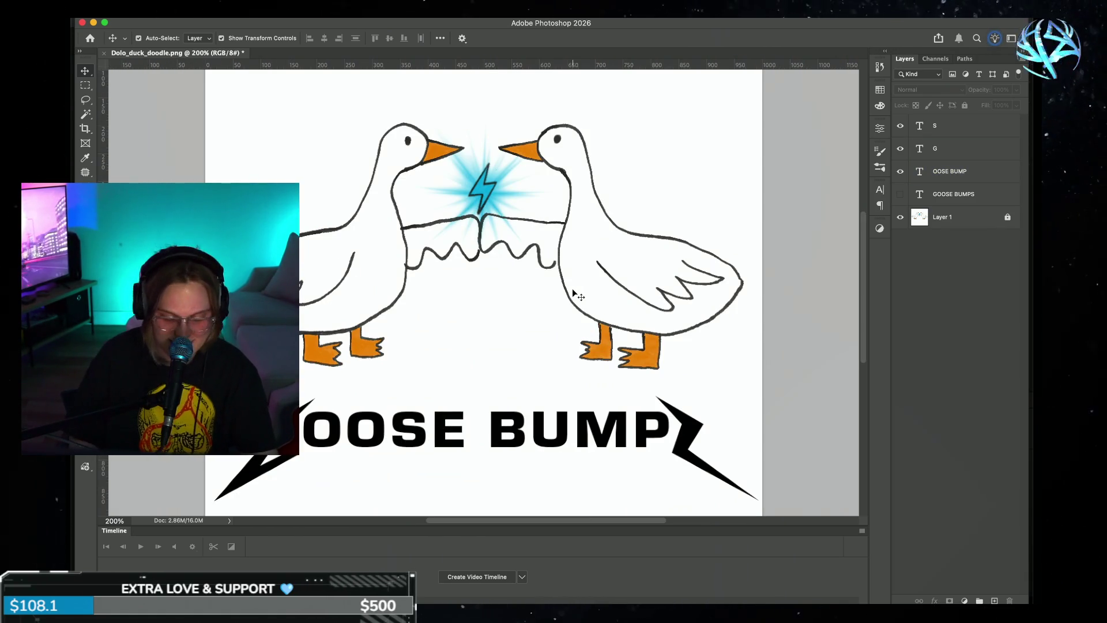
key(super+minus)
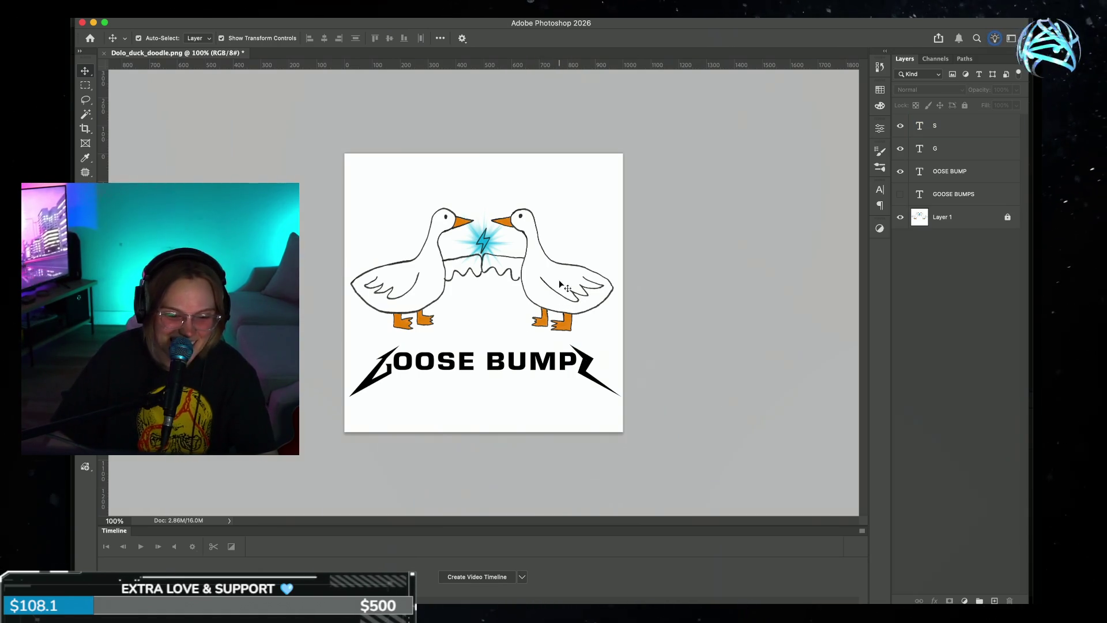
click(957, 217)
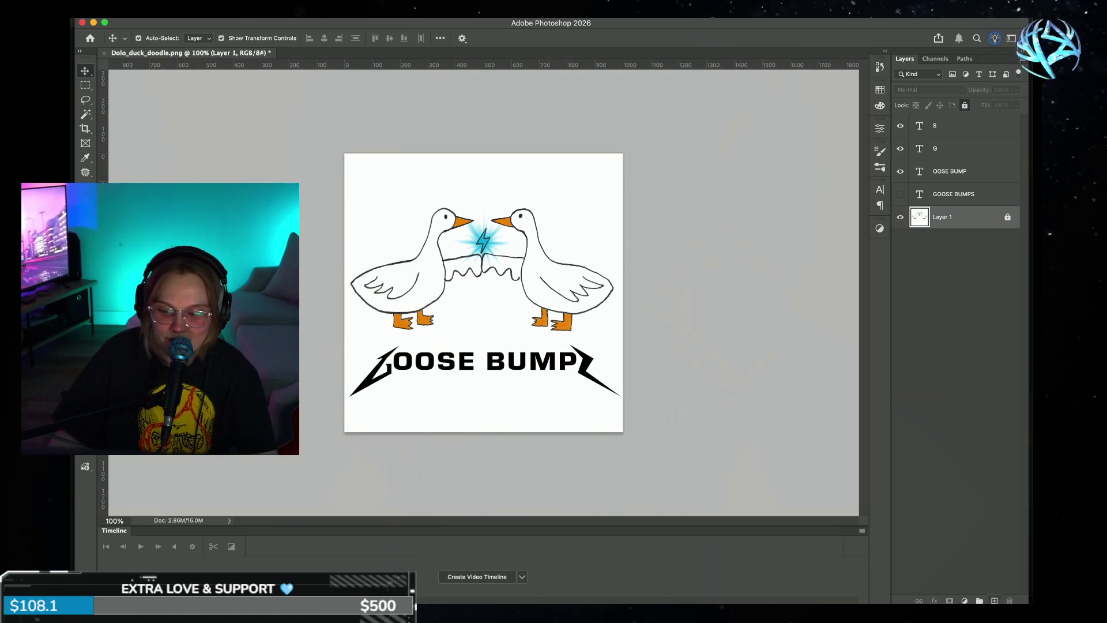
click(994, 600)
drag(988, 218, 998, 264)
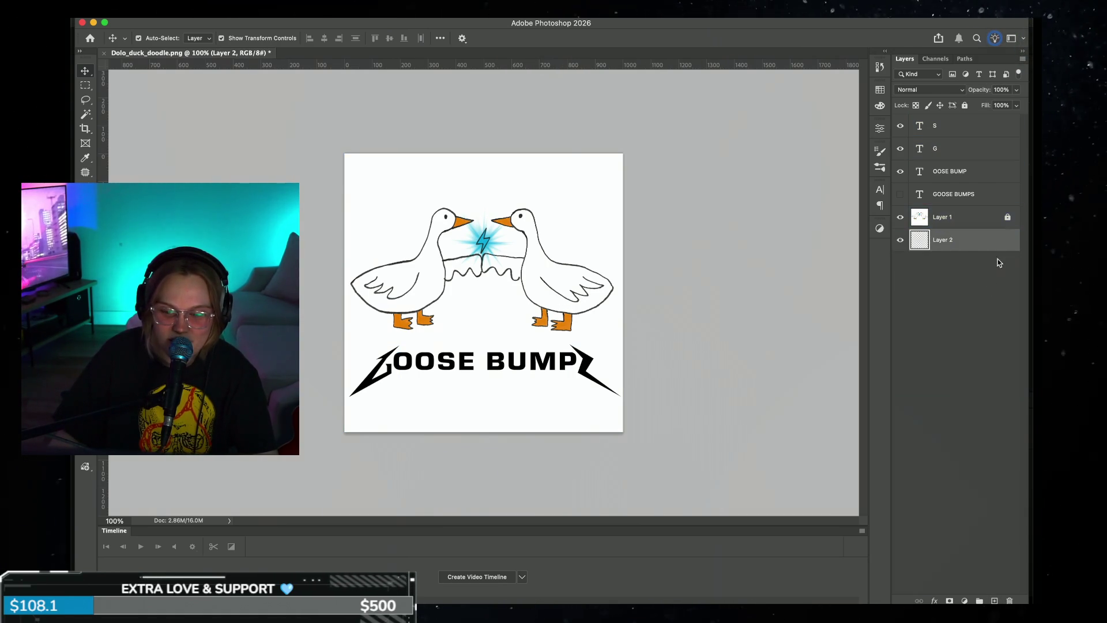
- Select all and Paint Bucket-fill the new bottom layer with white, dismissing the error prompts
key(ctrl+a)
key(g)
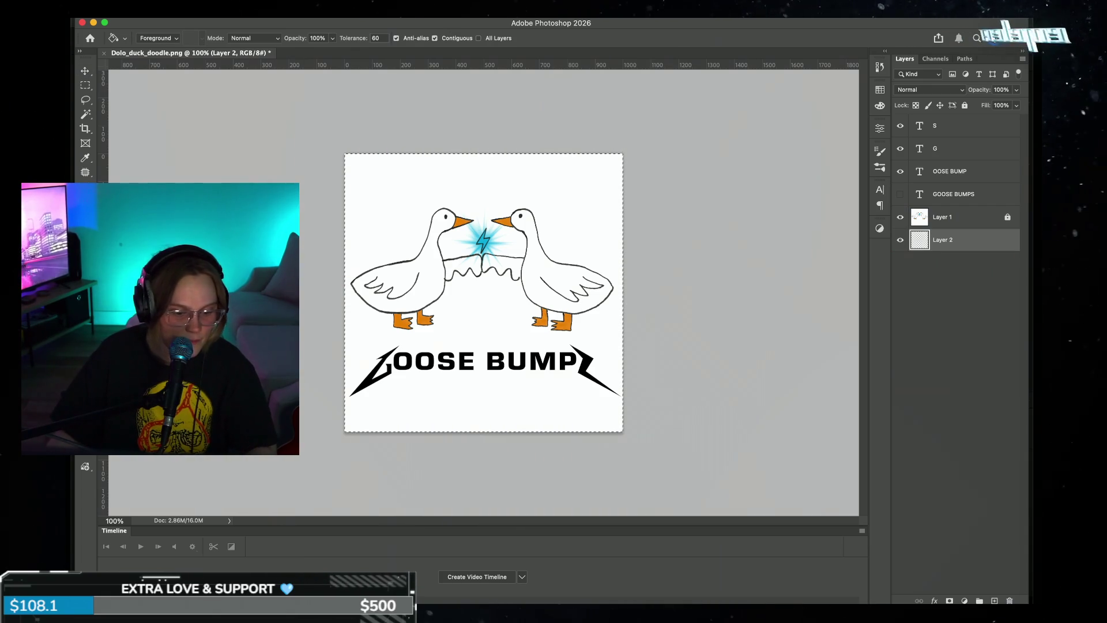
click(500, 415)
click(957, 289)
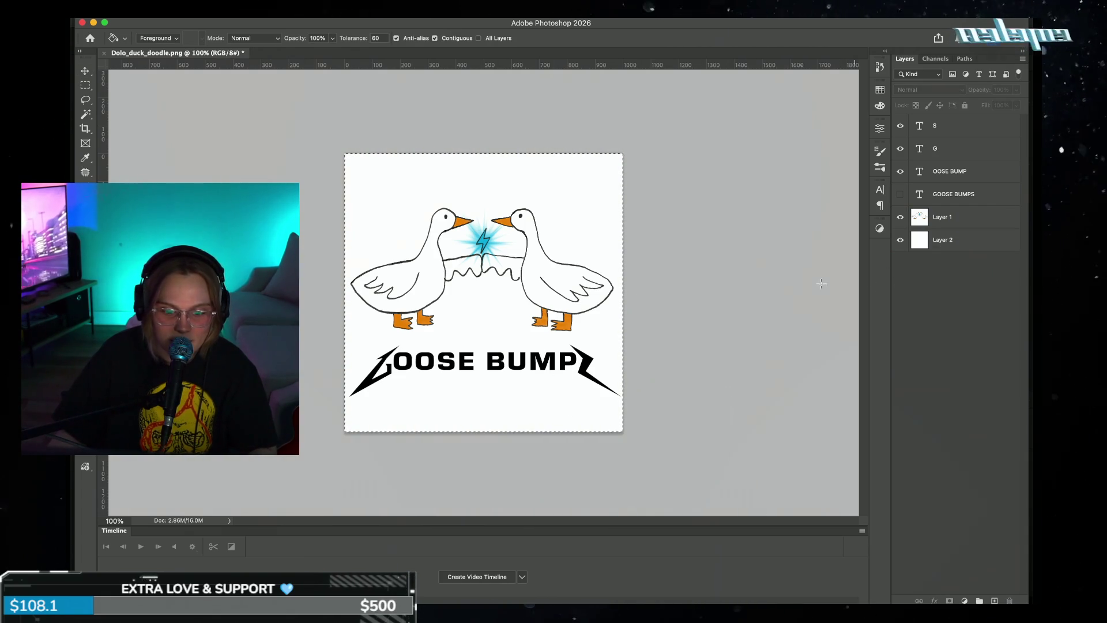
click(592, 286)
key(Return)
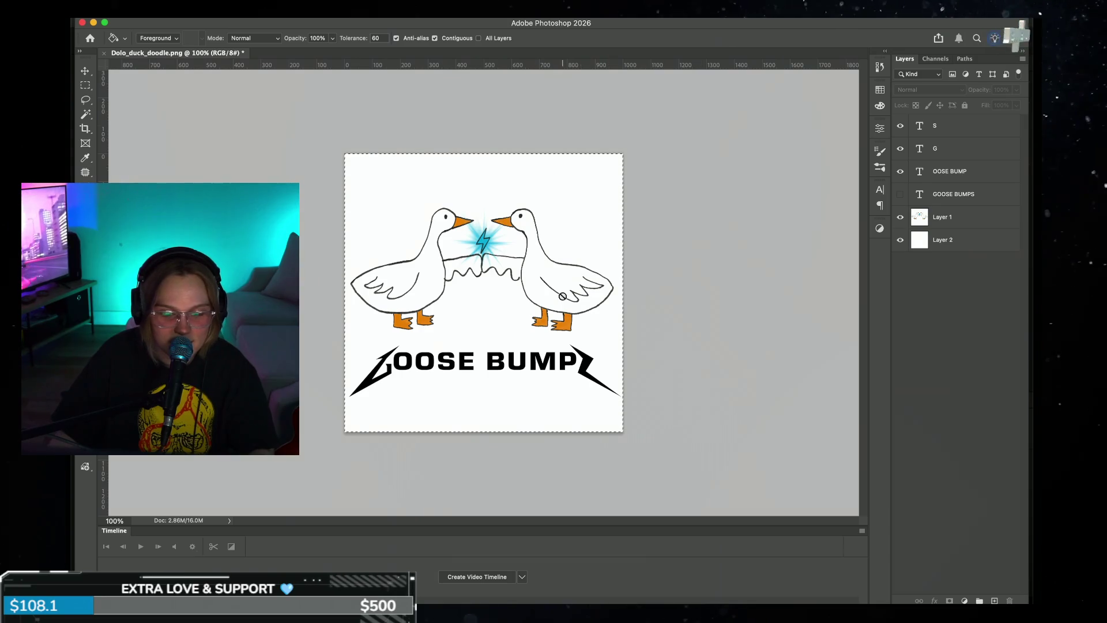
click(531, 271)
click(600, 233)
click(590, 235)
click(590, 235)
- Move the goose drawing up about 74 px, scale it to about 103%, and centre it
click(951, 222)
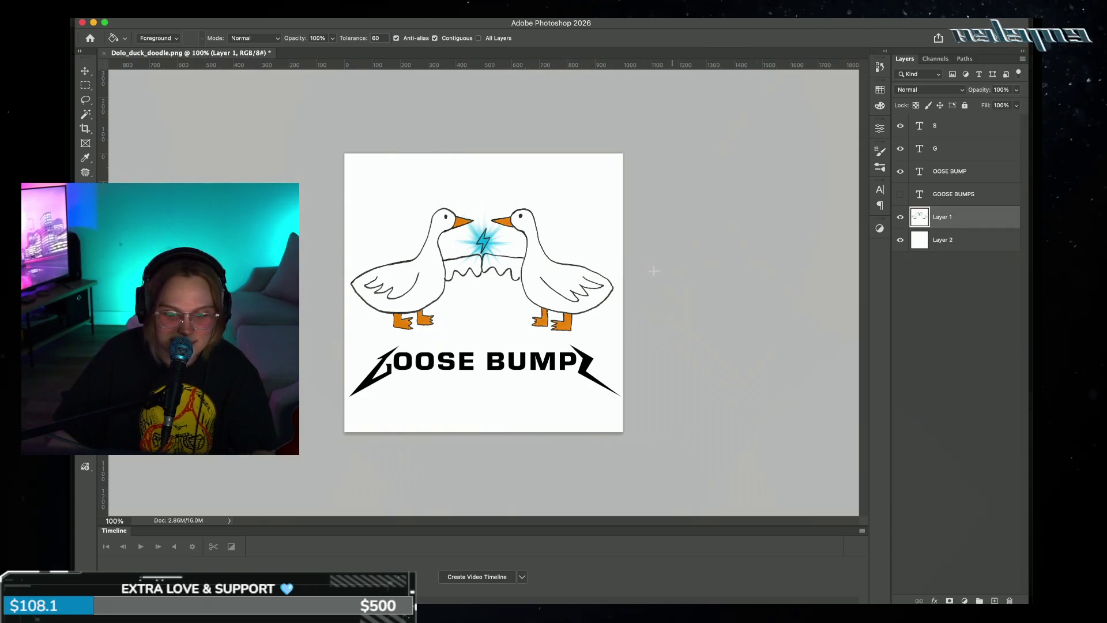
key(v)
mouse_move(535, 298)
mouse_down()
mouse_move(539, 241)
mouse_move(535, 261)
mouse_up()
drag(623, 138, 630, 132)
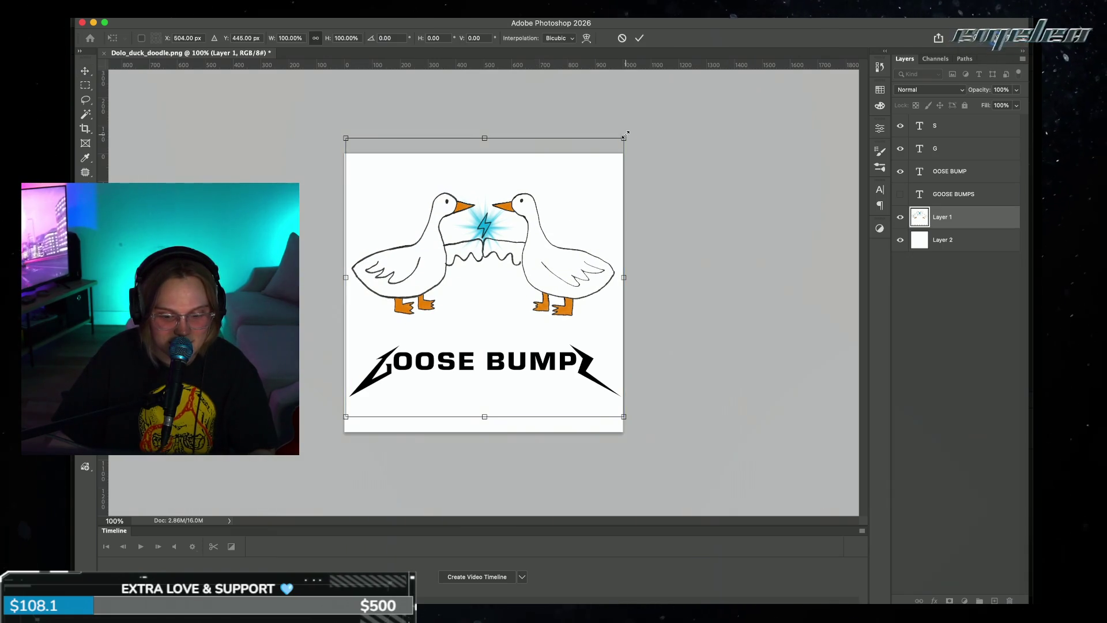
drag(345, 274, 344, 274)
drag(472, 268, 472, 268)
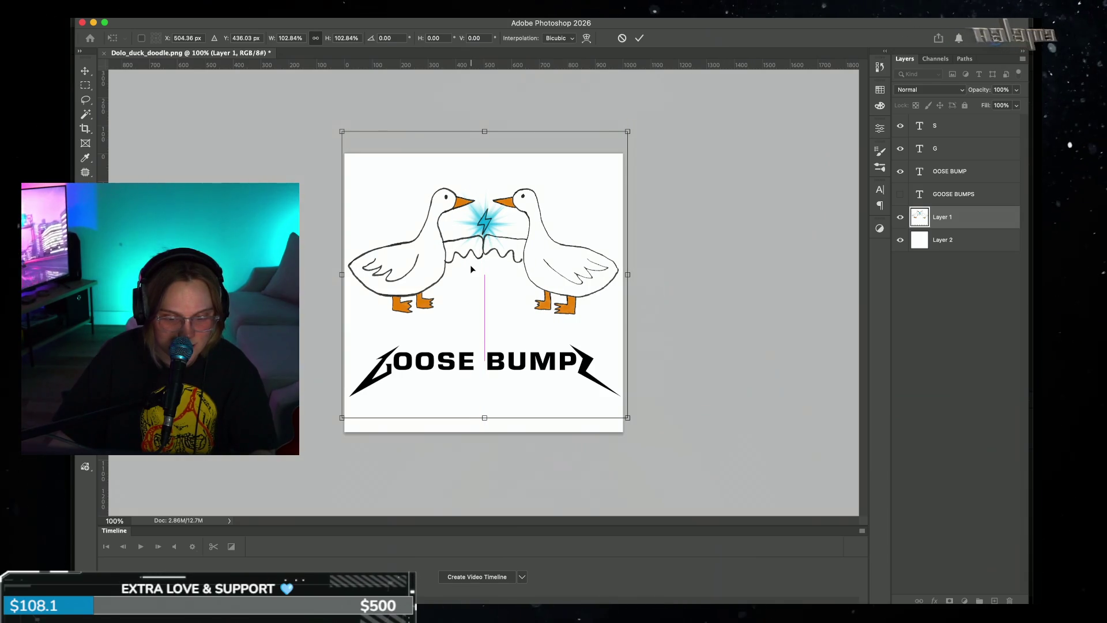
click(637, 38)
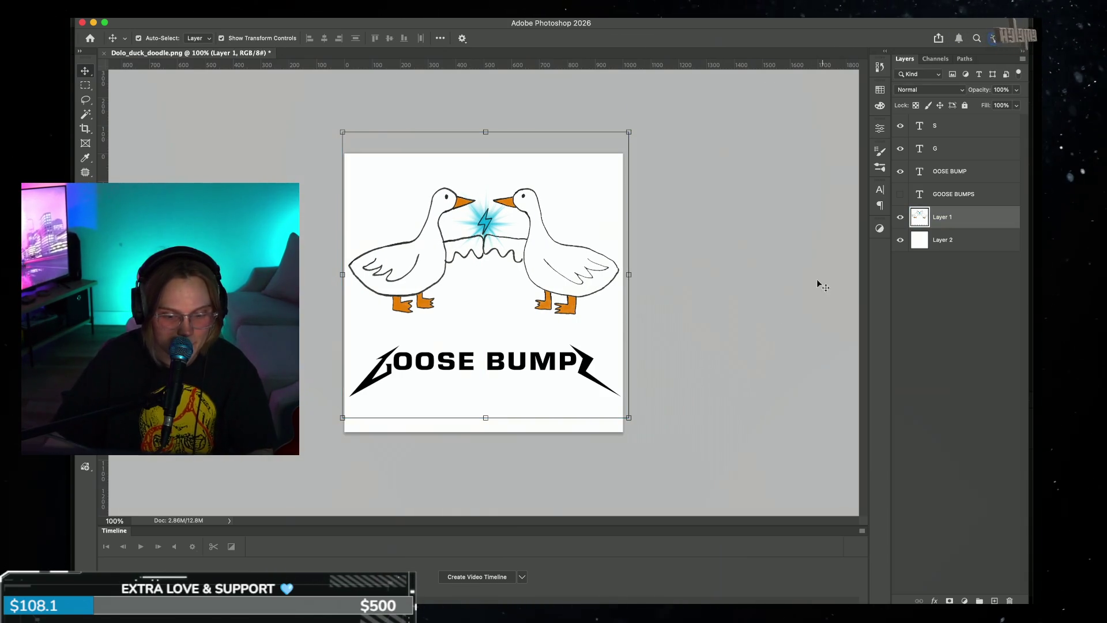
- Select the OOSE BUMP text layer on the canvas
click(830, 262)
click(528, 376)
click(478, 368)
click(500, 368)
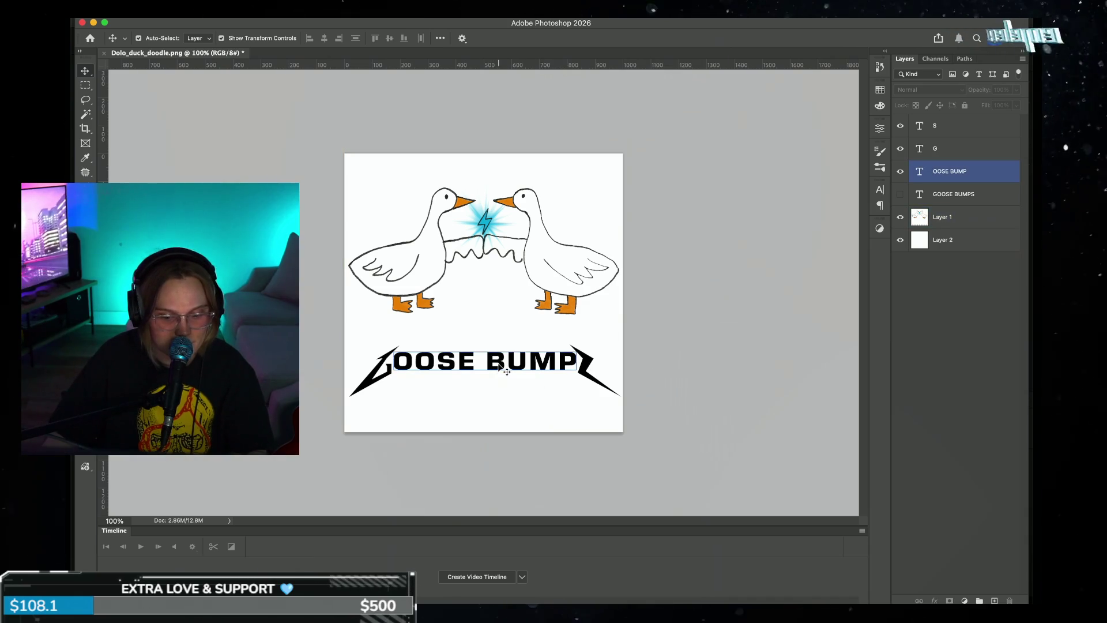
- Select all of the OOSE BUMP title text, then leave text editing
double_click(500, 368)
key(ctrl+a)
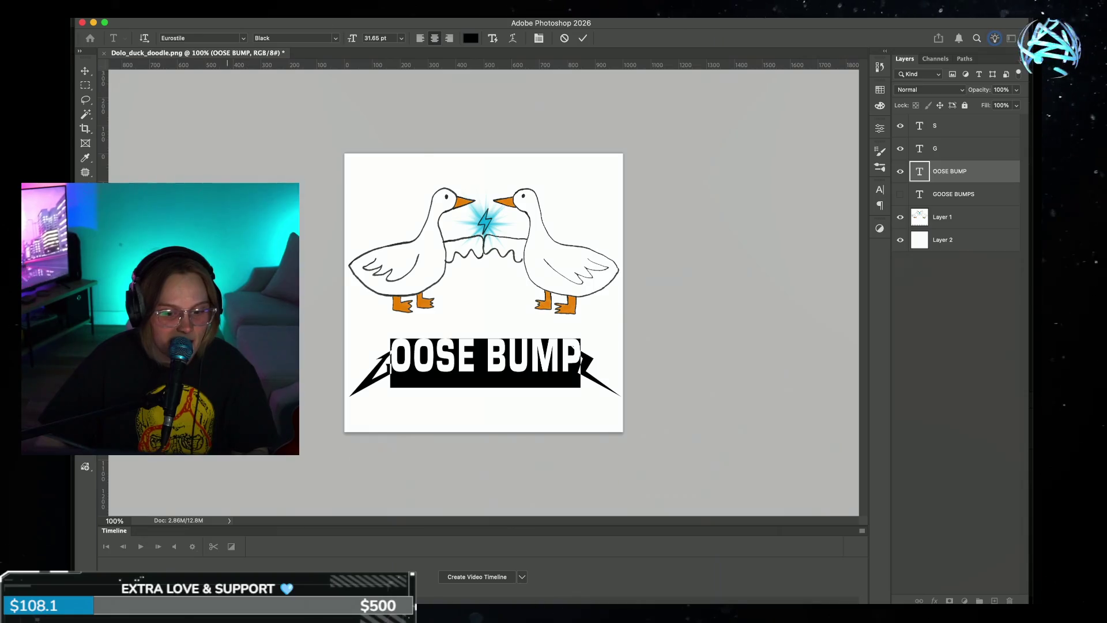
click(585, 38)
key(v)
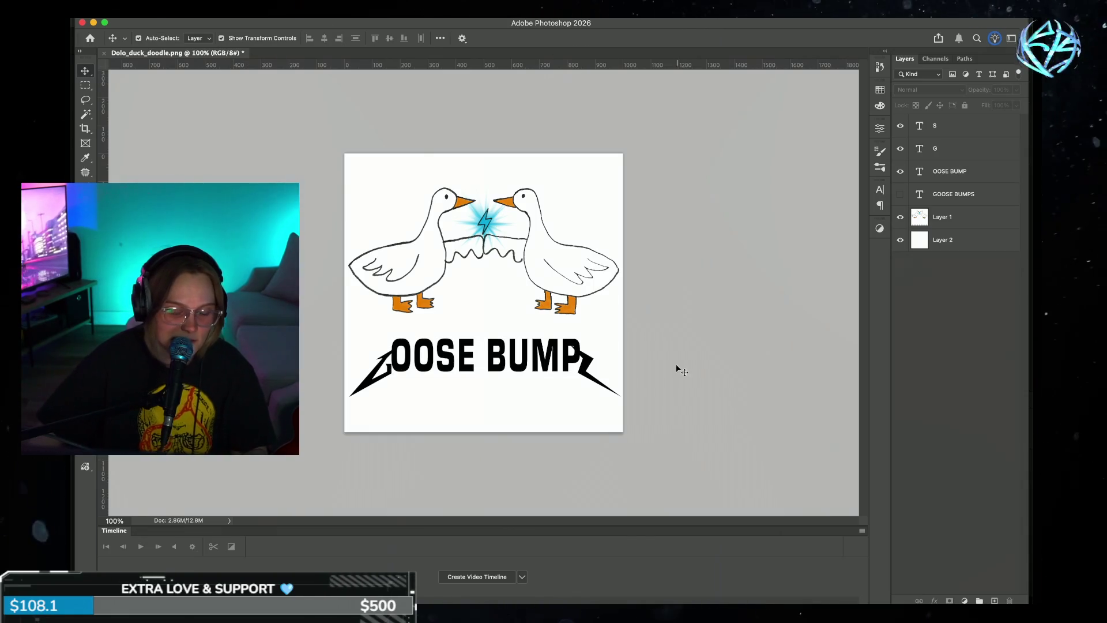
- Stretch the left G lightning bolt taller and nudge it down about 10 px
click(389, 375)
key(ctrl+t)
mouse_move(405, 369)
mouse_down()
mouse_move(377, 300)
mouse_move(389, 303)
mouse_move(370, 293)
mouse_up()
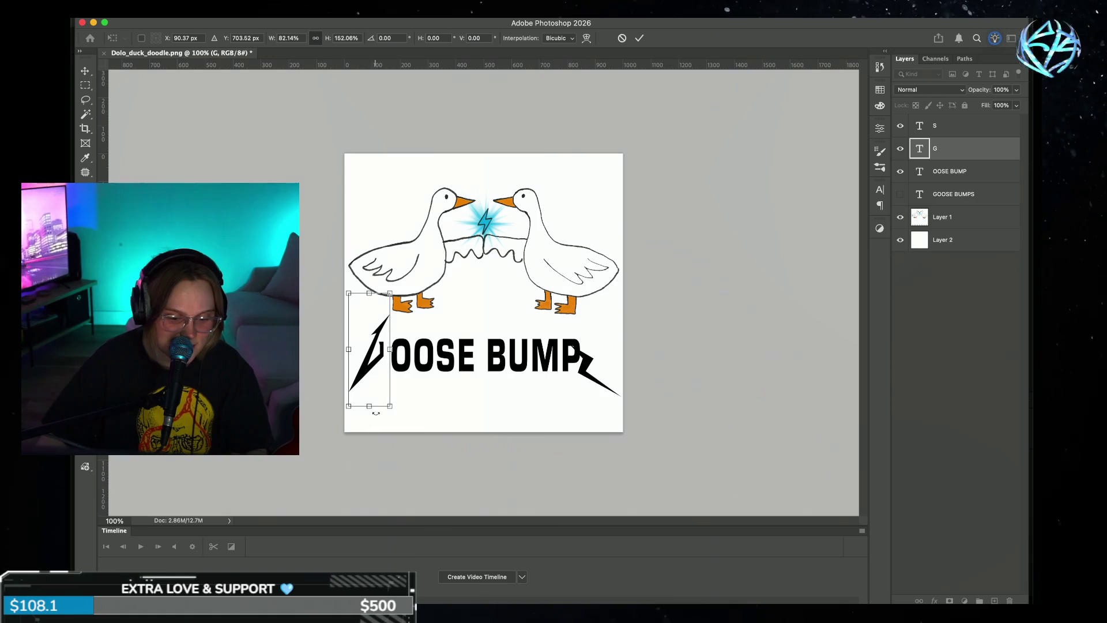
drag(349, 406, 345, 424)
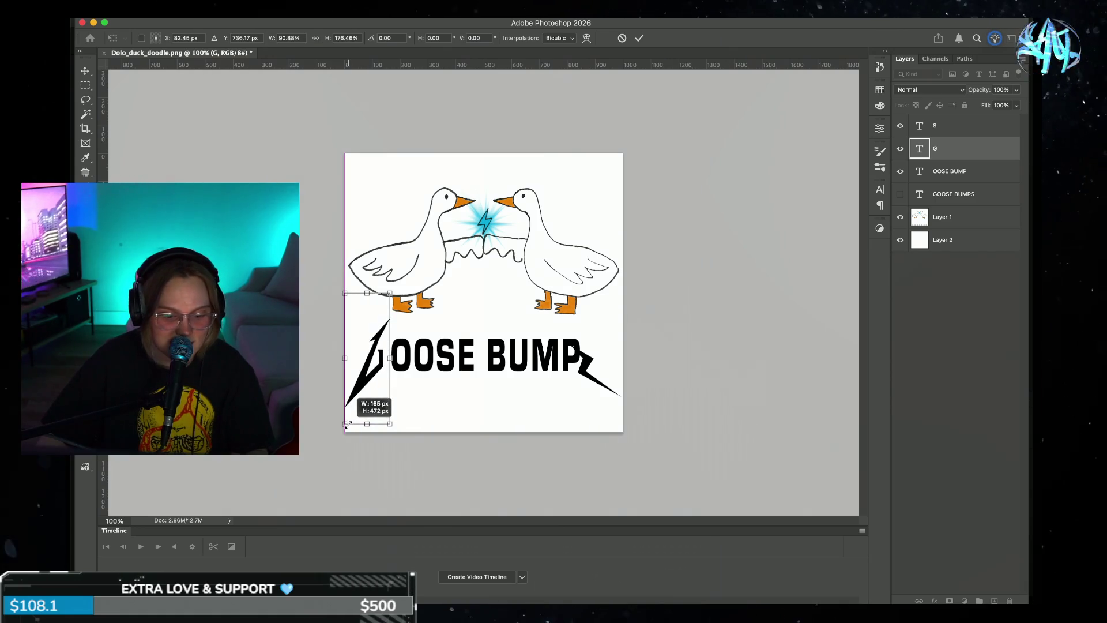
drag(391, 358, 396, 358)
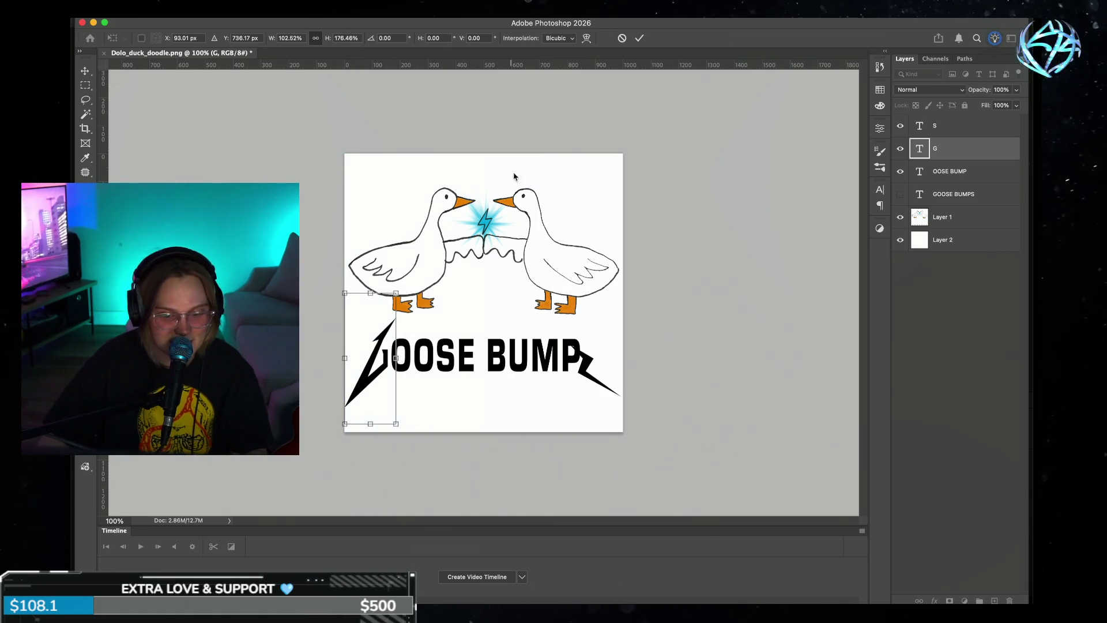
click(639, 39)
click(366, 387)
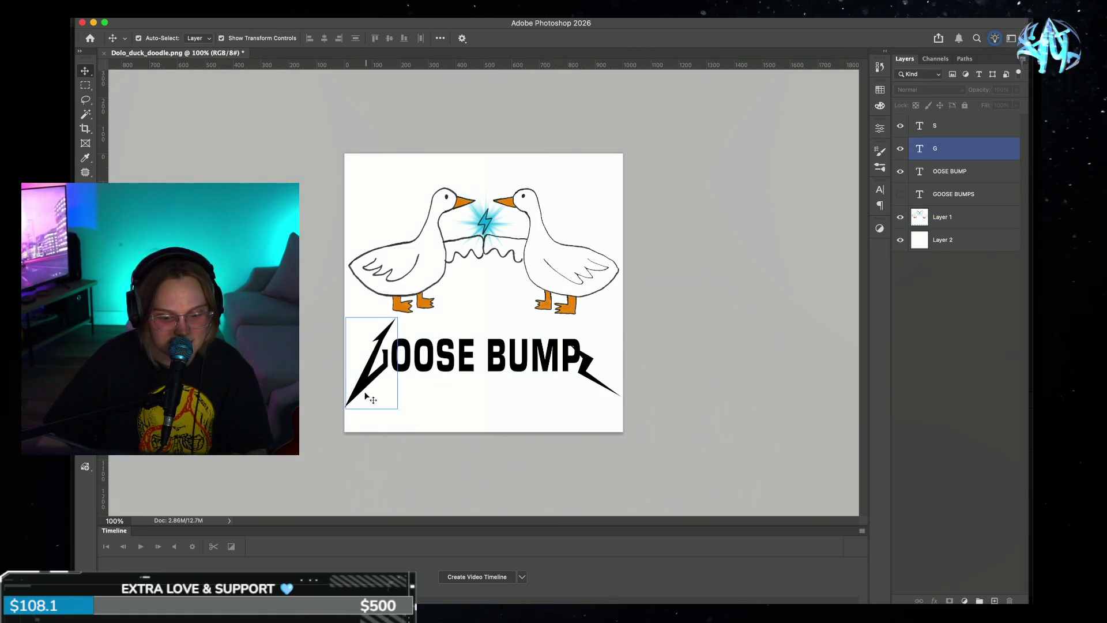
drag(364, 381, 365, 387)
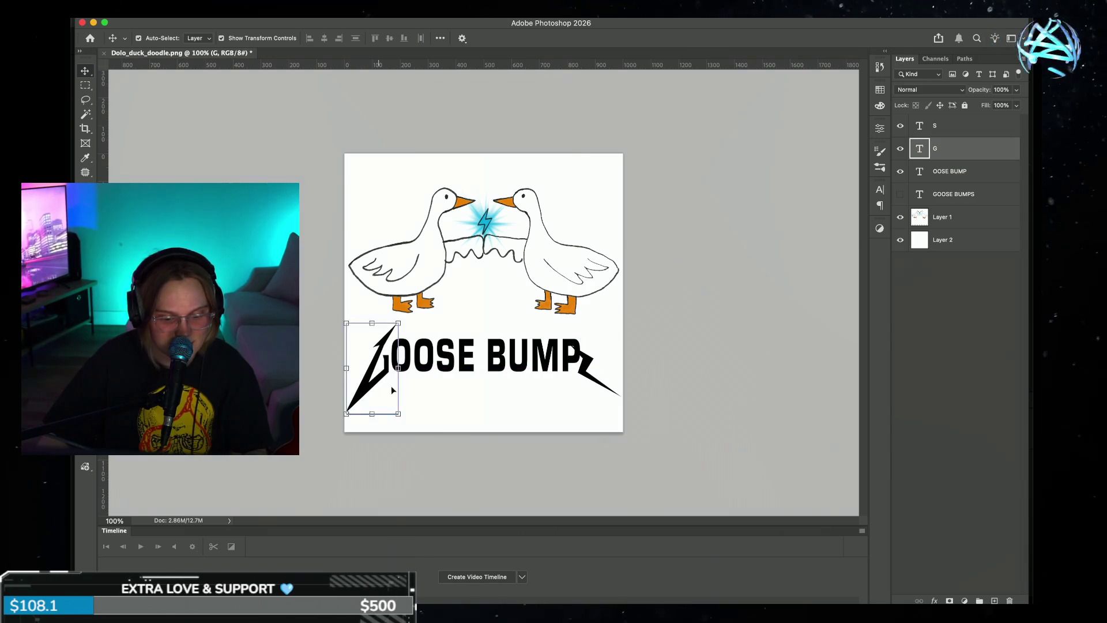
click(679, 376)
- Stretch the right S bolt to about 167% height and 93% width
click(571, 372)
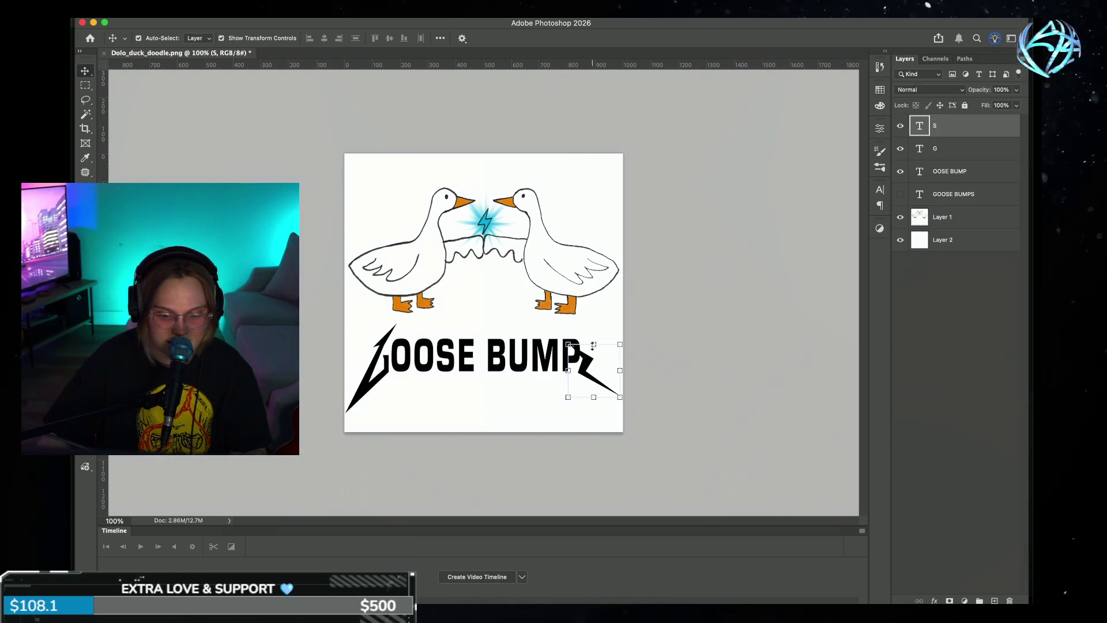
drag(593, 344, 594, 312)
drag(593, 397, 595, 425)
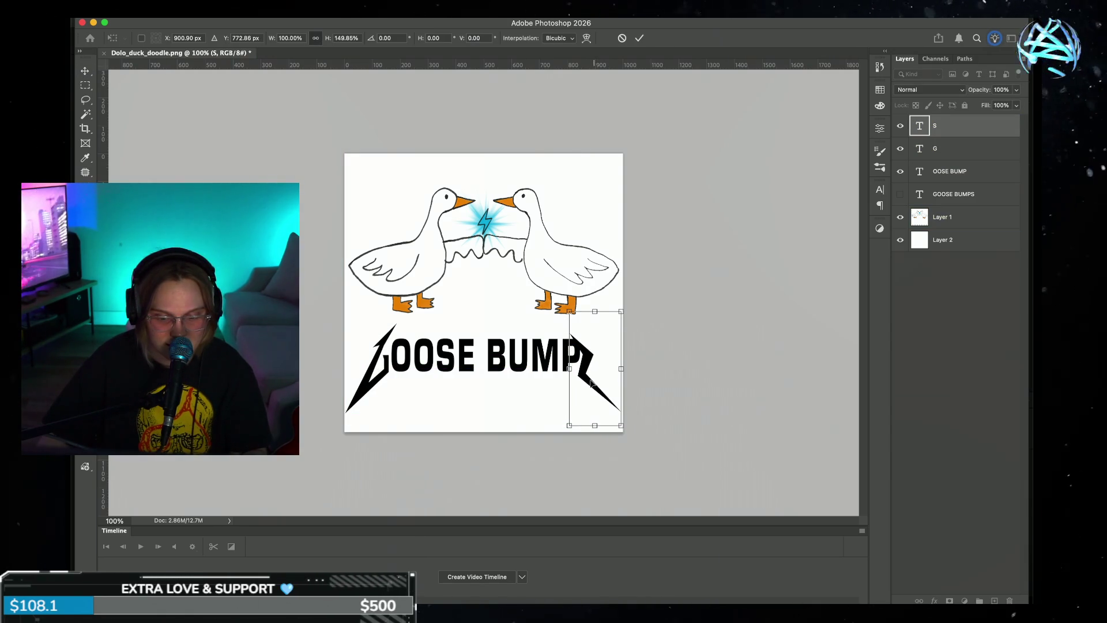
drag(569, 370, 575, 370)
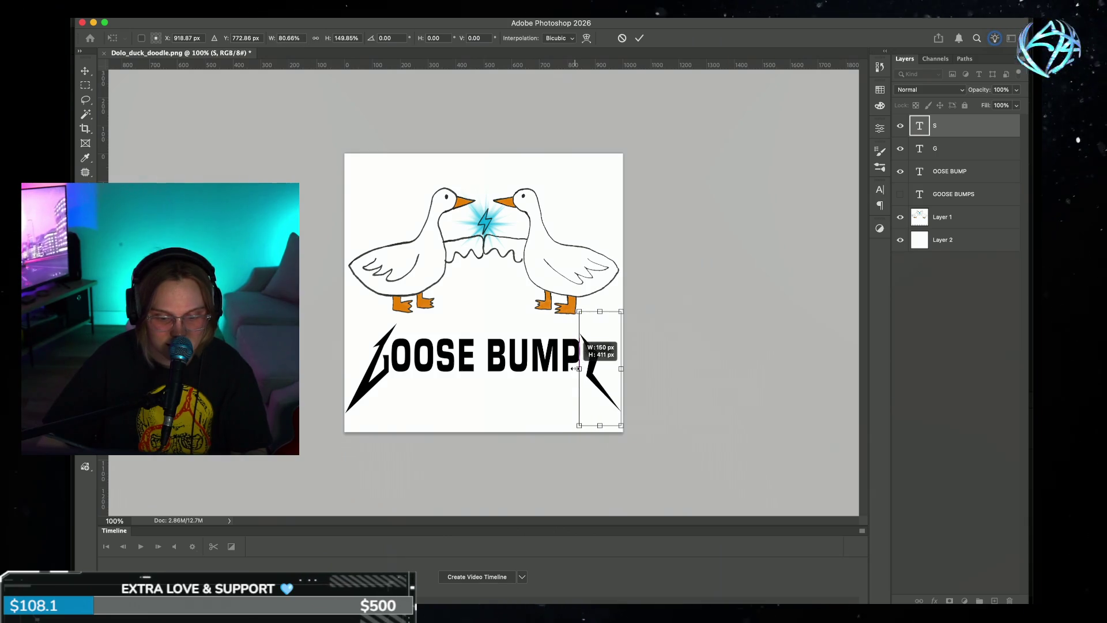
drag(593, 312, 598, 299)
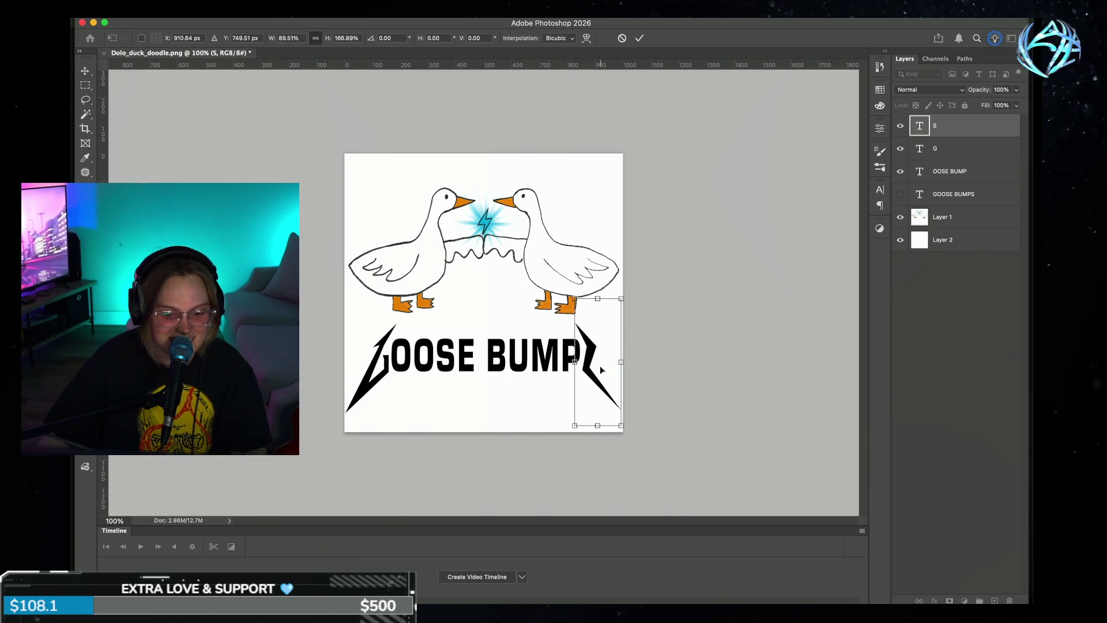
drag(576, 363, 573, 363)
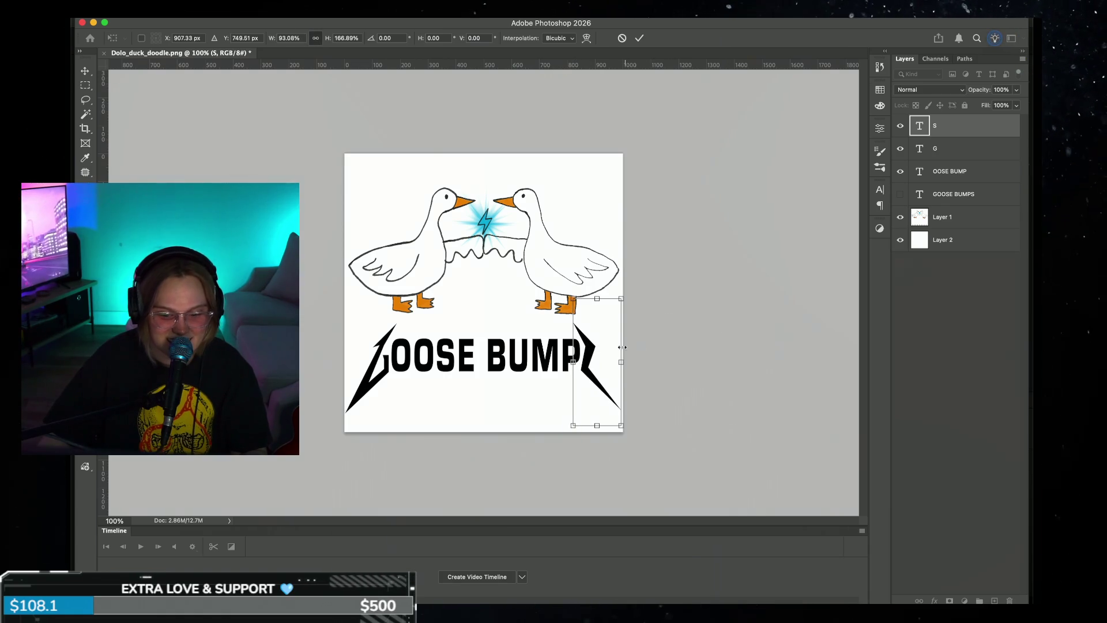
click(639, 39)
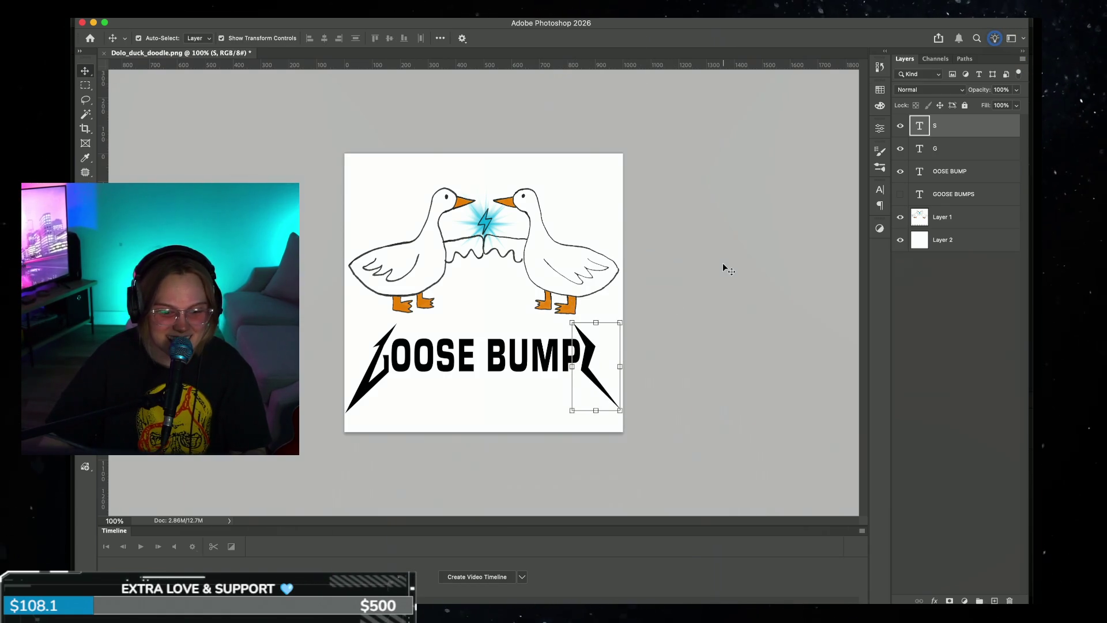
click(741, 361)
click(614, 373)
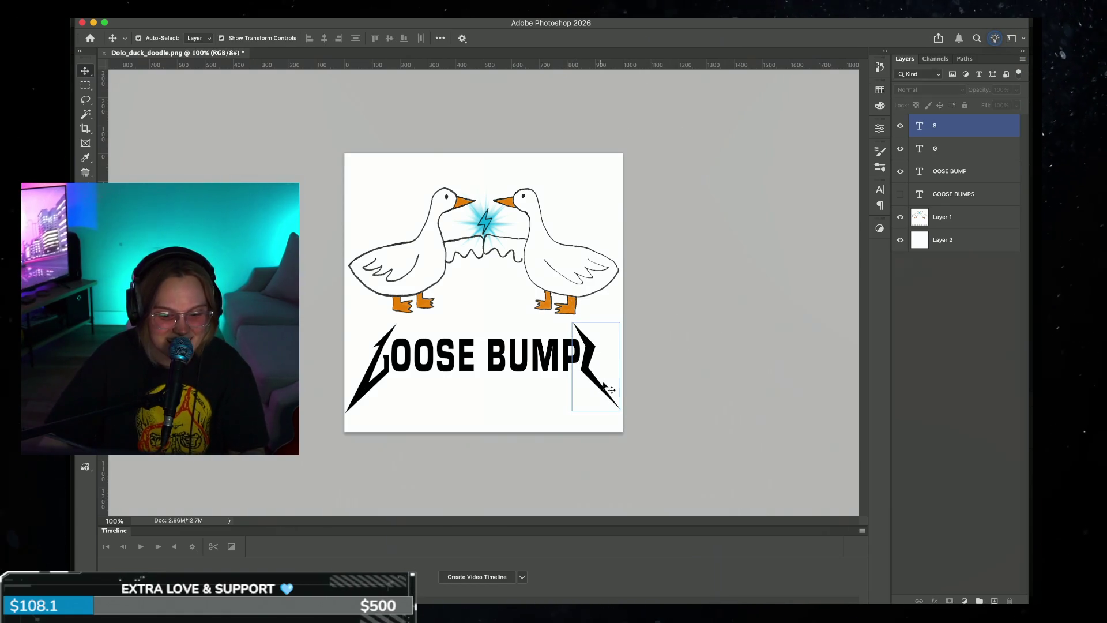
click(673, 407)
key(ctrl+minus)
key(ctrl+minus)
key(ctrl+minus)
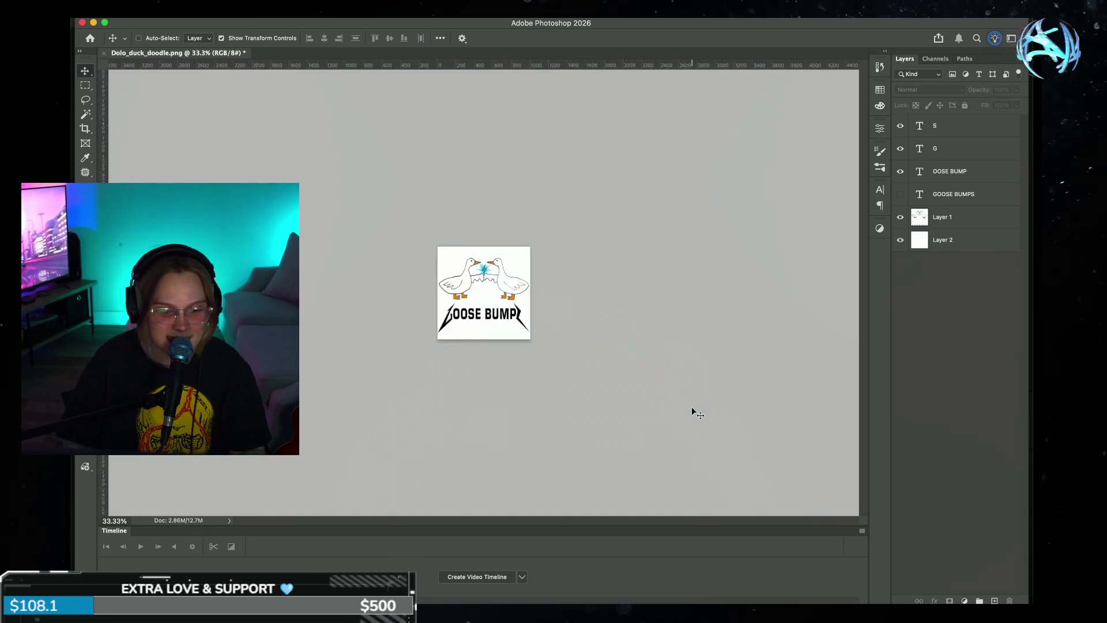
key(ctrl+minus)
key(ctrl+minus)
key(ctrl+minus)
key(ctrl+minus)
key(ctrl+plus)
key(ctrl+plus)
key(ctrl+plus)
key(ctrl+plus)
key(ctrl+minus)
key(ctrl+minus)
key(ctrl+plus)
key(ctrl+plus)
key(ctrl+plus)
key(ctrl+plus)
key(ctrl+minus)
key(ctrl+plus)
key(ctrl+minus)
key(ctrl+plus)
key(ctrl+plus)
key(ctrl+plus)
key(ctrl+minus)
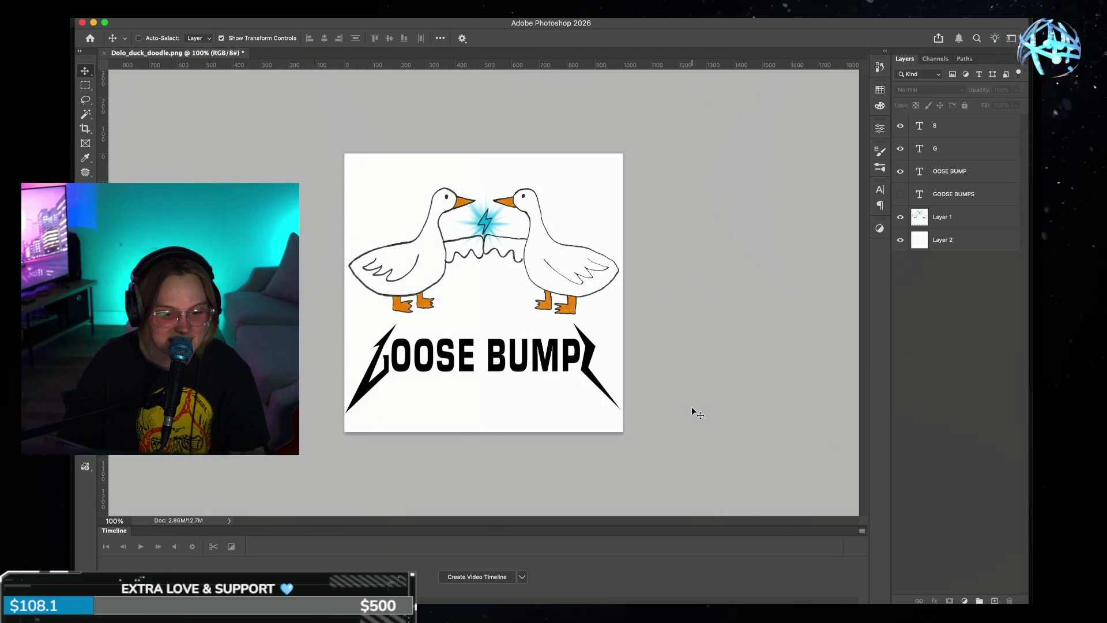
key(ctrl)
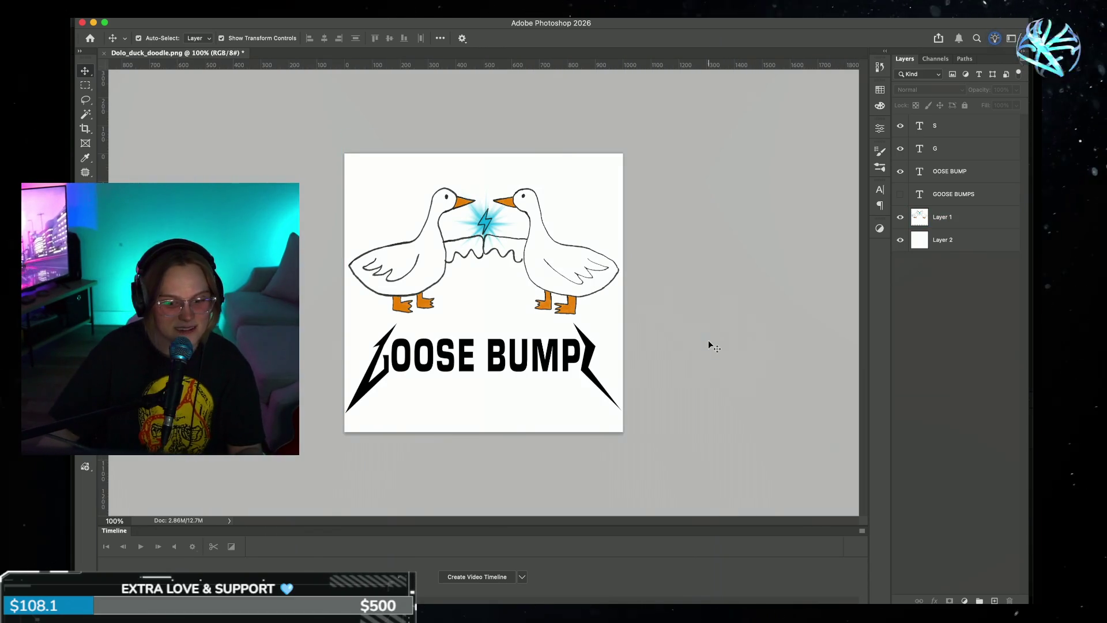
click(597, 363)
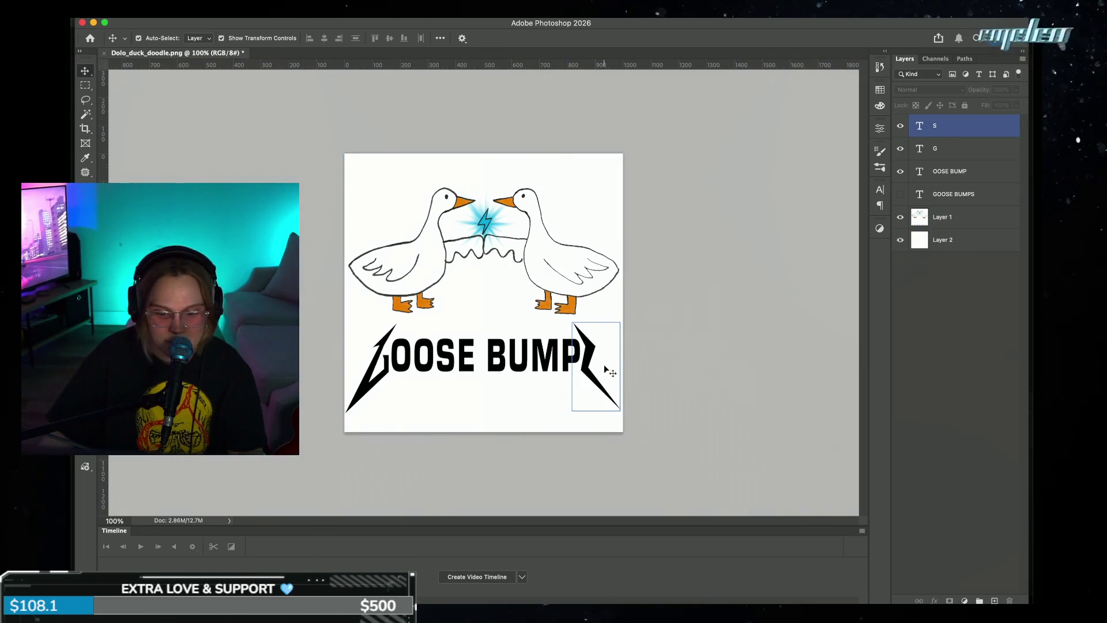
click(640, 366)
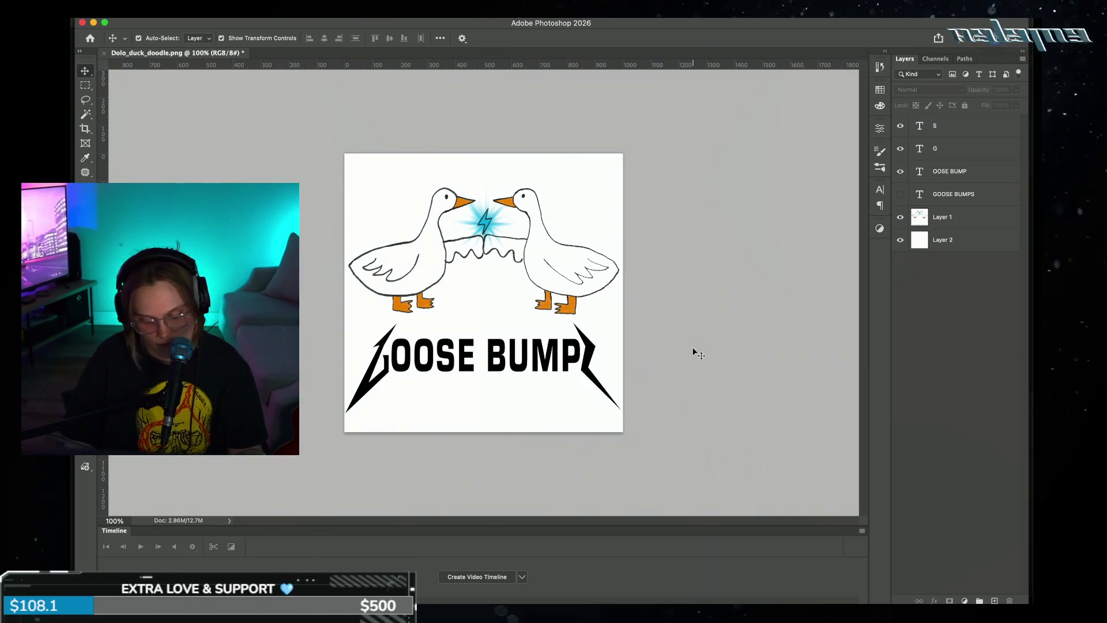
key(ctrl+minus)
key(ctrl+minus)
key(ctrl+minus)
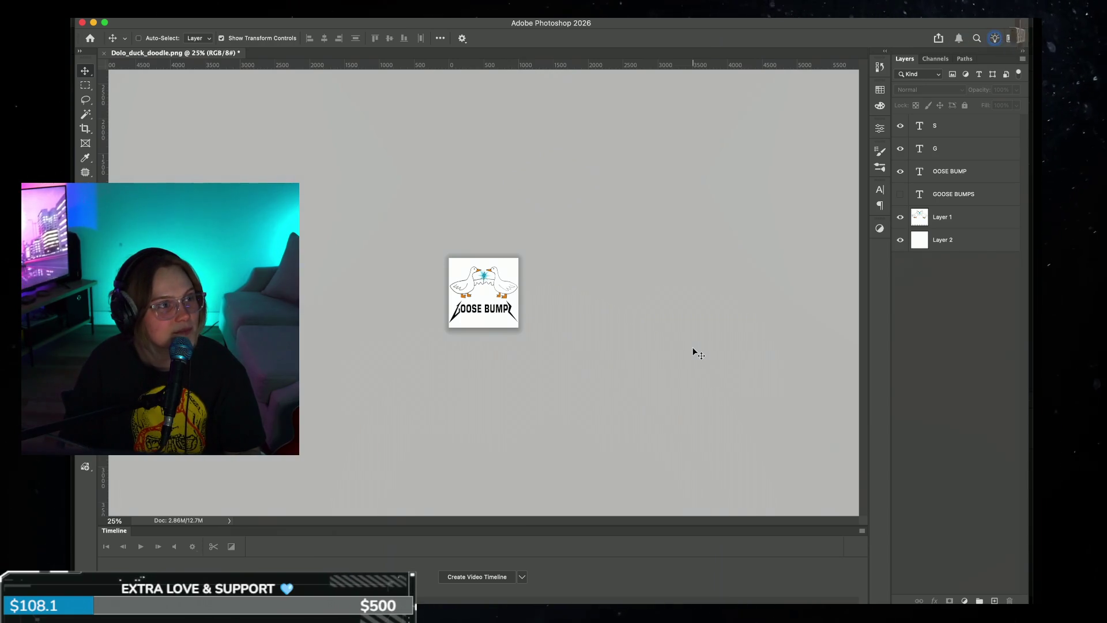
key(ctrl+plus)
key(ctrl+plus)
key(ctrl+plus)
key(ctrl+plus)
key(ctrl+minus)
key(ctrl+minus)
key(ctrl+minus)
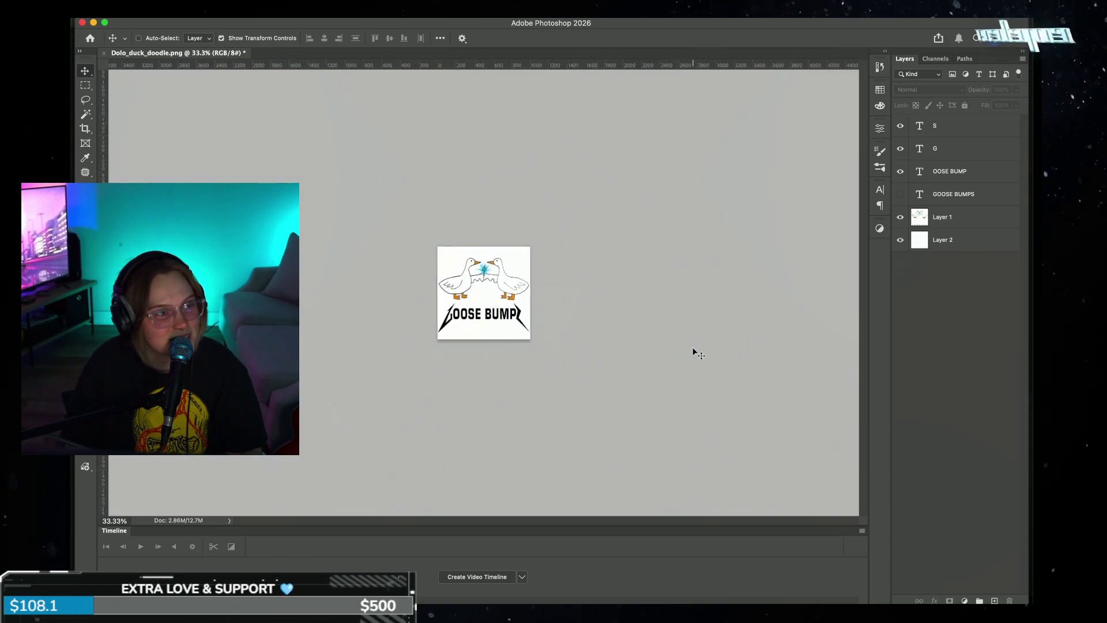
key(ctrl+minus)
key(ctrl+minus)
key(ctrl+plus)
key(ctrl+plus)
key(ctrl+plus)
key(ctrl+plus)
key(ctrl+plus)
key(ctrl+plus)
key(ctrl+minus)
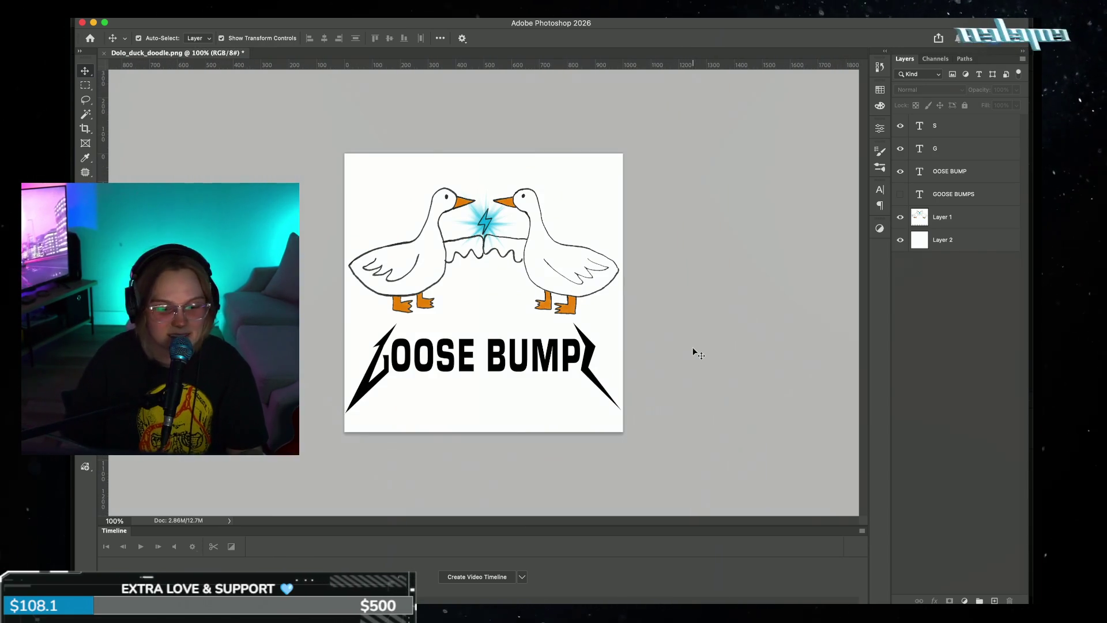
click(959, 194)
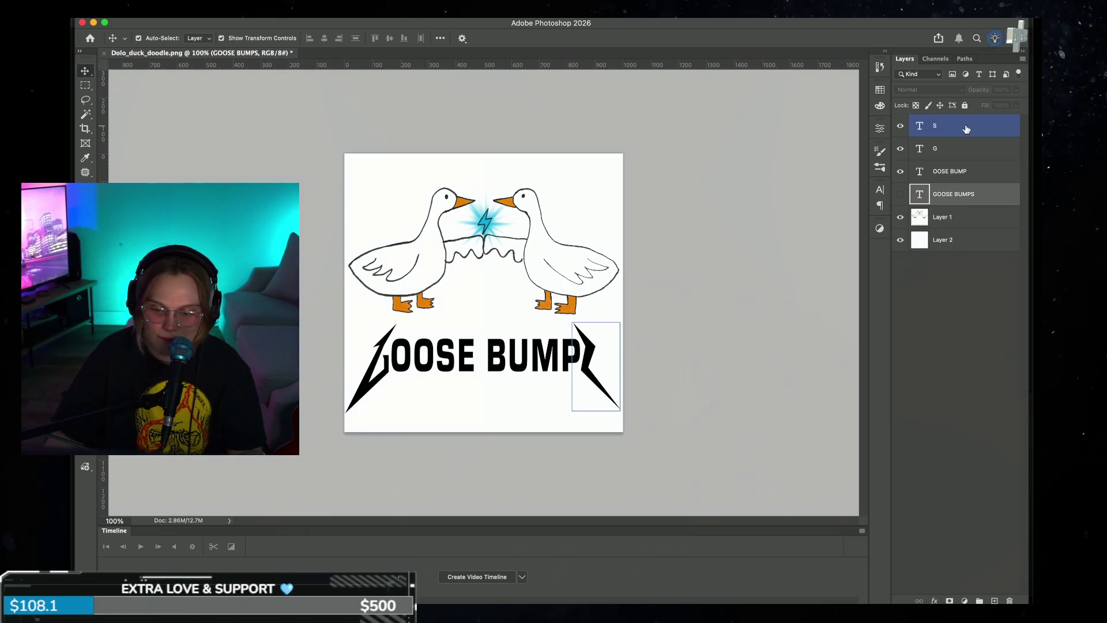
- Group the four old title text layers into Group 1 and hide it
shift+click(966, 125)
key(ctrl+g)
click(900, 120)
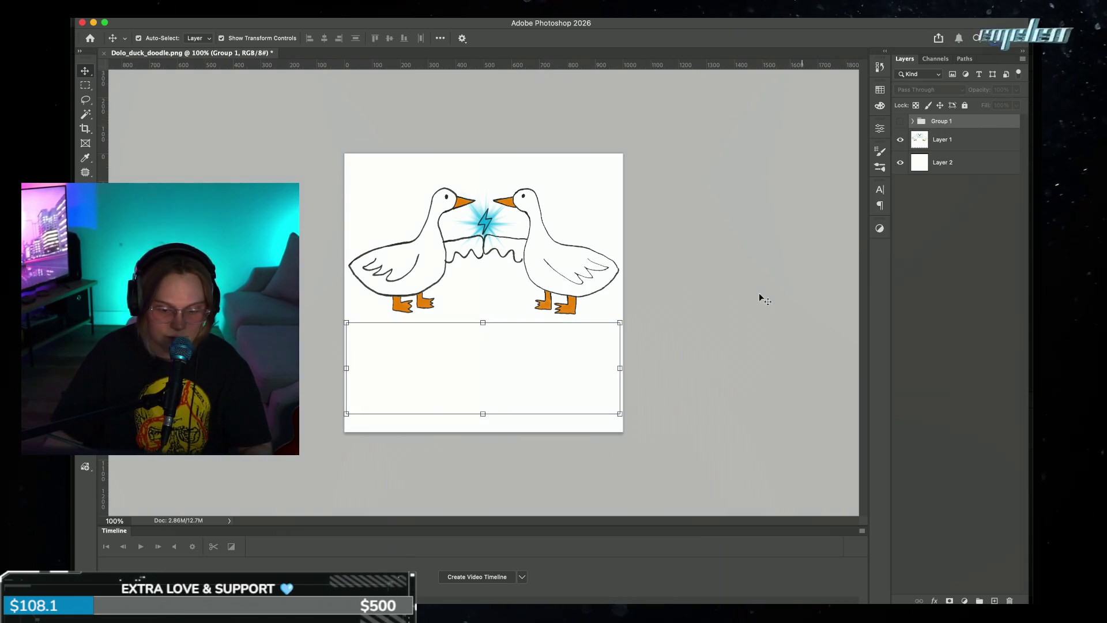
- Add a GOOSE text layer in Eurostile Black below the geese
key(t)
click(406, 374)
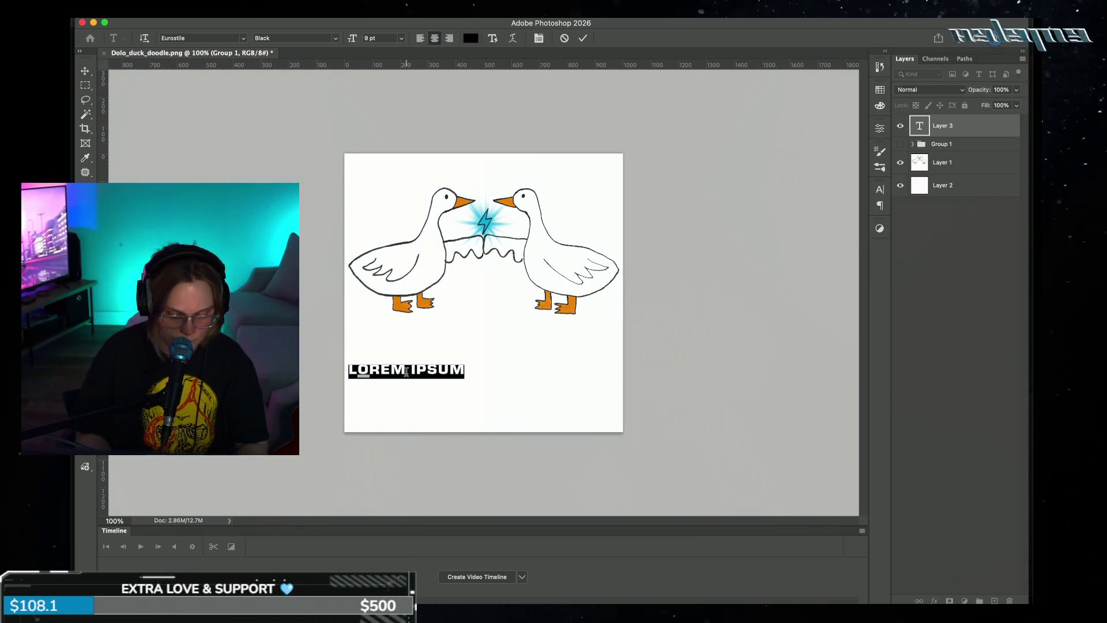
text(GO)
key(BackSpace)
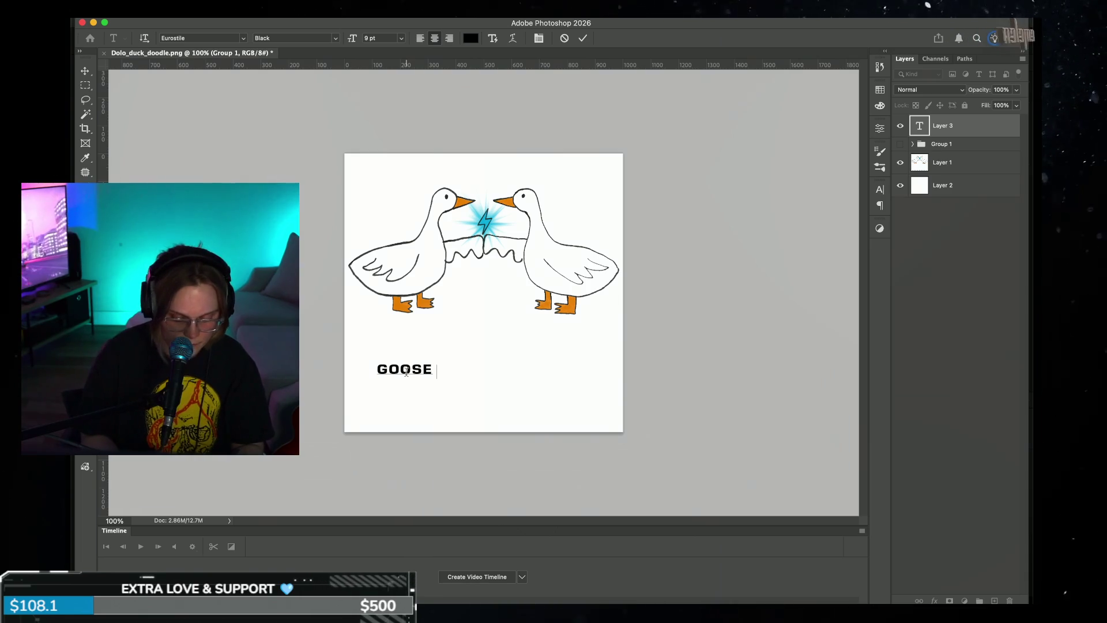
text(MOS)
key(BackSpace)
key(BackSpace)
key(BackSpace)
key(BackSpace)
key(BackSpace)
key(BackSpace)
key(BackSpace)
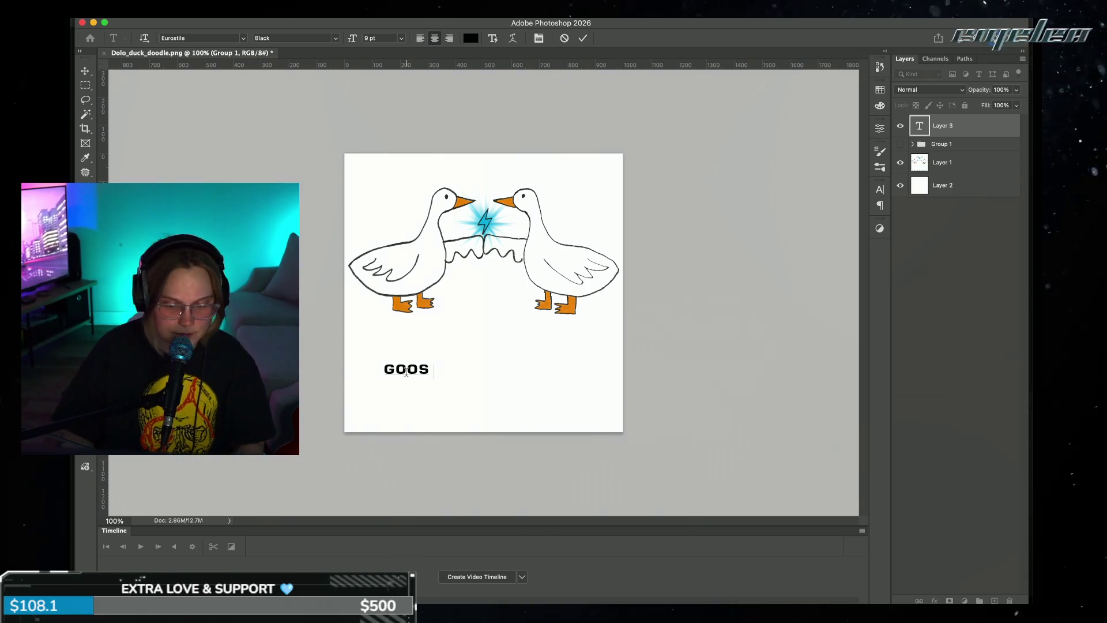
text(E)
click(584, 38)
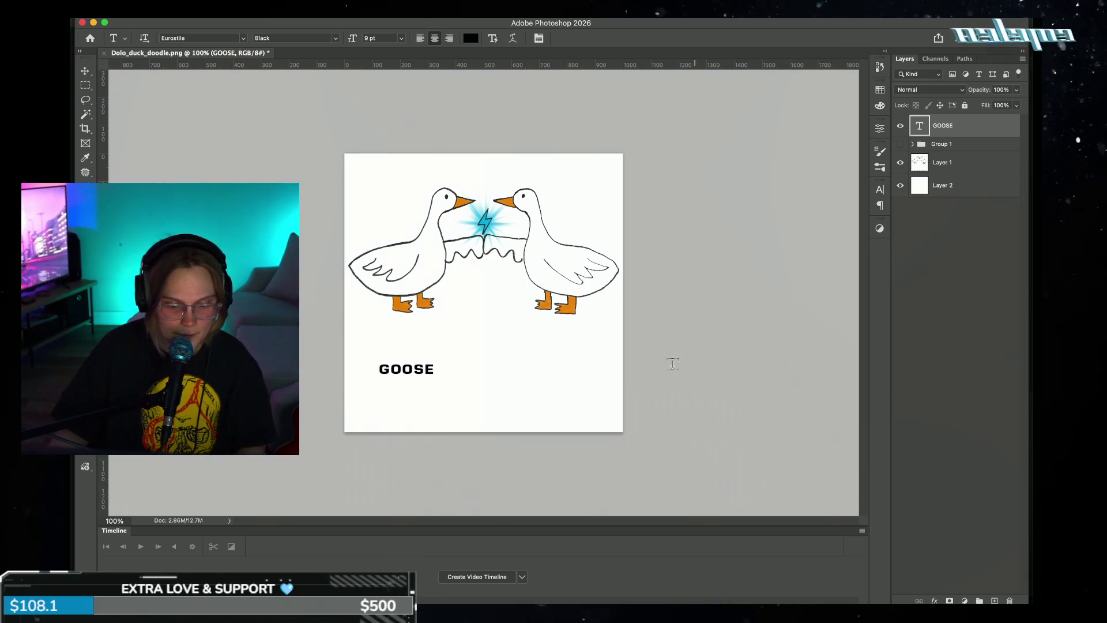
- Add a second BUMPS text layer, cancelling an accidental empty text box
click(475, 381)
text(BUMPS)
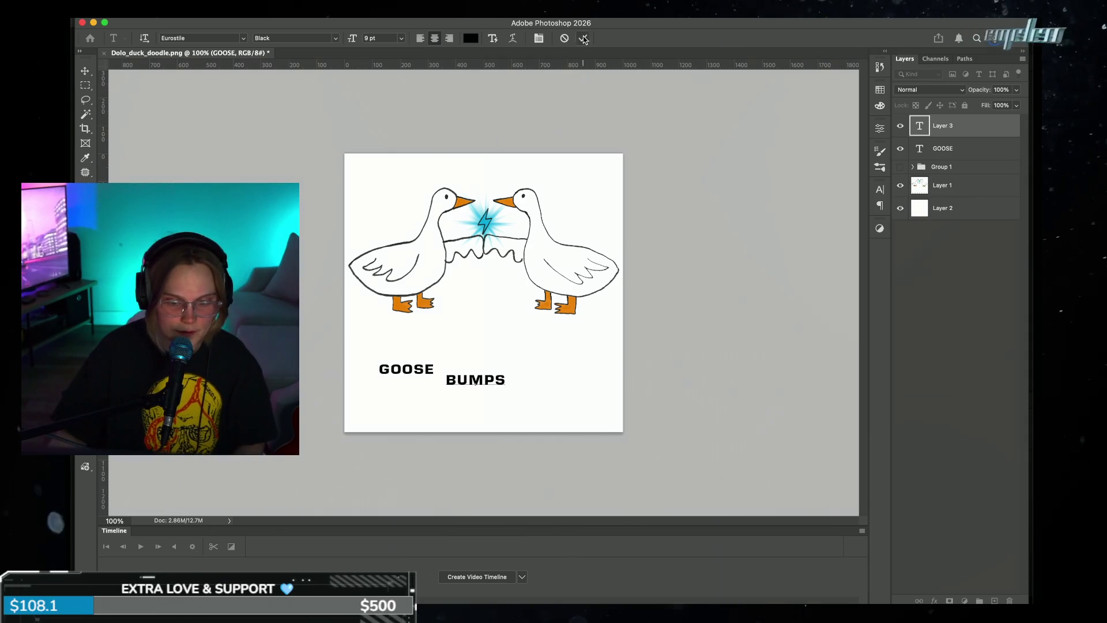
click(729, 333)
text(O)
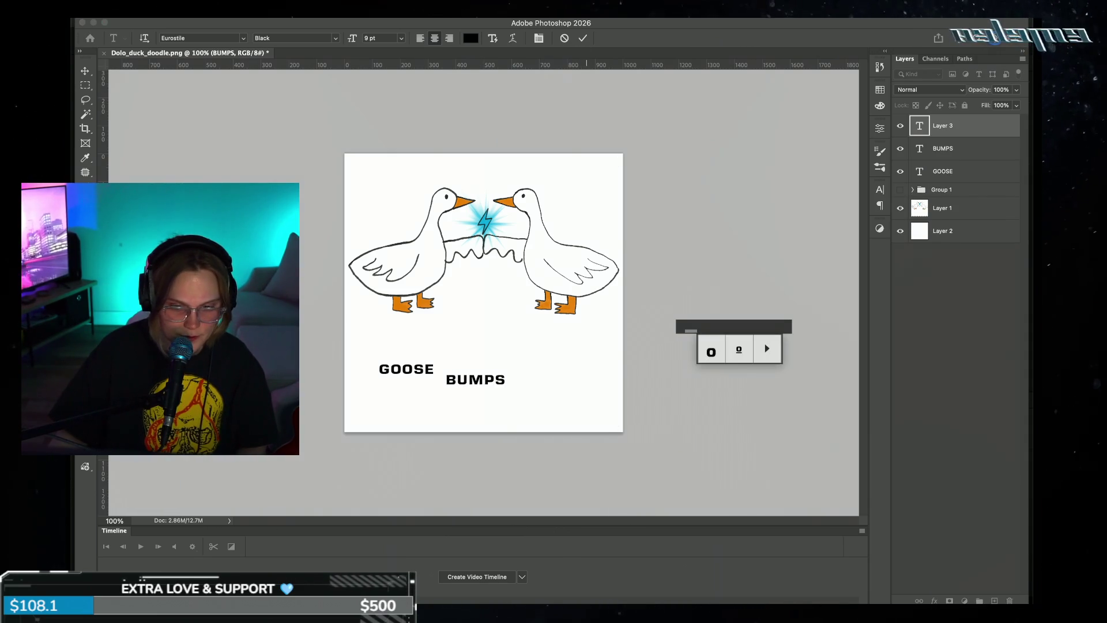
click(565, 38)
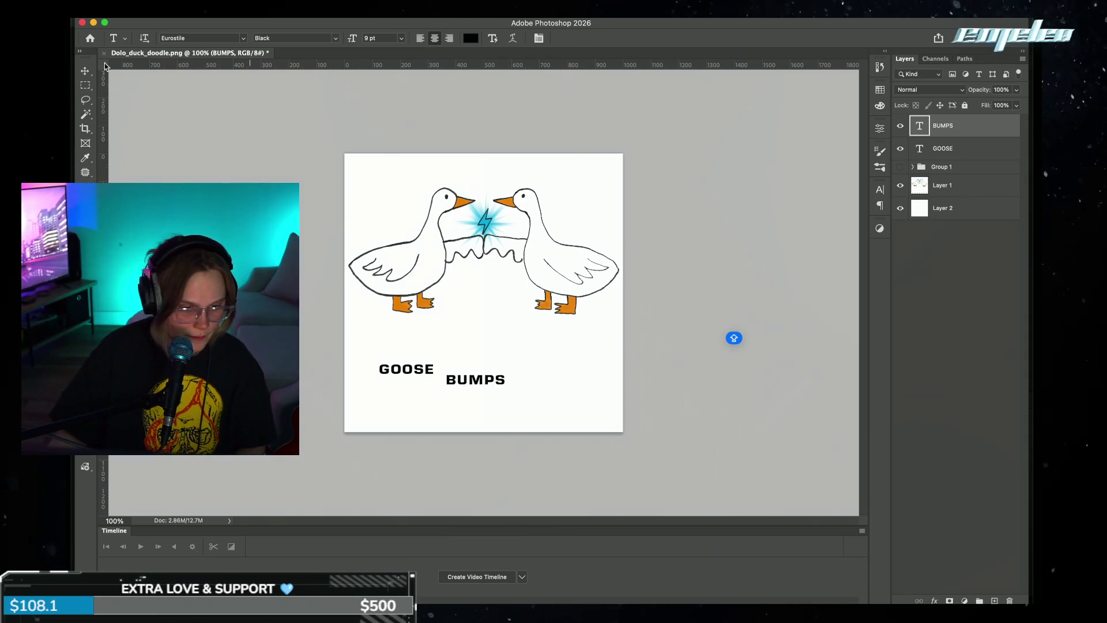
- Select the GOOSE text layer with the Move tool
click(85, 71)
click(427, 383)
click(418, 373)
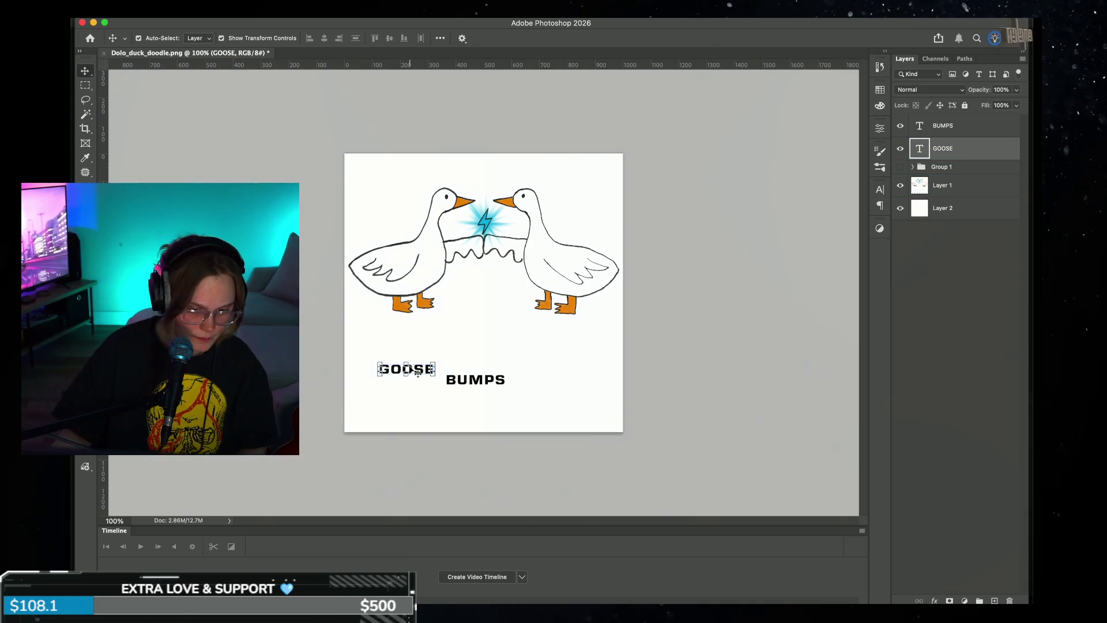
- Scale the GOOSE word up to span nearly the full canvas width
mouse_move(435, 364)
mouse_down()
mouse_move(526, 327)
mouse_move(607, 316)
mouse_up()
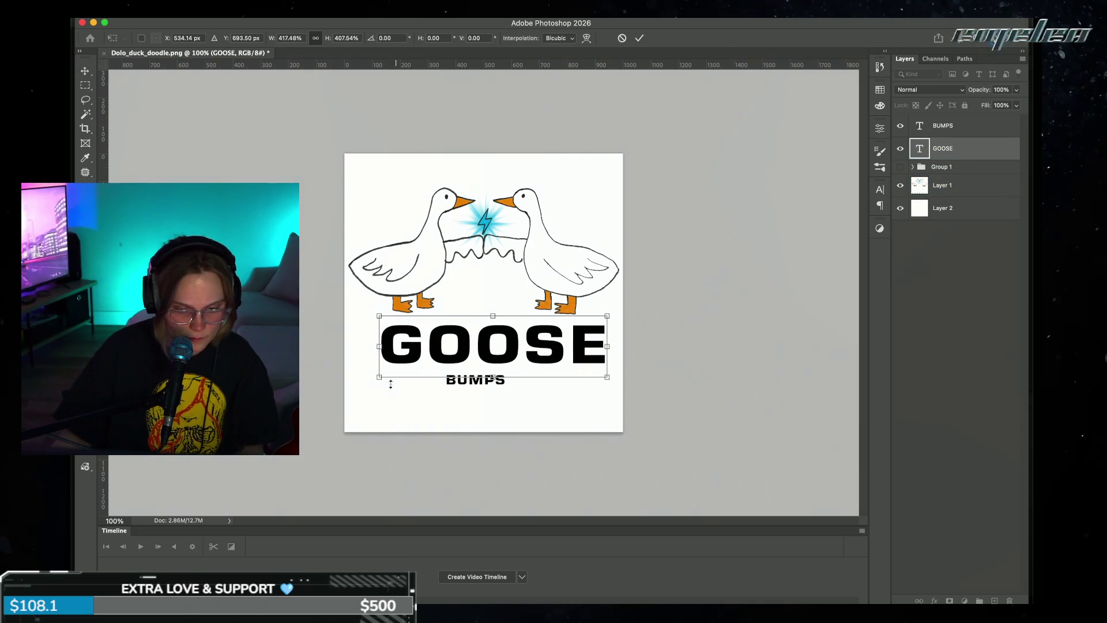
drag(379, 378, 352, 379)
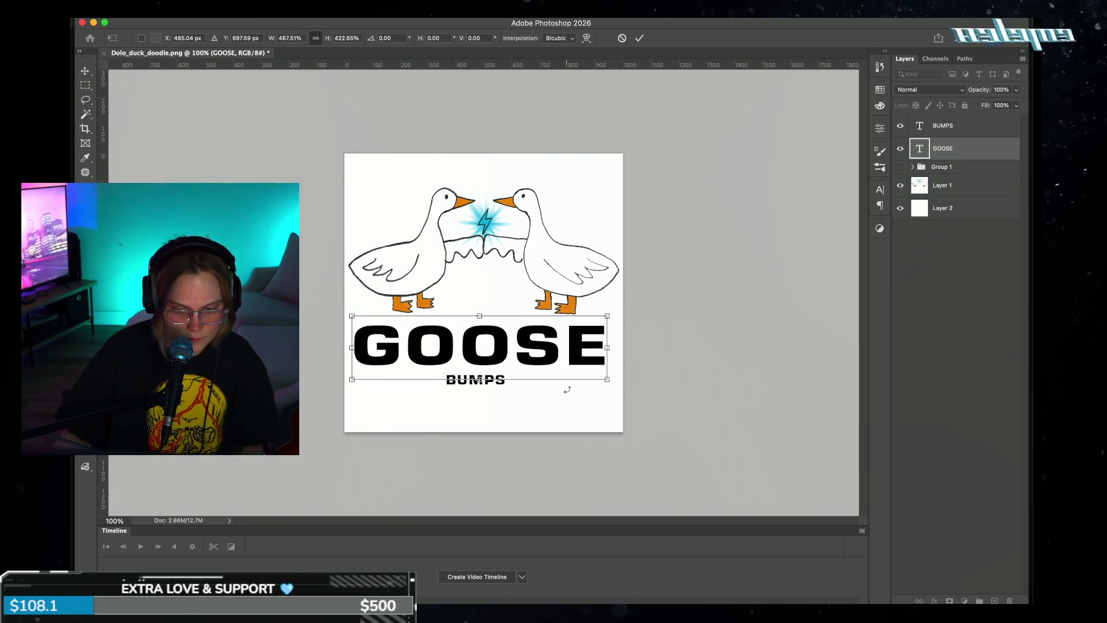
drag(607, 378, 615, 380)
click(639, 38)
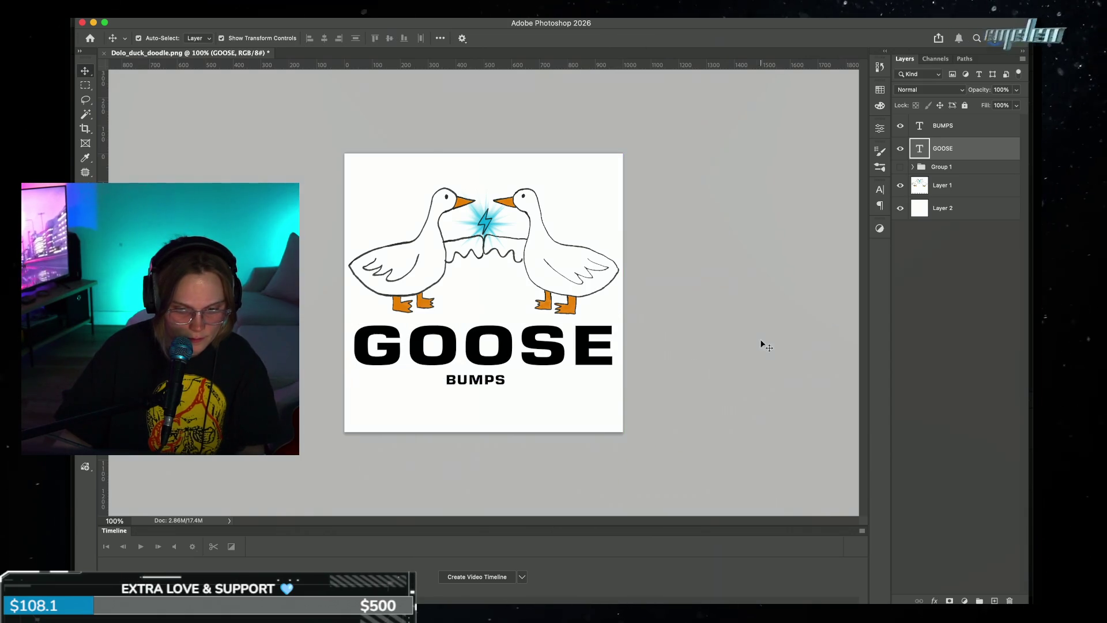
- Enlarge BUMPS beneath it to match GOOSE's width
click(473, 381)
click(464, 390)
click(476, 381)
drag(505, 386, 611, 422)
drag(445, 421, 355, 430)
drag(613, 400, 616, 401)
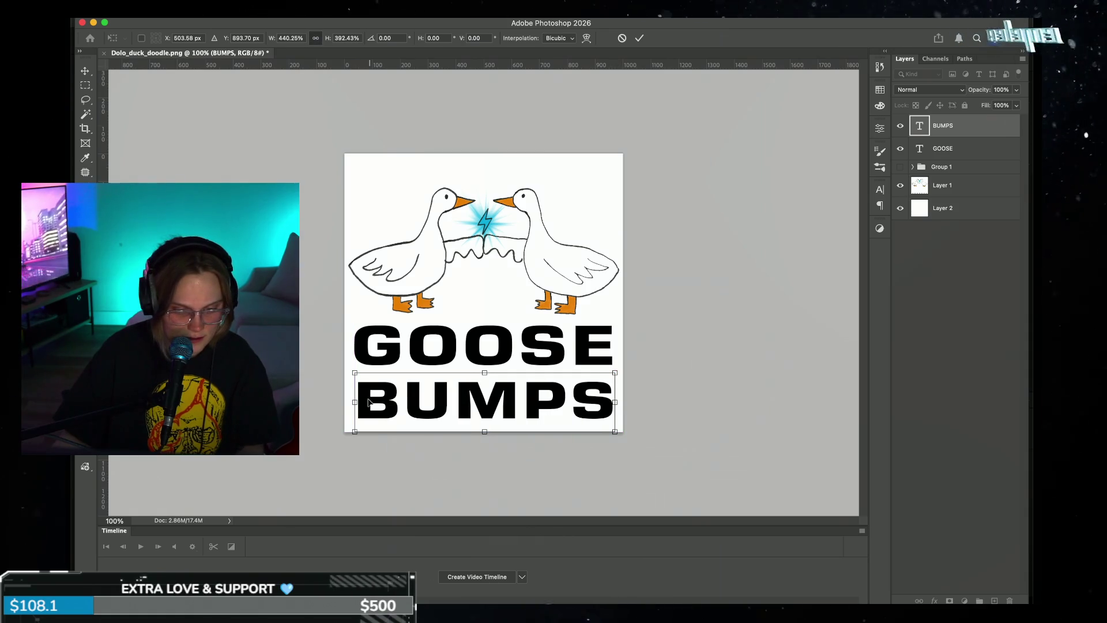
drag(353, 403, 350, 402)
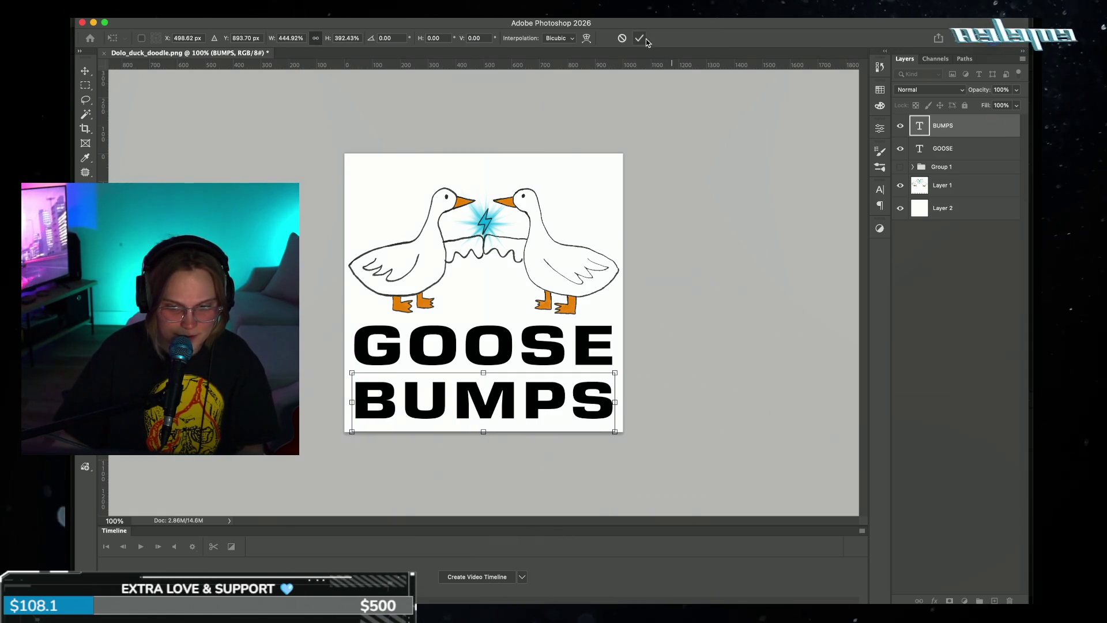
key(Return)
drag(360, 183, 347, 286)
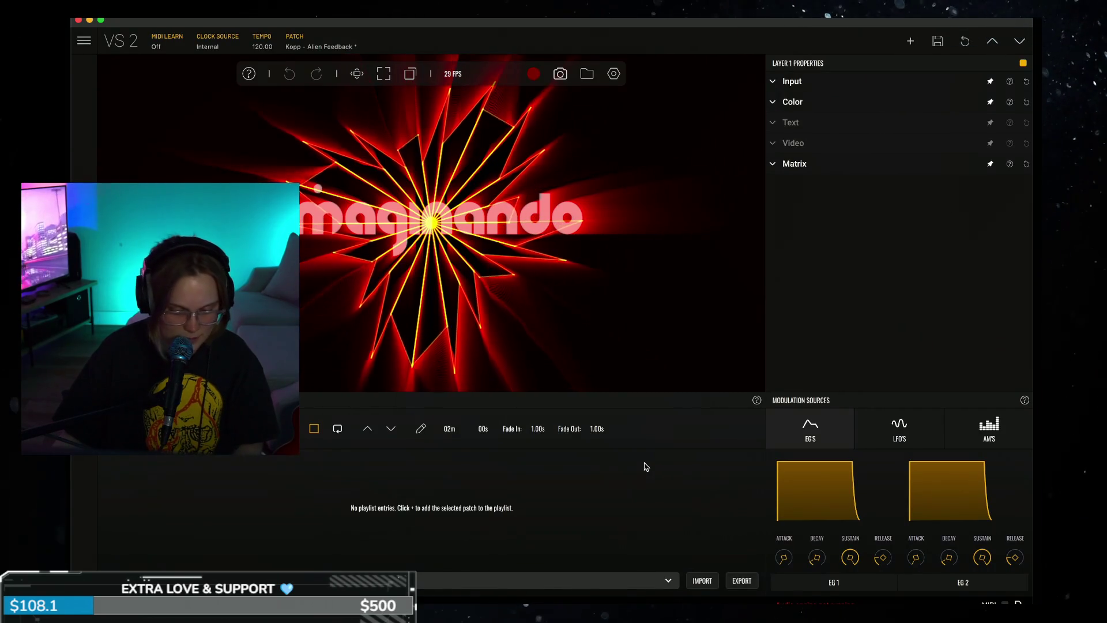
key(super+Tab)
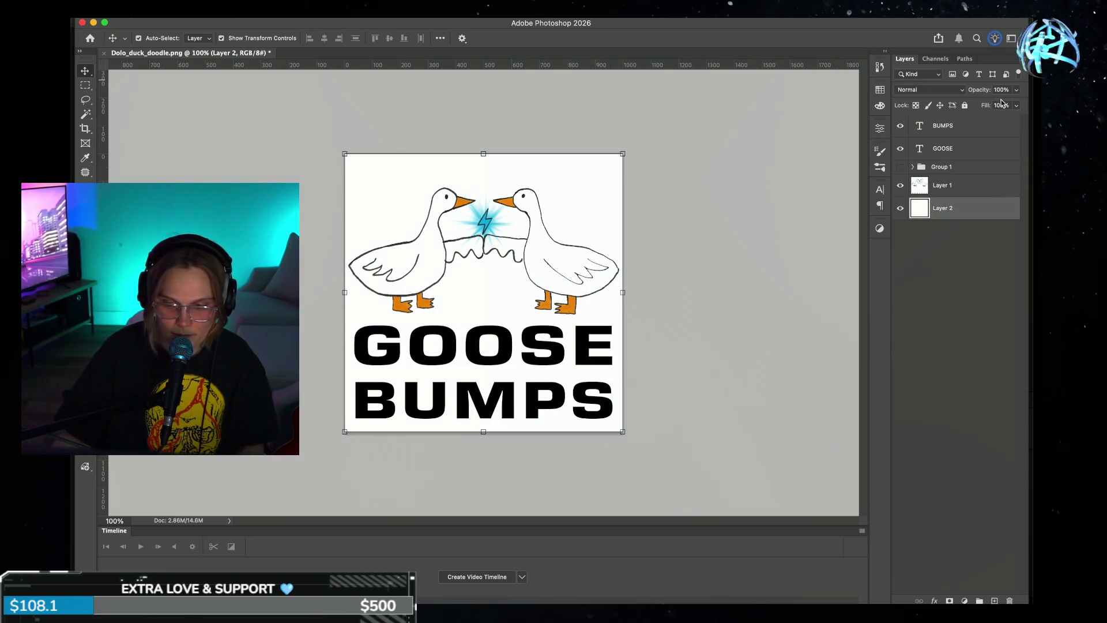
- Lock the white background layer and move the title and geese up together
click(965, 106)
drag(245, 187, 683, 389)
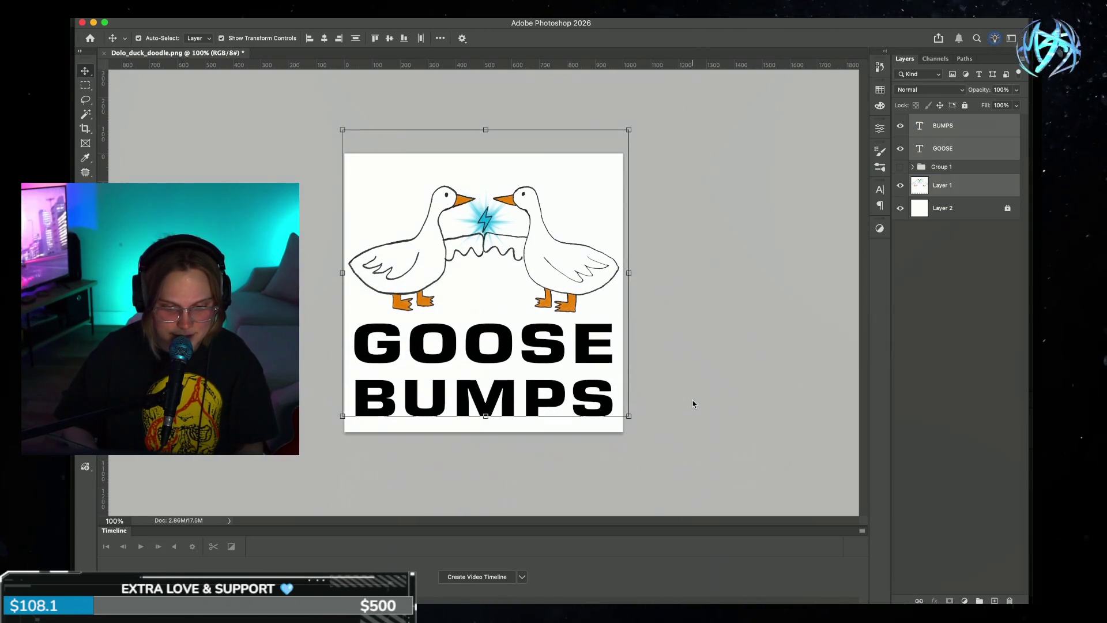
key(super+Tab)
key(super+Tab)
key(super+Tab)
key(super+Tab)
key(super+Tab)
key(super+Tab)
key(super+Tab)
key(super+Tab)
key(super+Tab)
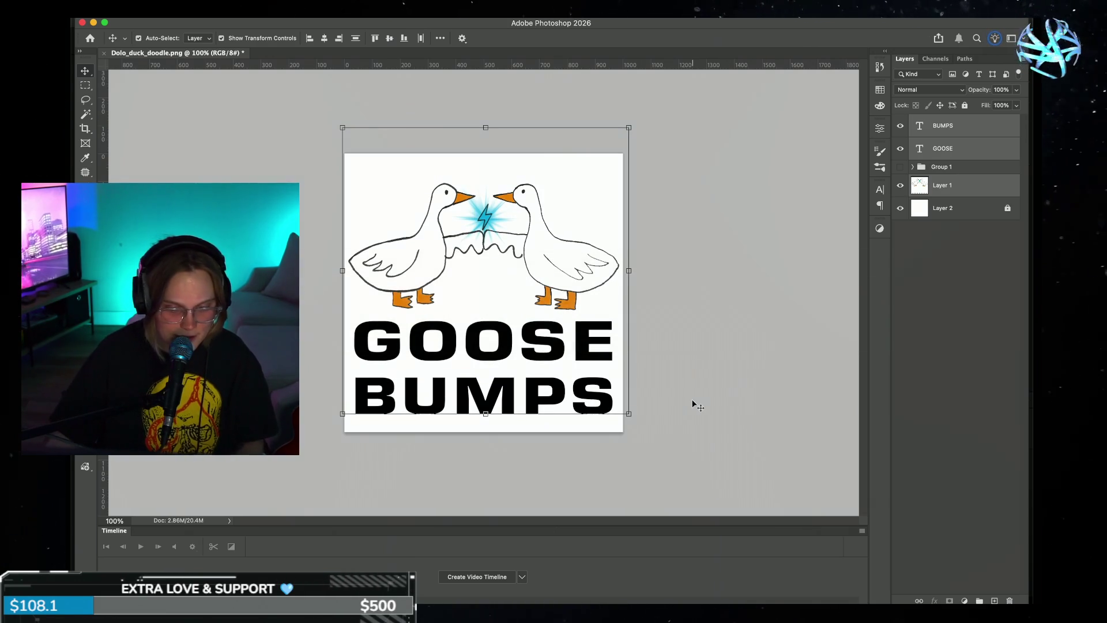
drag(575, 275, 574, 268)
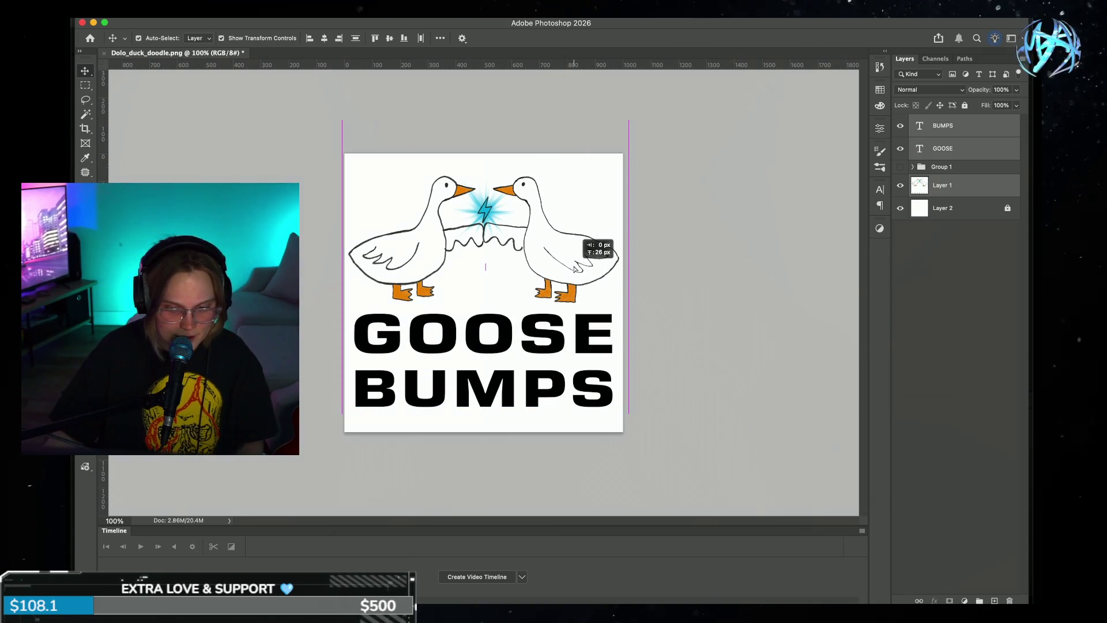
- Raise the goose drawing and stretch it to about 110% height
click(639, 274)
drag(566, 265, 570, 251)
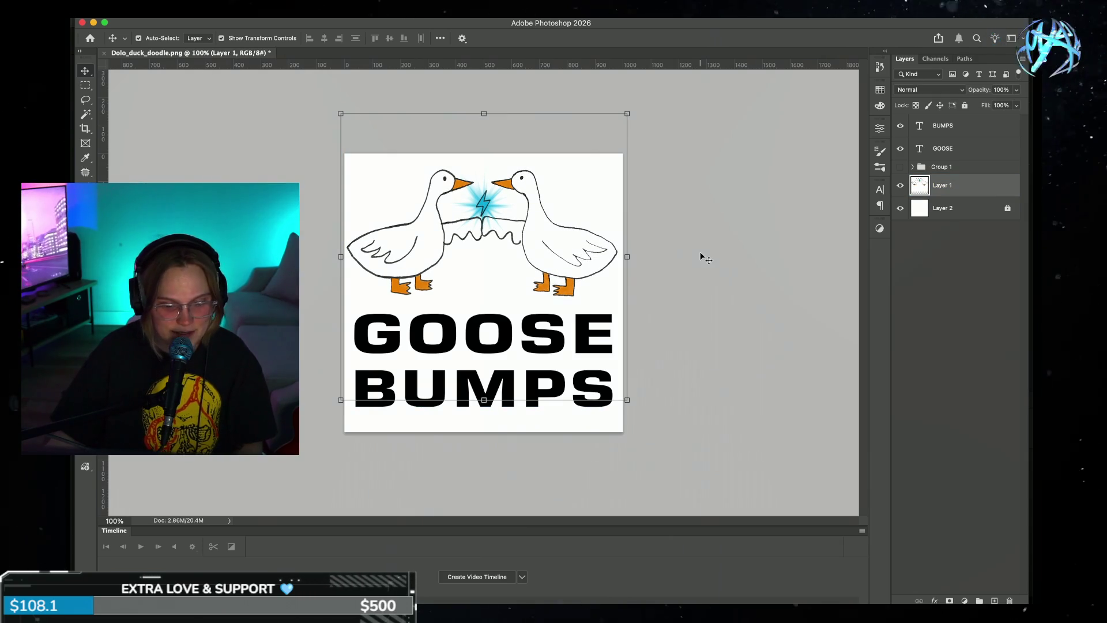
drag(484, 113, 488, 100)
drag(484, 400, 483, 420)
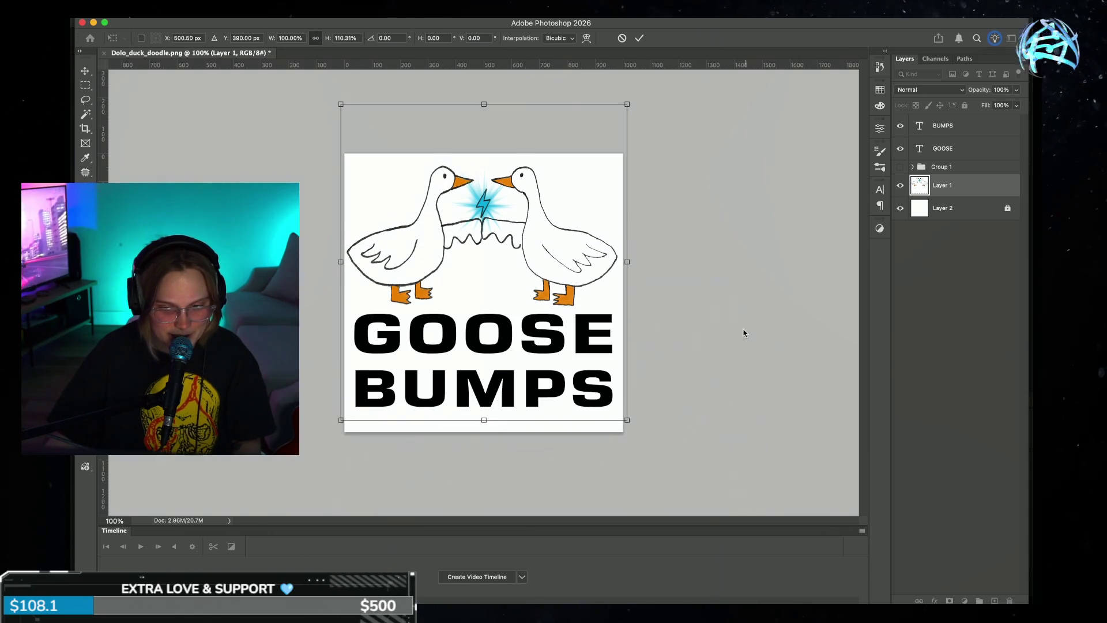
click(638, 38)
click(485, 407)
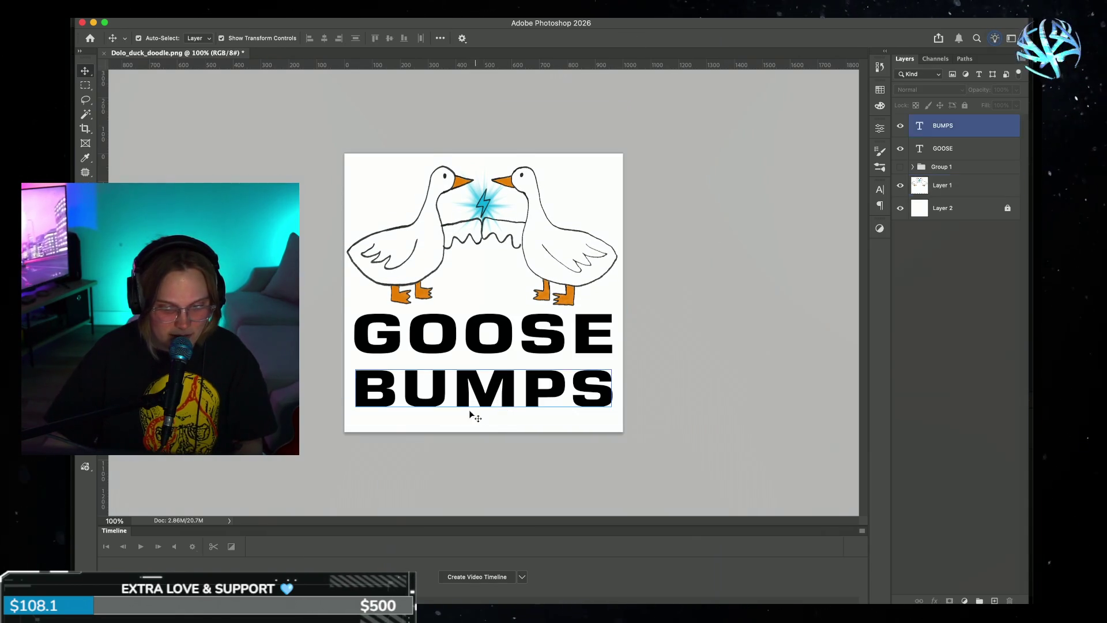
- Stretch the BUMPS and GOOSE words slightly taller
key(ctrl+t)
drag(485, 413, 487, 410)
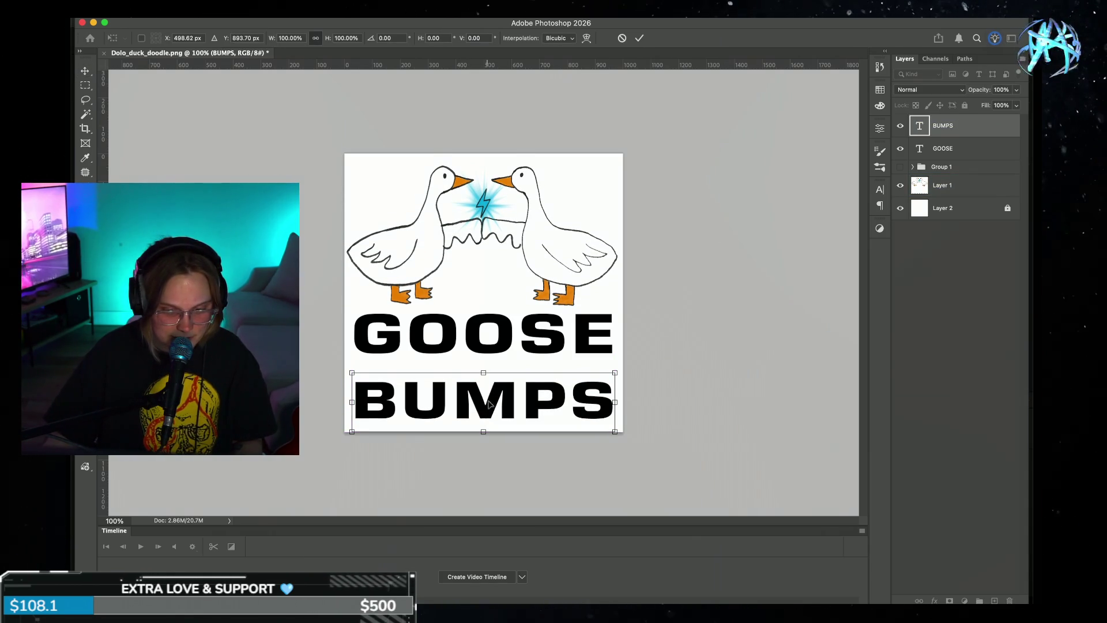
drag(485, 372, 481, 362)
key(Return)
click(471, 352)
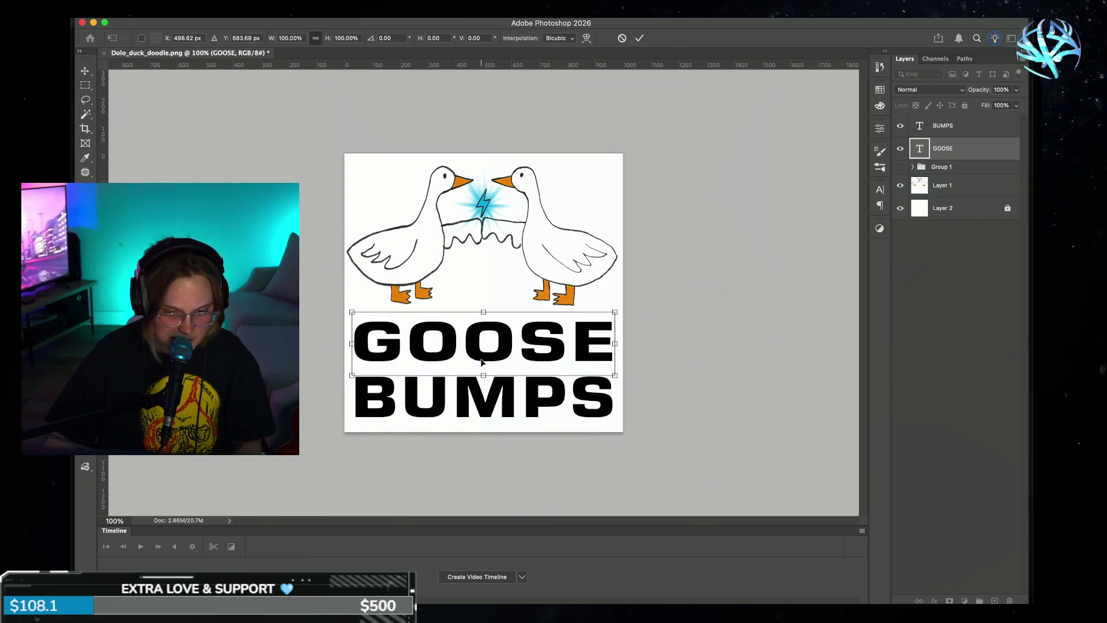
drag(485, 311, 484, 303)
key(Return)
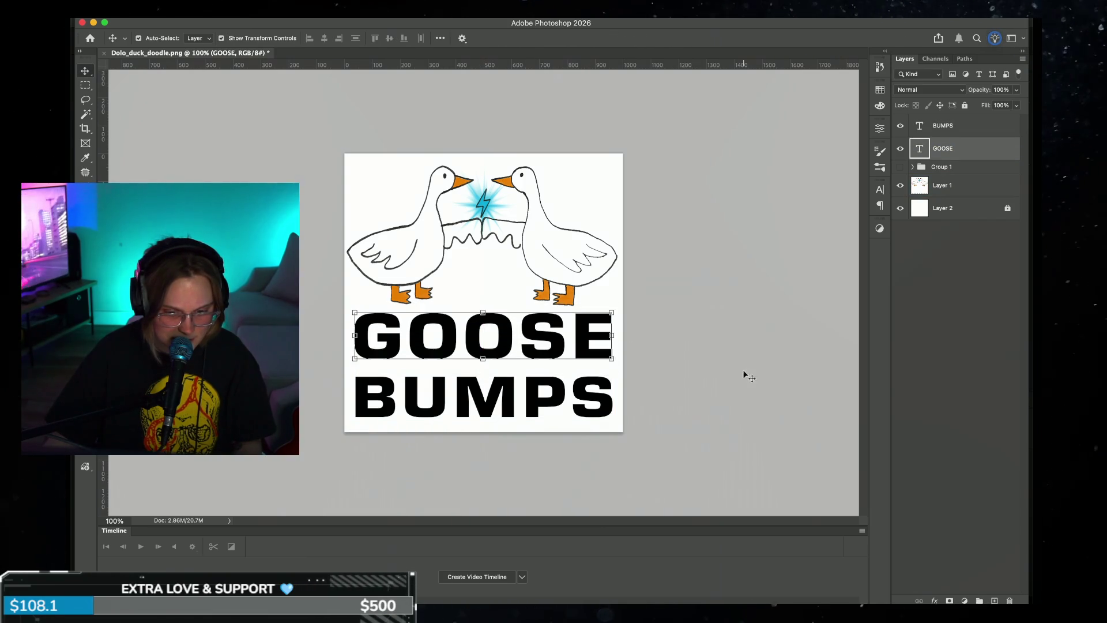
- Stretch BUMPS down to the canvas bottom, align it under GOOSE, and heighten GOOSE
click(528, 407)
drag(483, 375, 483, 360)
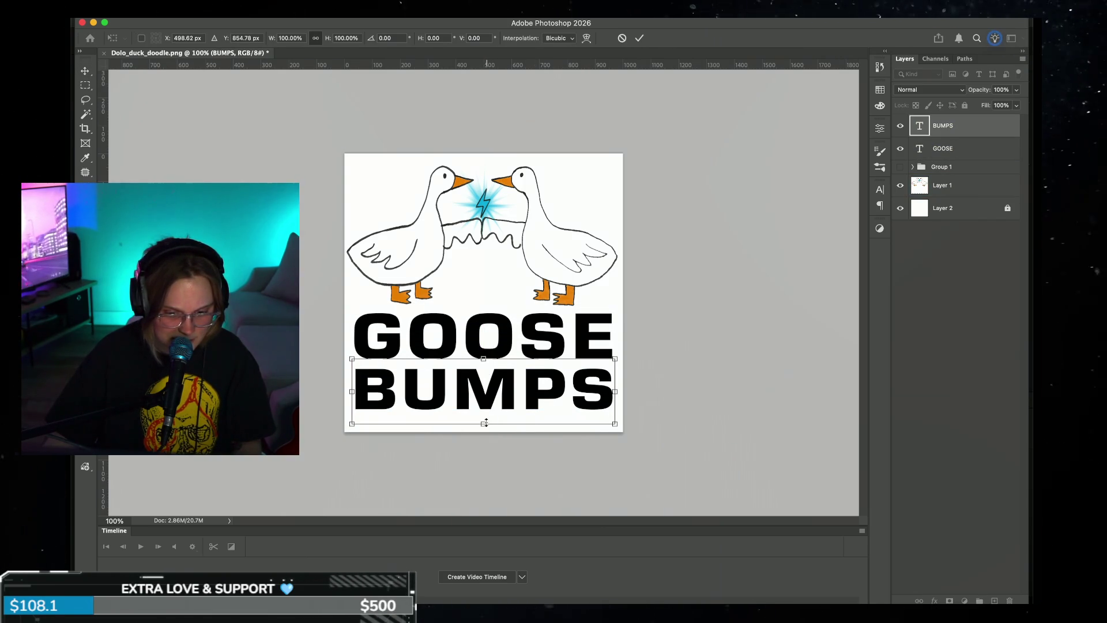
drag(483, 416, 484, 429)
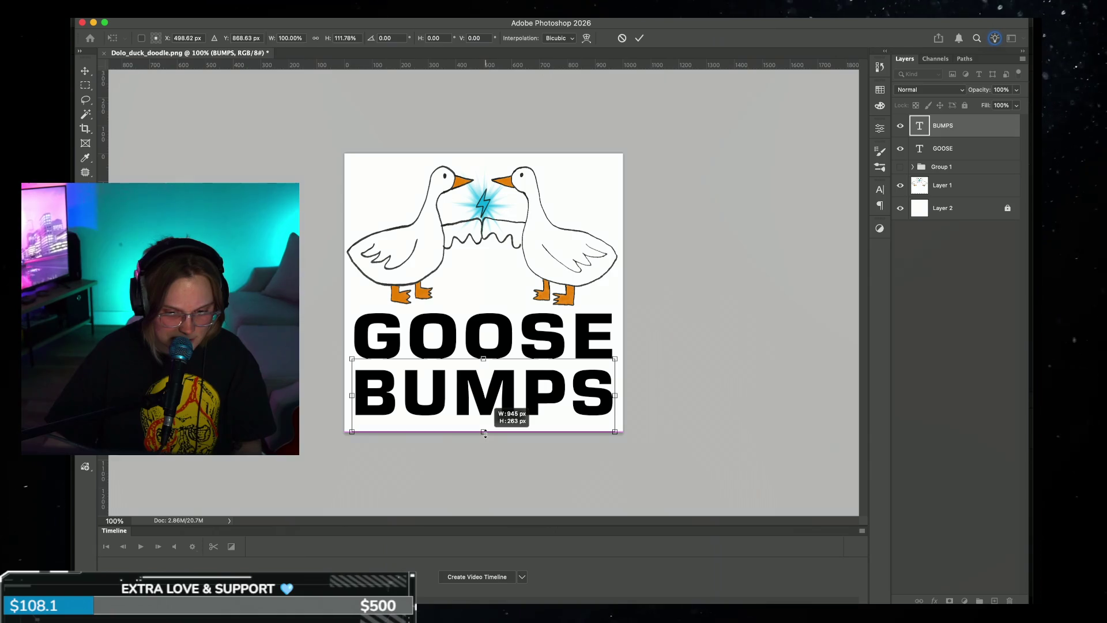
key(Return)
drag(565, 399, 567, 402)
click(568, 335)
drag(483, 358, 484, 368)
key(Return)
- Stretch the goose drawing to about 106% height, down toward the title
click(509, 295)
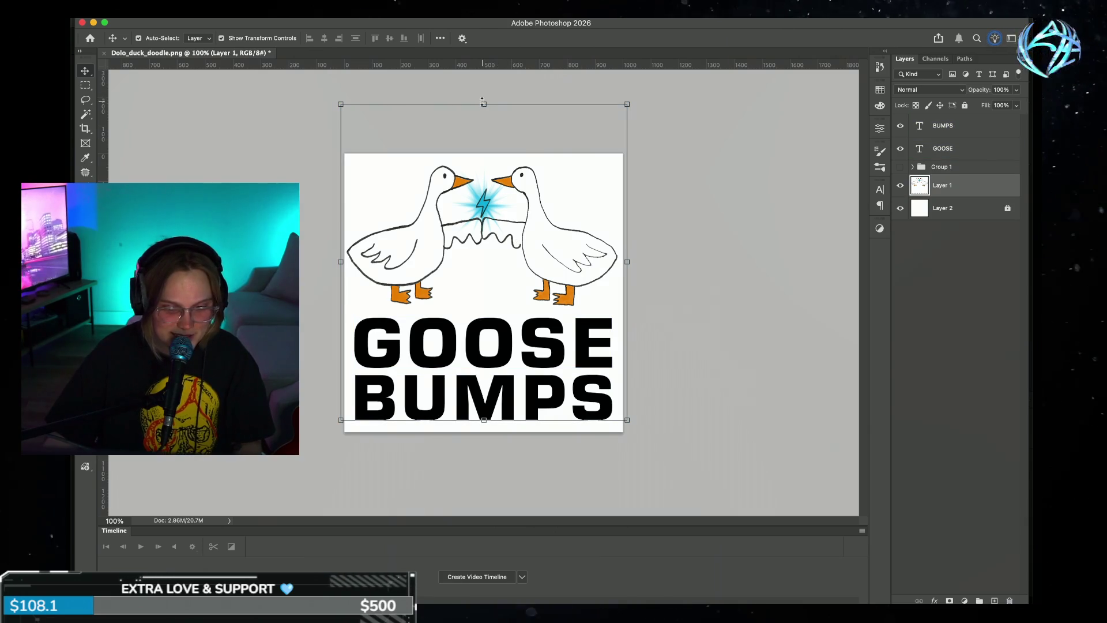
drag(484, 104, 483, 96)
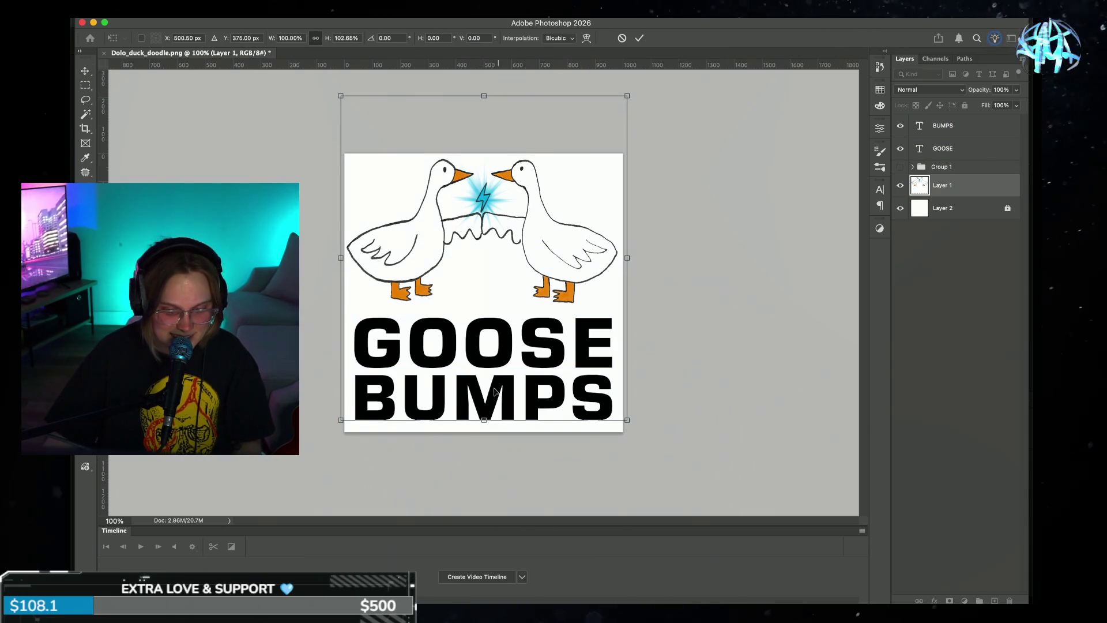
drag(484, 421, 484, 432)
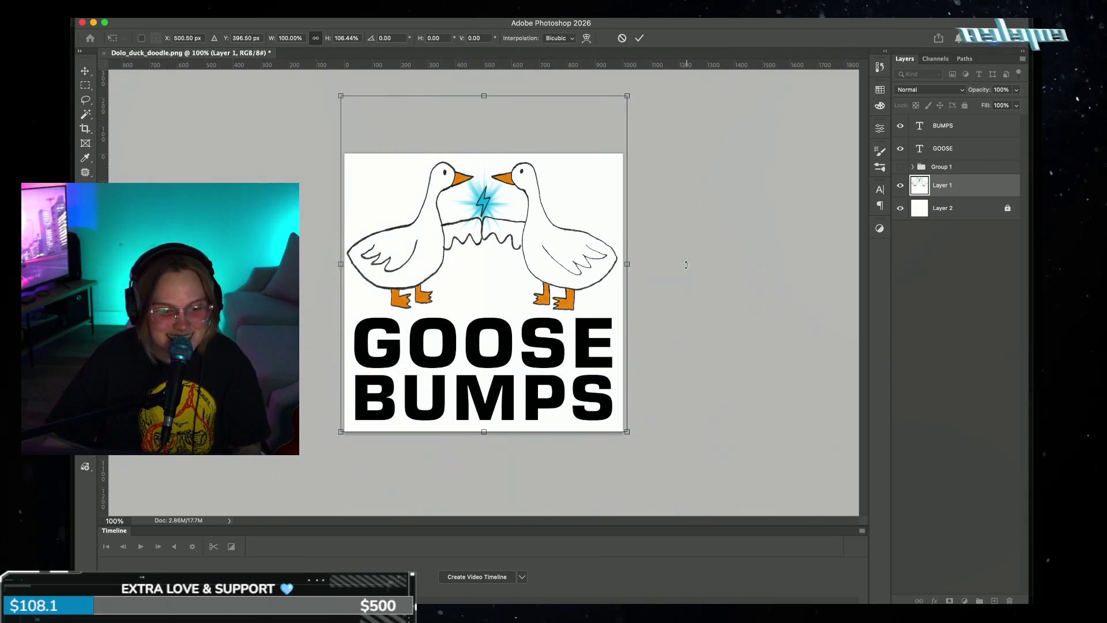
click(642, 38)
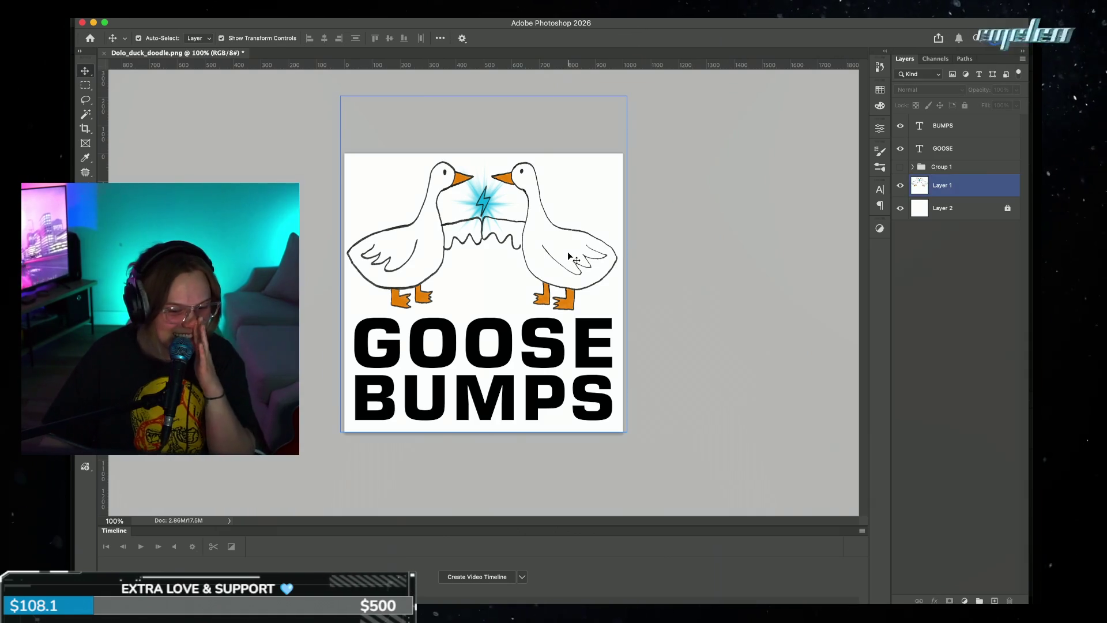
click(964, 601)
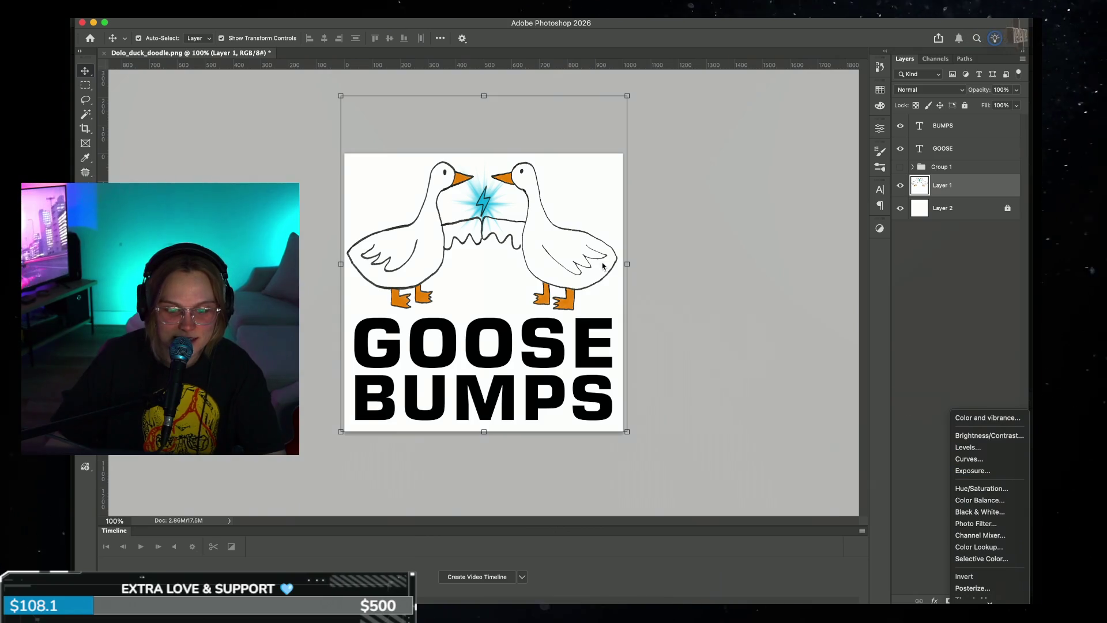
click(789, 358)
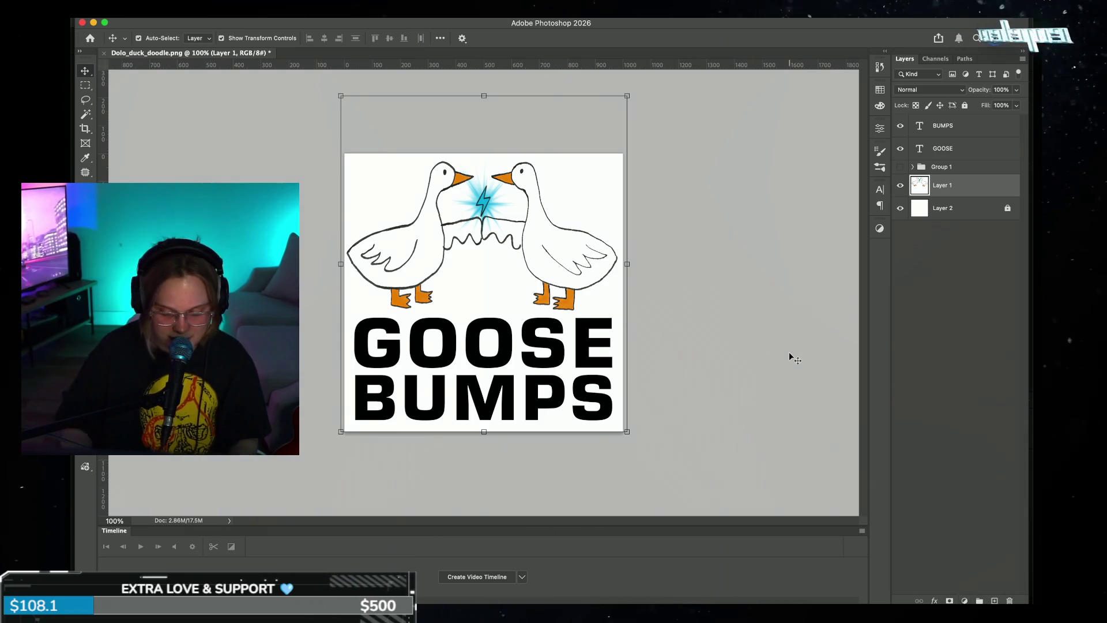
key(super+minus)
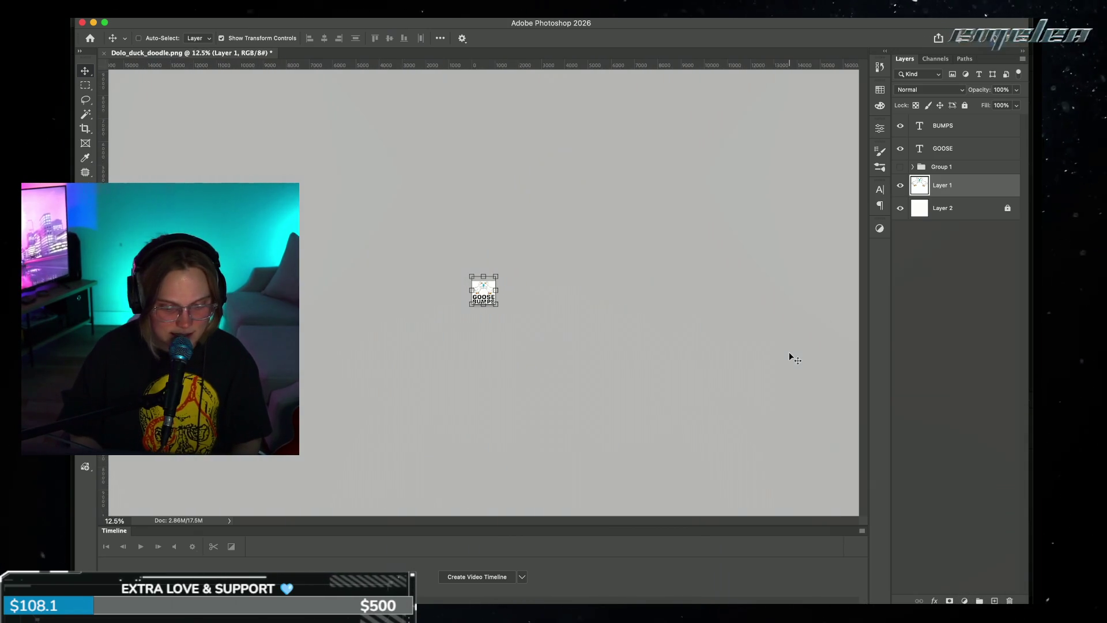
key(super+equal)
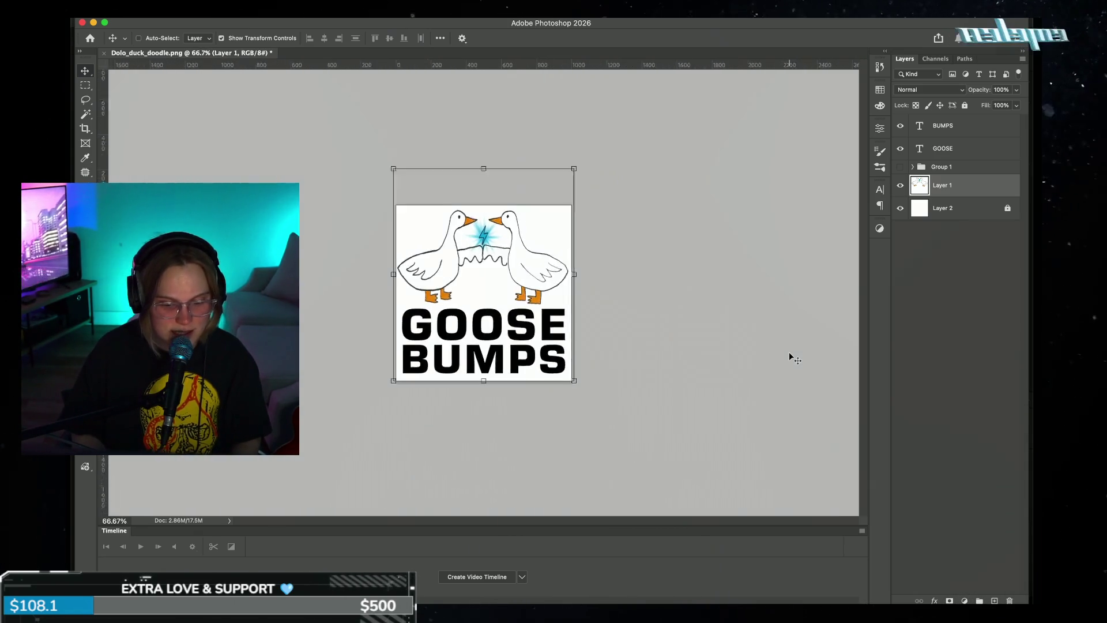
key(super+minus)
key(super+minus)
key(super+equal)
key(super+equal)
key(super+equal)
key(super+equal)
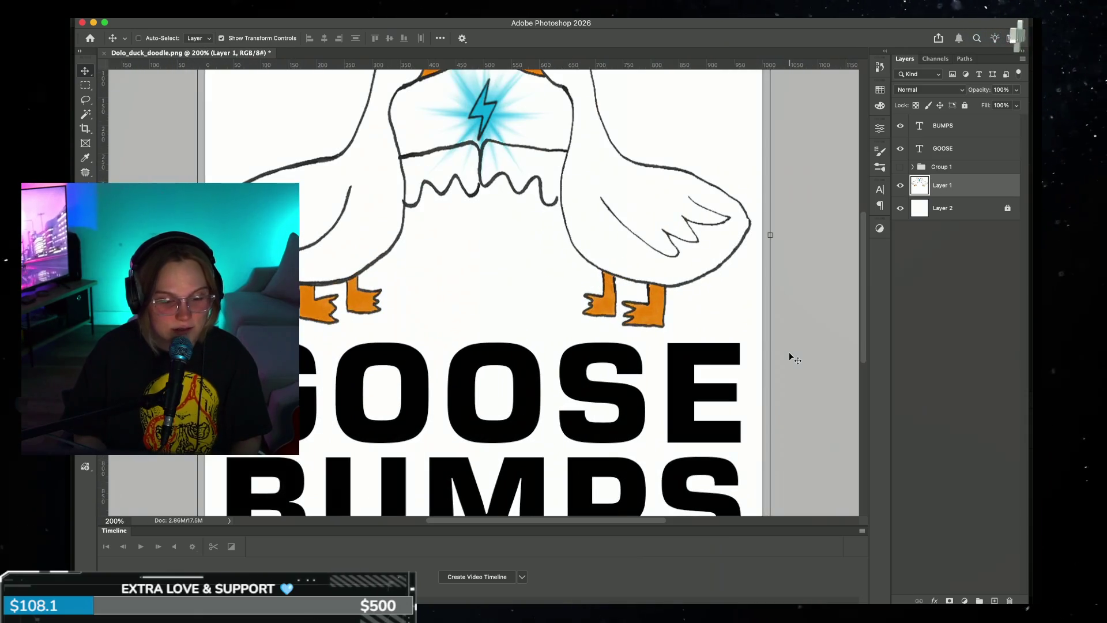
key(super+minus)
key(super+minus)
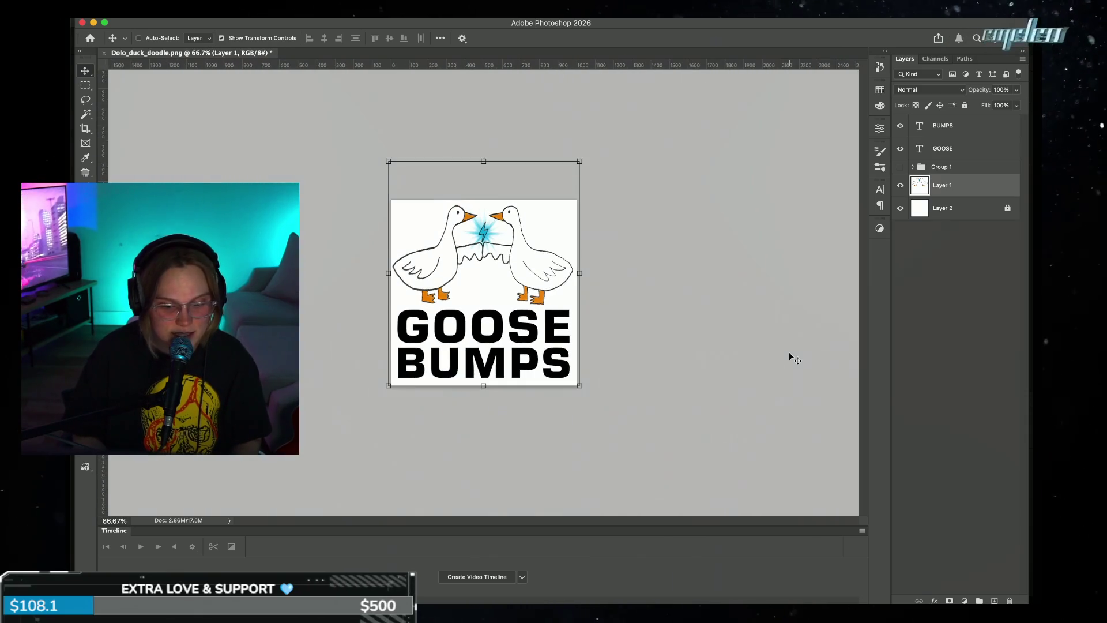
key(super+equal)
key(super+equal)
key(super+minus)
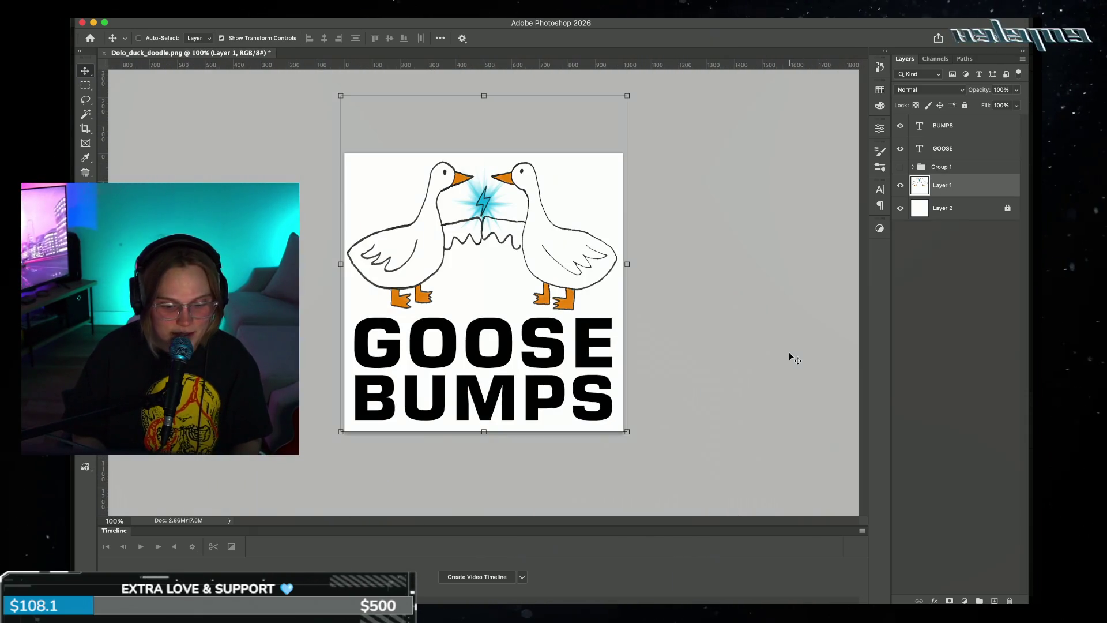
key(super+equal)
key(super+minus)
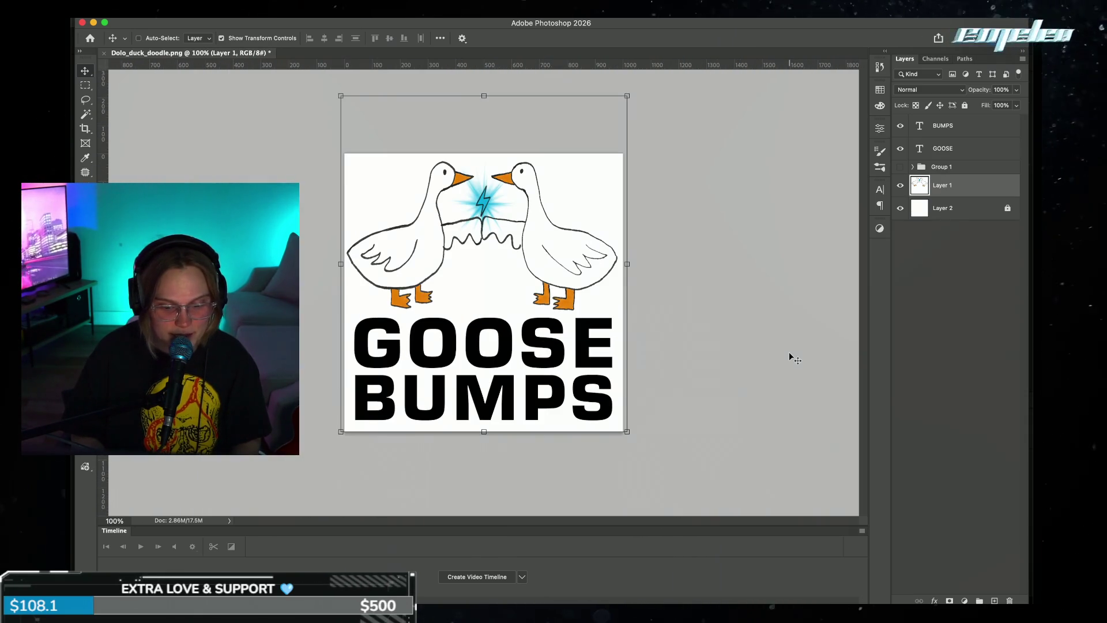
key(super+minus)
key(super+minus)
key(super+minus)
key(super+minus)
key(super+minus)
key(super+minus)
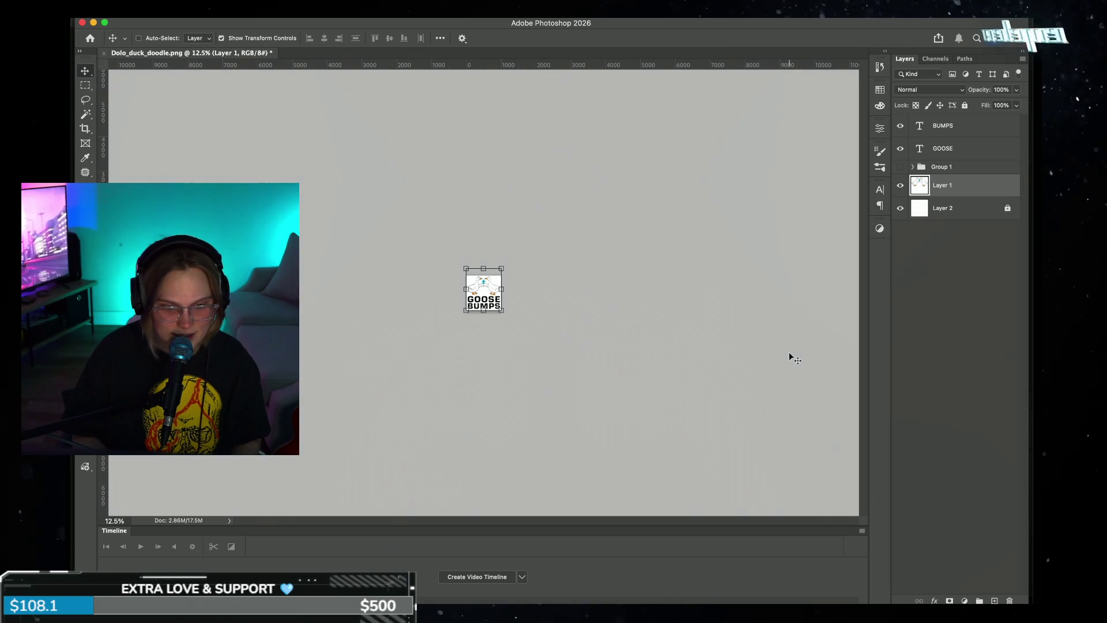
key(super+equal)
key(super+equal)
key(super+equal)
key(super+equal)
key(super+equal)
key(super+equal)
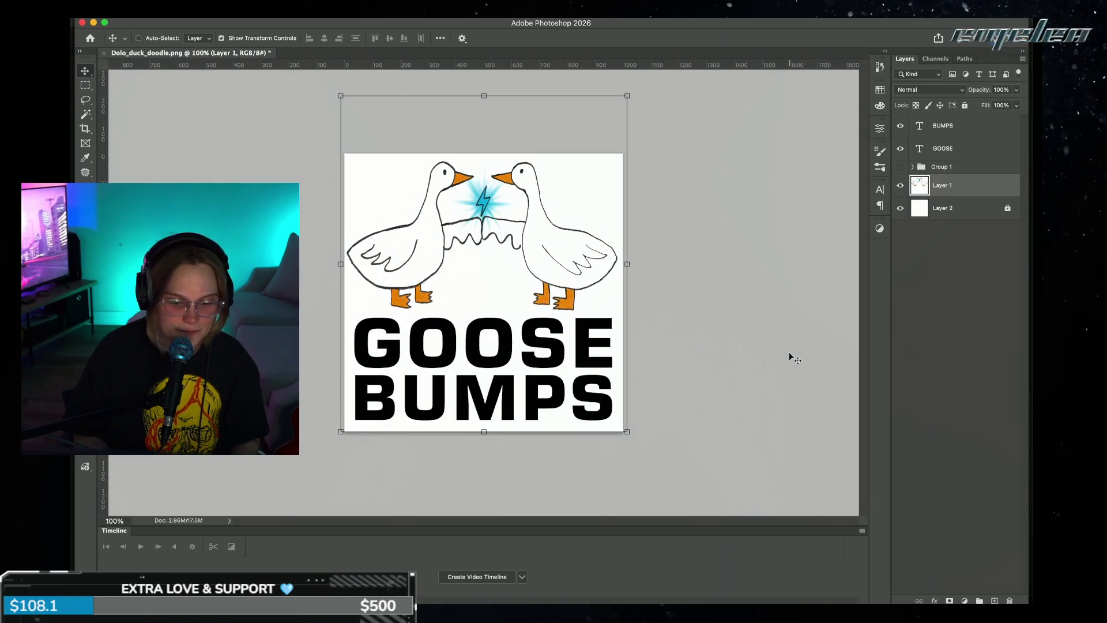
key(super+equal)
key(super+minus)
key(super+minus)
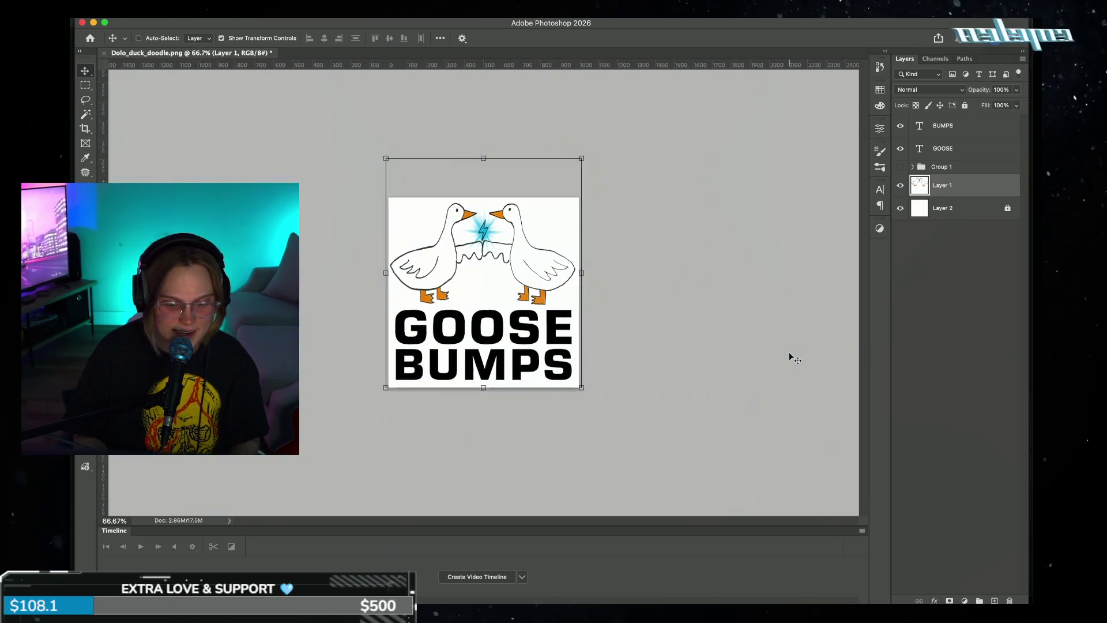
key(super+equal)
key(super+equal)
key(super+minus)
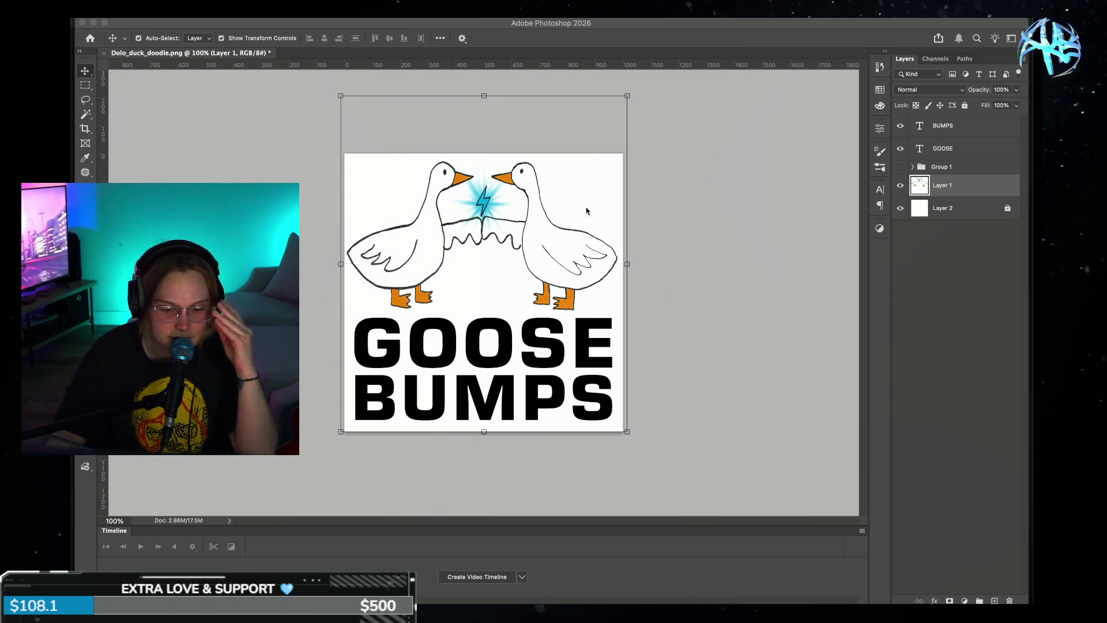
click(687, 246)
- Widen BUMPS a touch, to about 100.11%, so it lines up under GOOSE
click(708, 333)
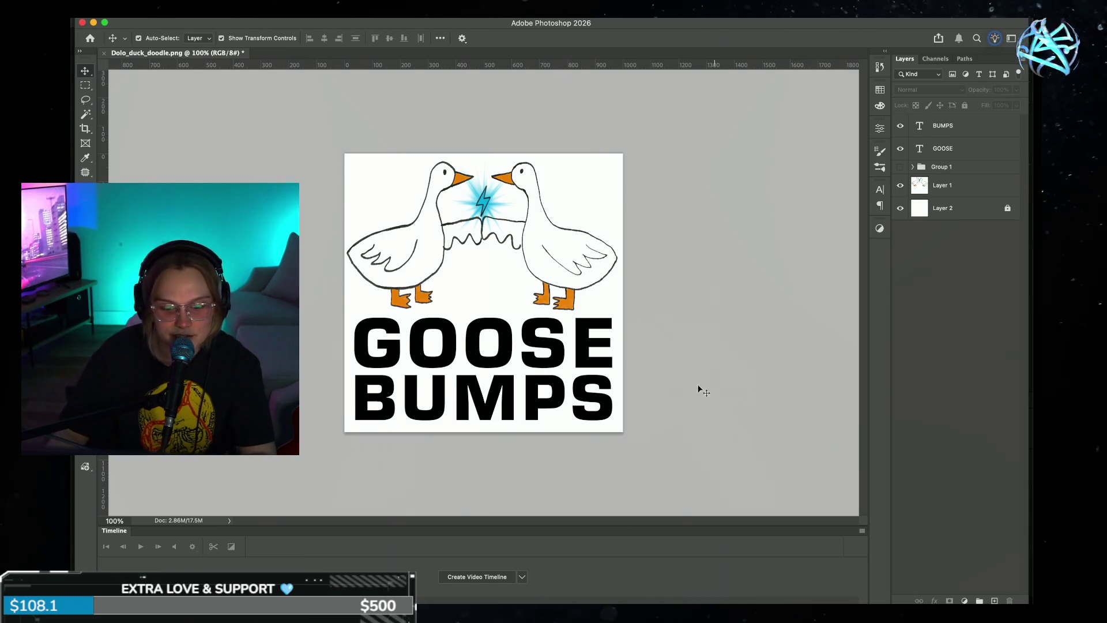
click(593, 396)
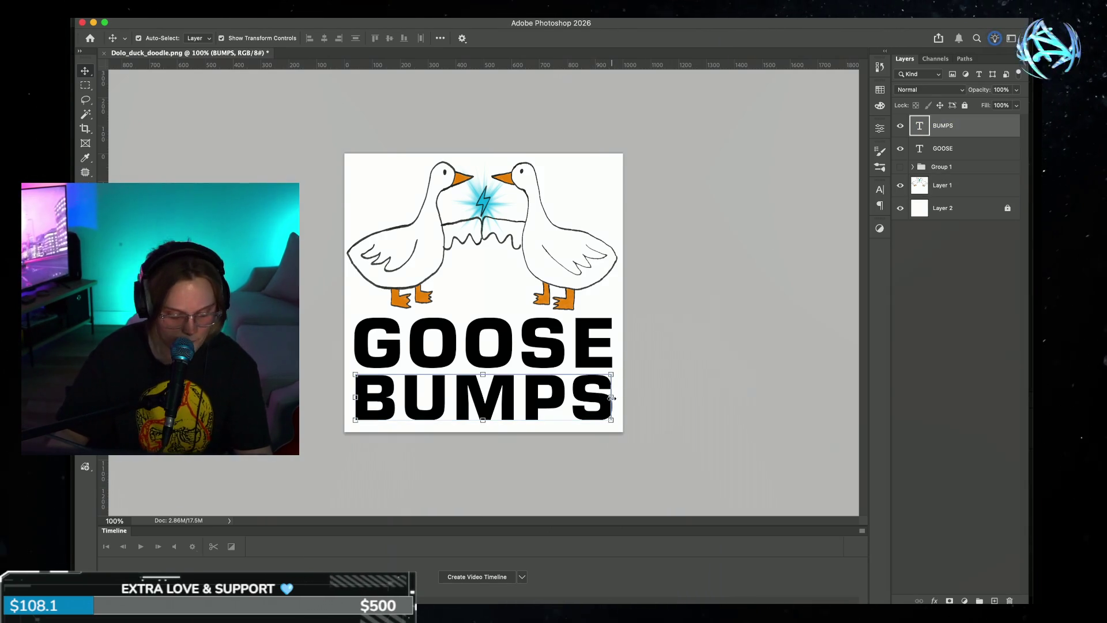
drag(612, 398, 614, 399)
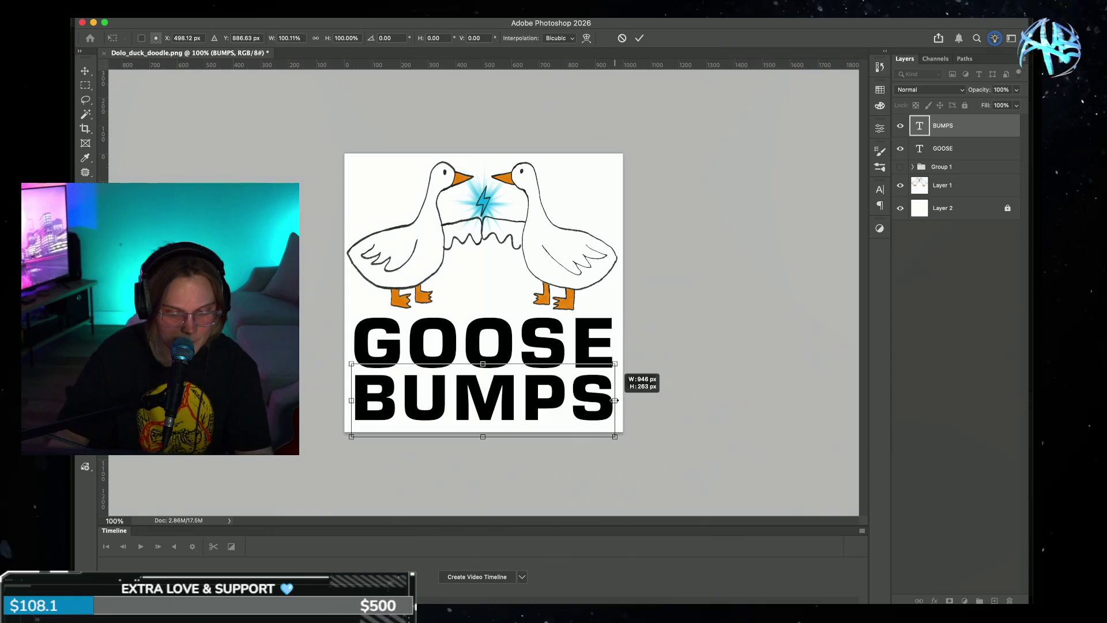
click(639, 38)
click(719, 306)
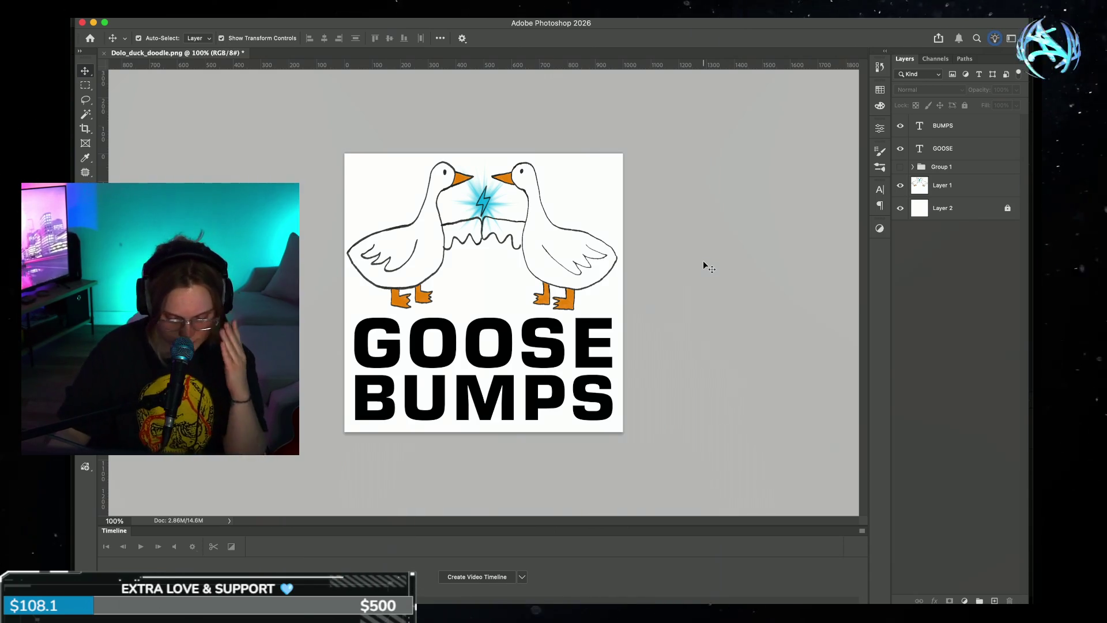
- Type a row of spaced asterisks as a new text layer between the geese
key(t)
click(486, 260)
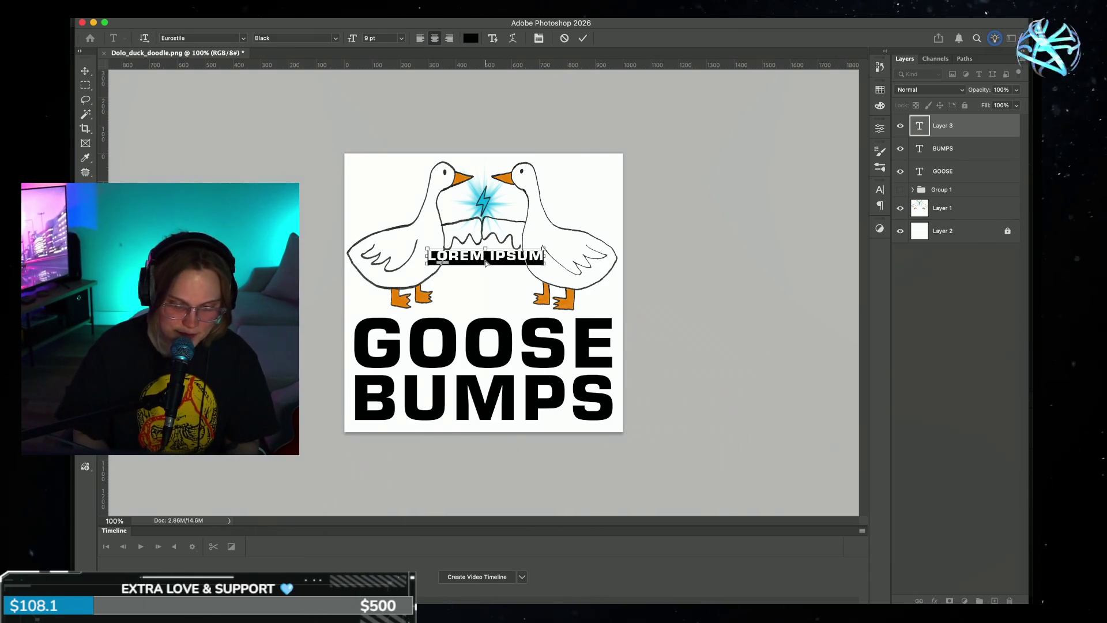
text(* * * * * *)
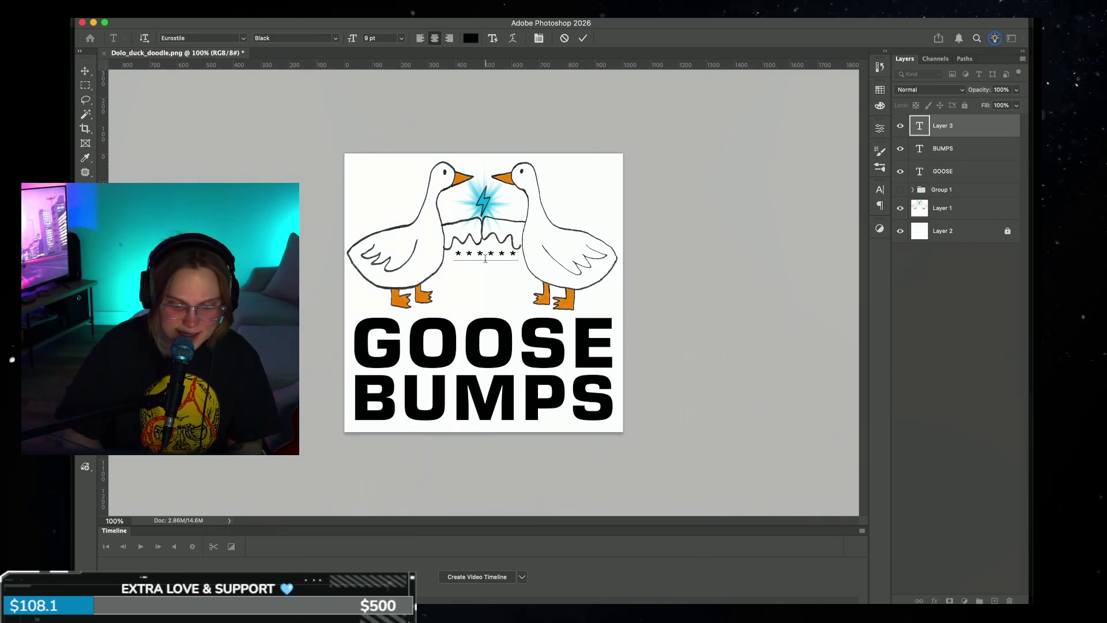
text( *)
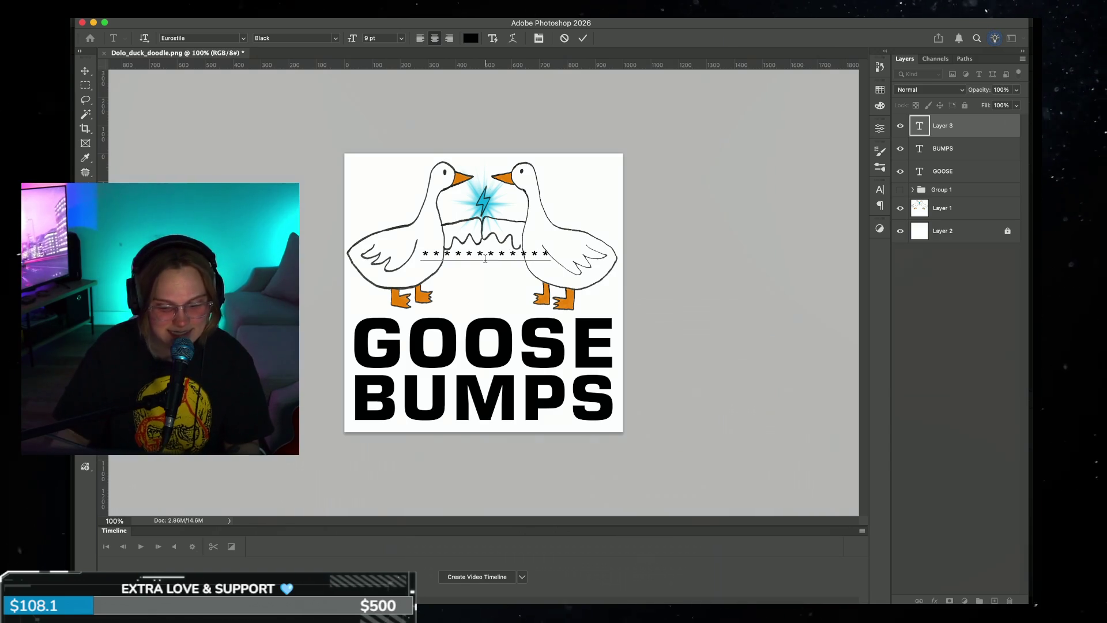
key(BackSpace)
key(BackSpace)
key(BackSpace)
key(BackSpace)
key(BackSpace)
key(BackSpace)
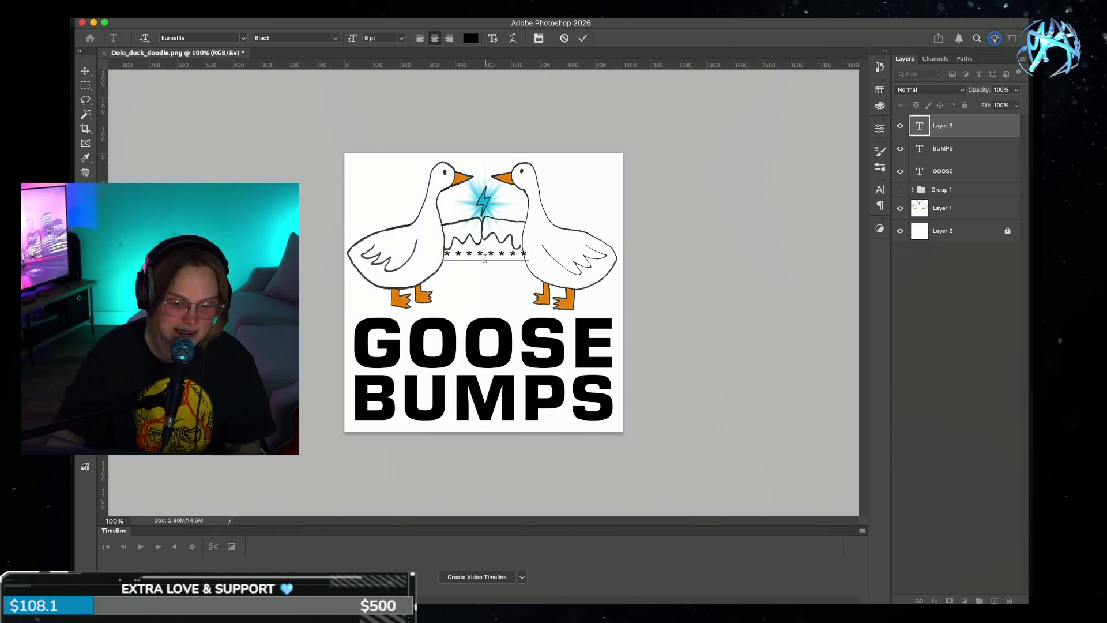
click(583, 37)
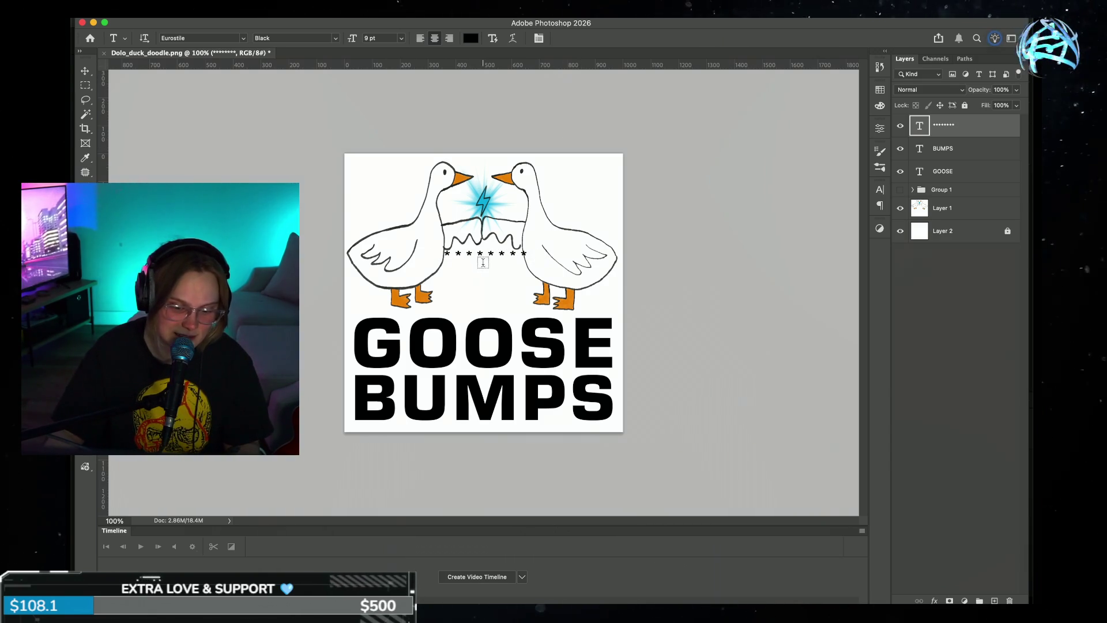
- Set the asterisks to 36 pt and move the row down across the geese
triple_click(487, 252)
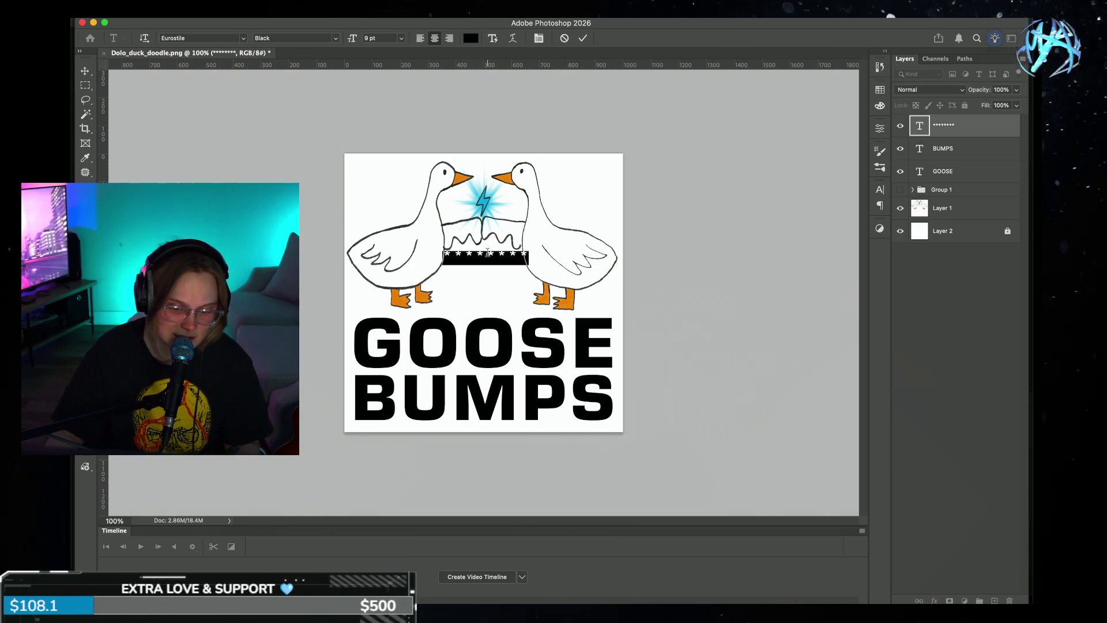
click(401, 38)
click(385, 182)
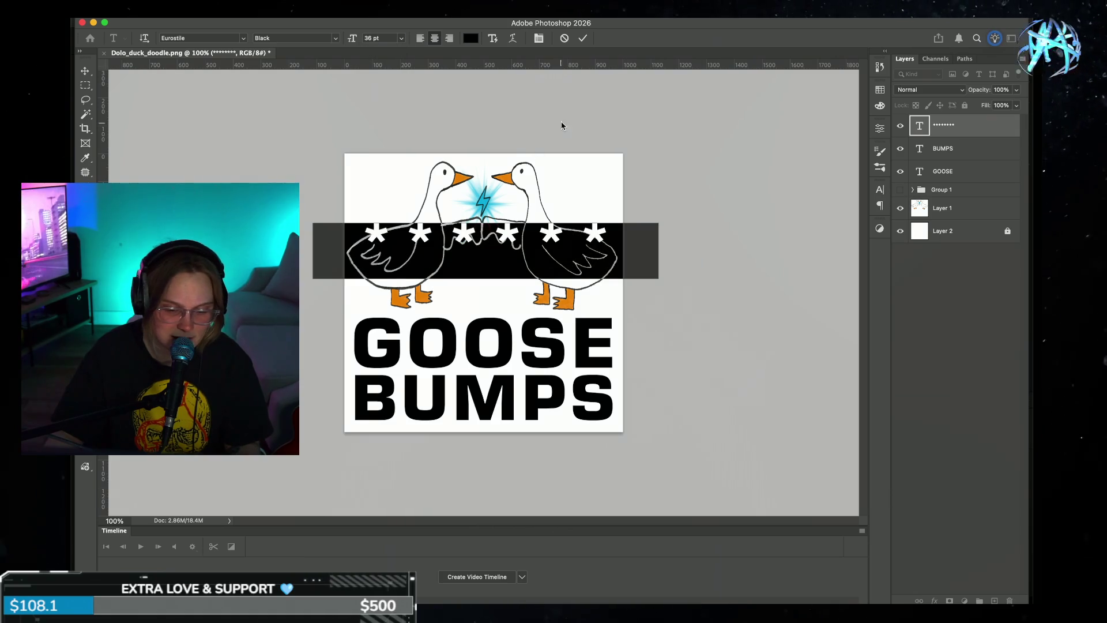
click(582, 38)
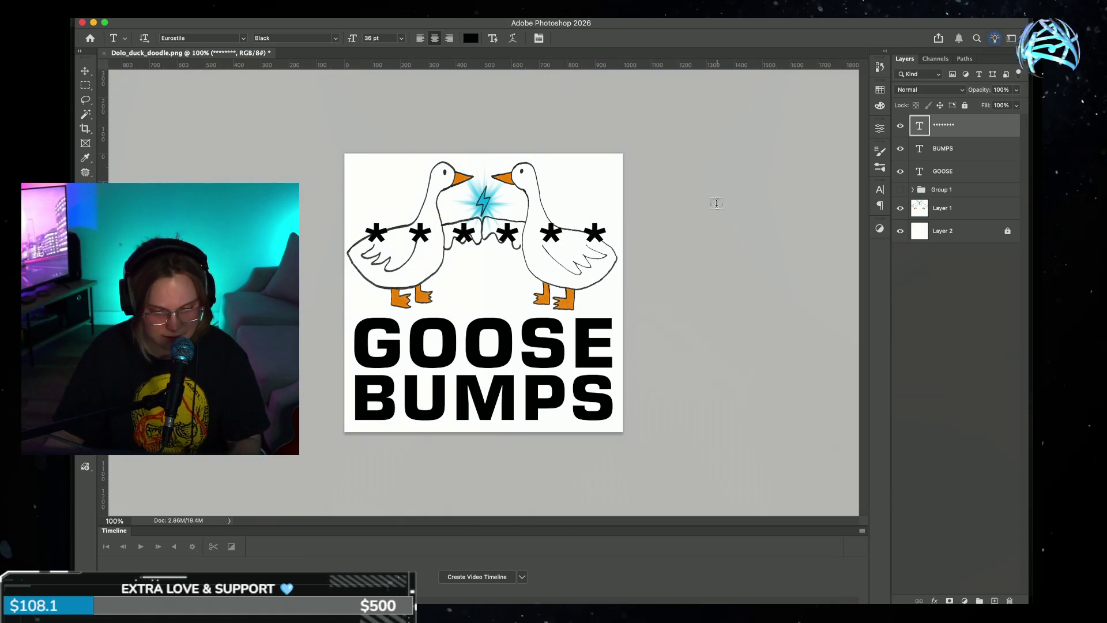
key(v)
drag(566, 237, 580, 260)
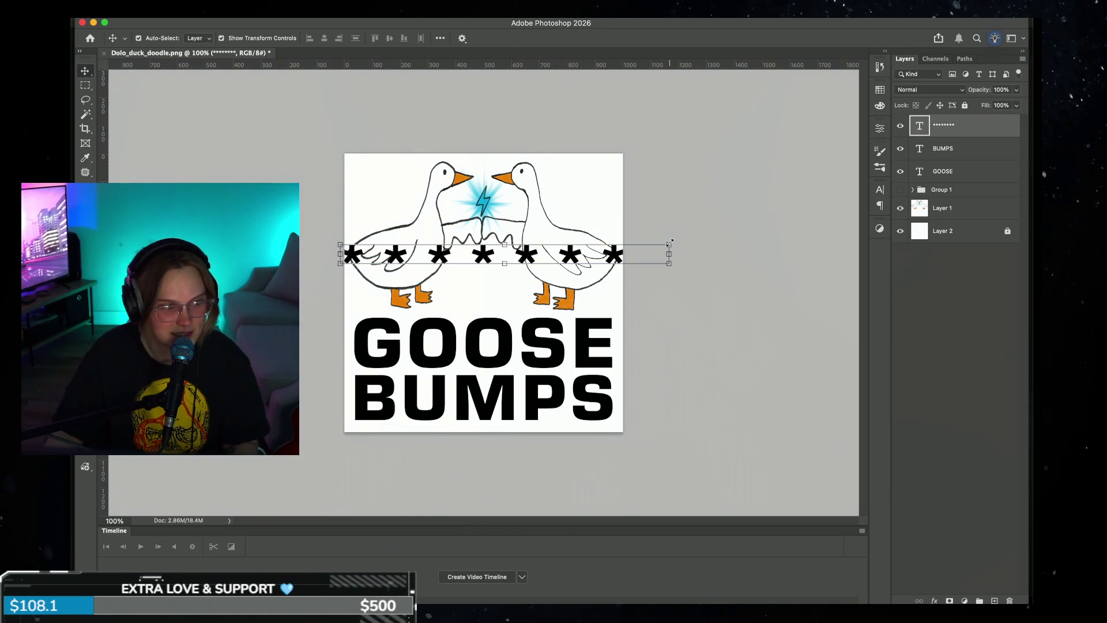
double_click(664, 252)
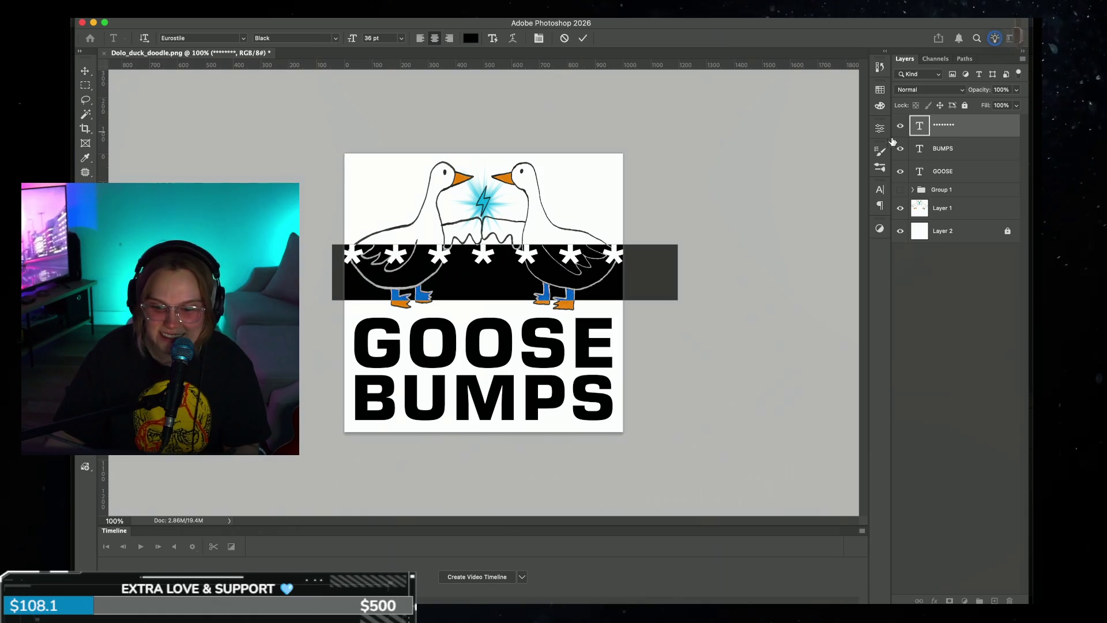
- Tighten asterisk tracking to -200 at 41 pt, drop the row above GOOSE, raise the geese
click(880, 189)
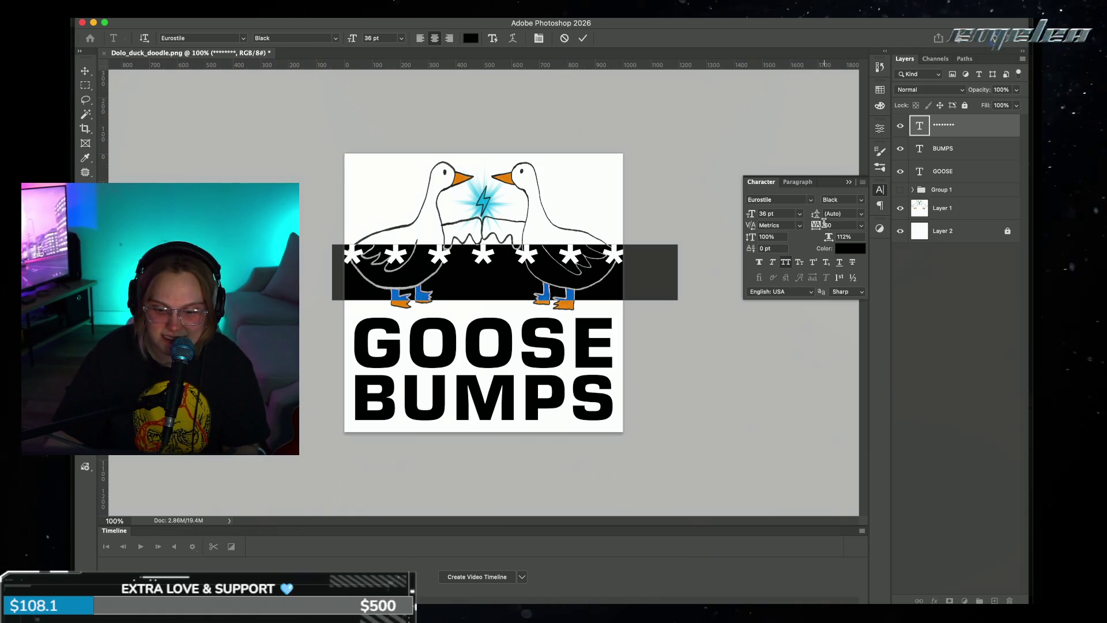
drag(819, 226, 812, 227)
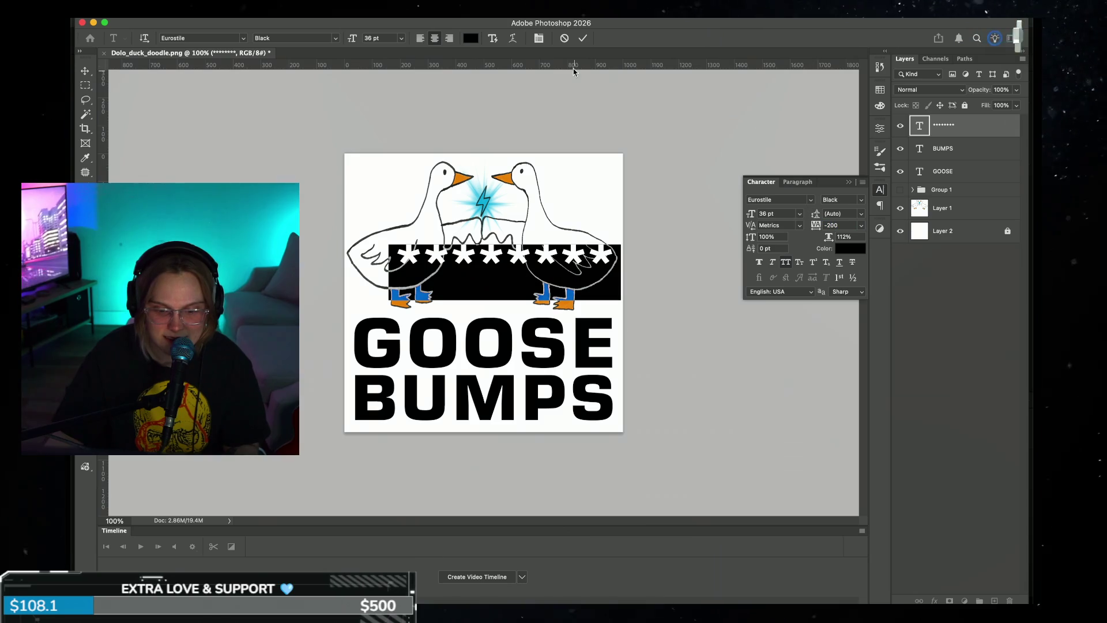
drag(759, 215, 769, 215)
click(582, 37)
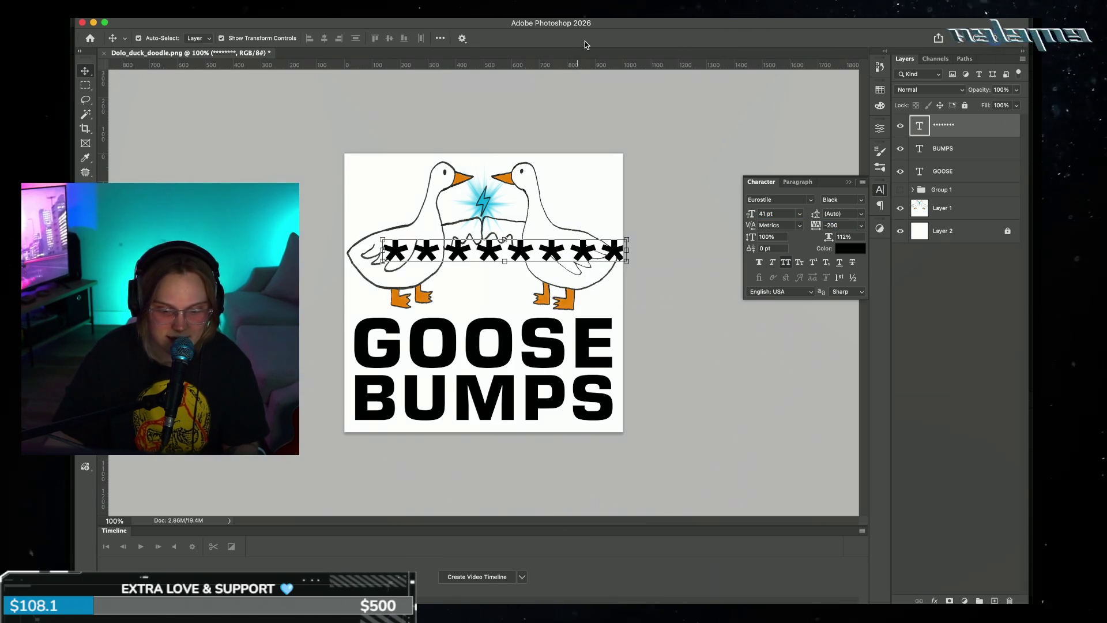
click(708, 194)
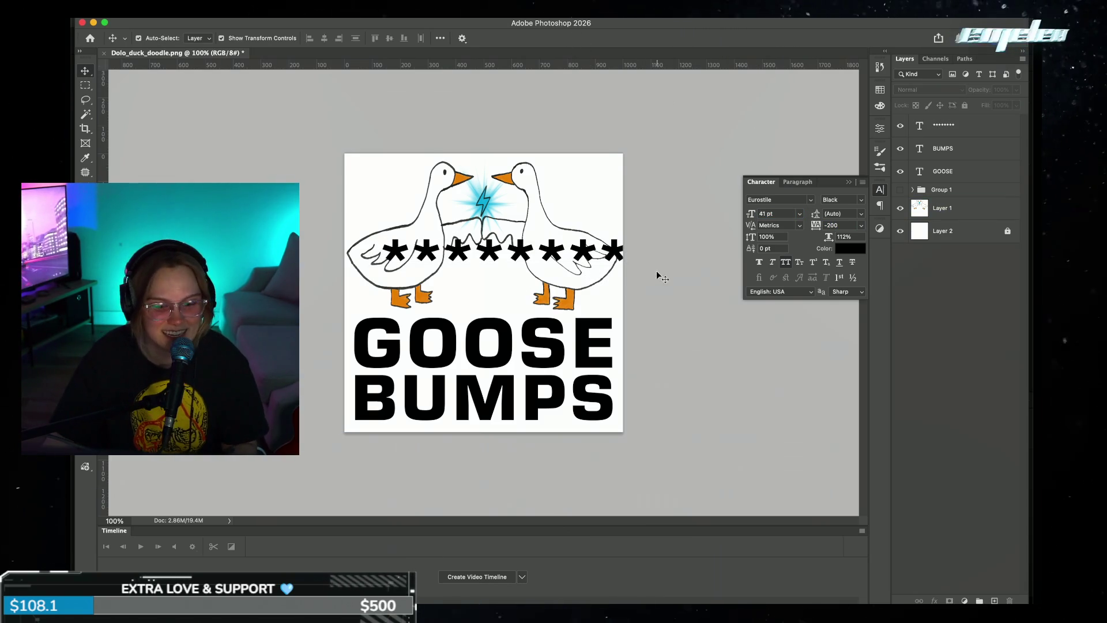
mouse_move(605, 248)
mouse_down()
mouse_move(588, 167)
mouse_move(585, 307)
mouse_up()
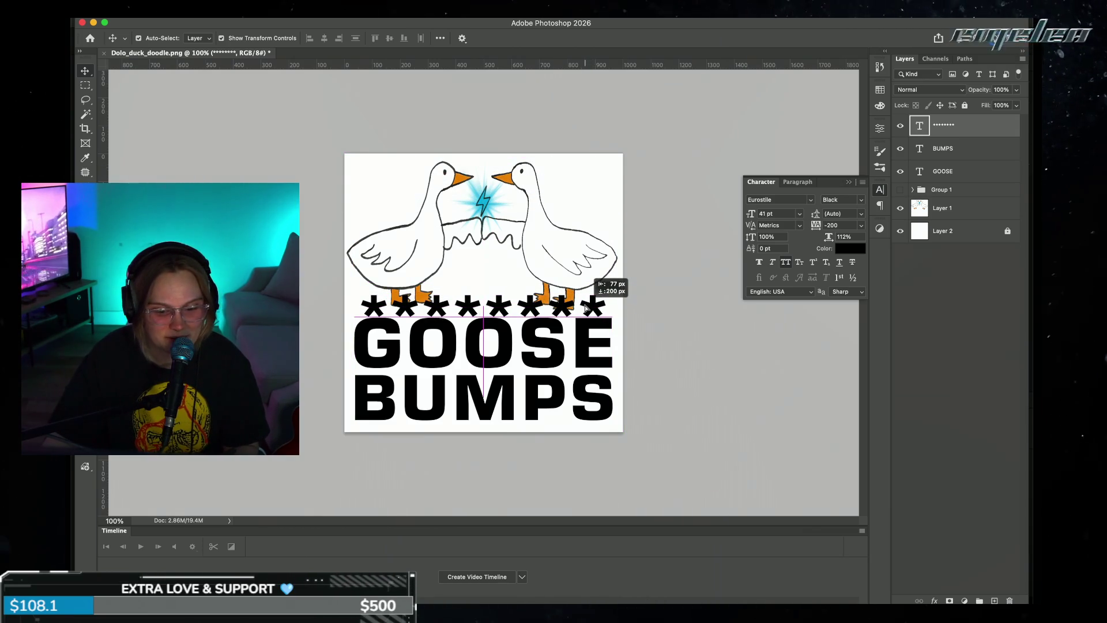
drag(576, 261, 576, 248)
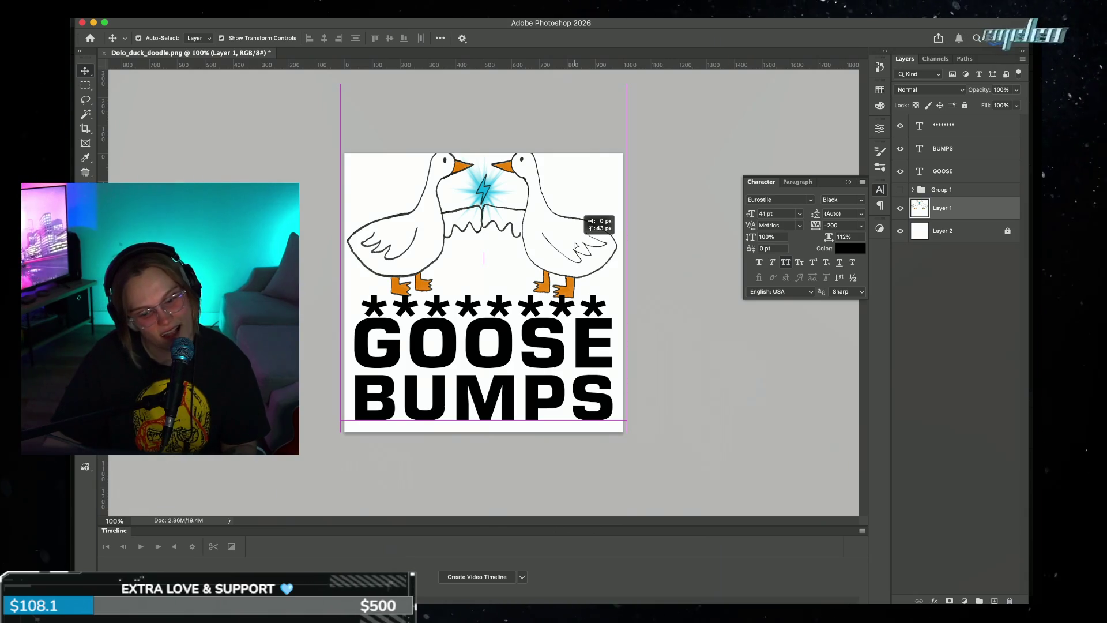
- Move Layer 1's geese drawing back down to its original position
drag(553, 304, 560, 186)
click(581, 266)
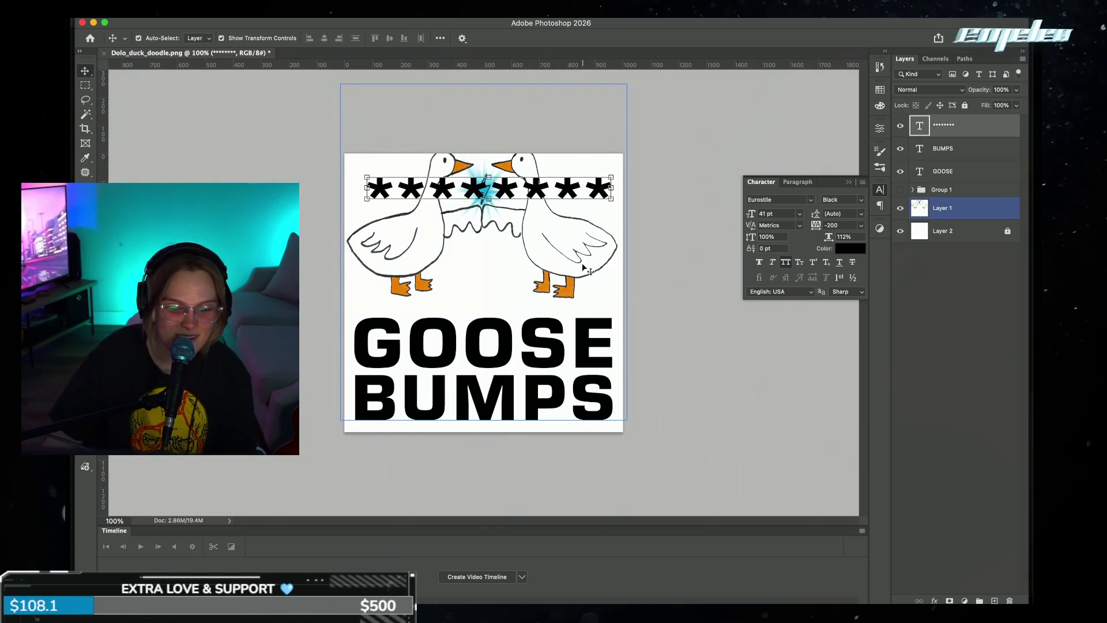
drag(581, 267, 580, 271)
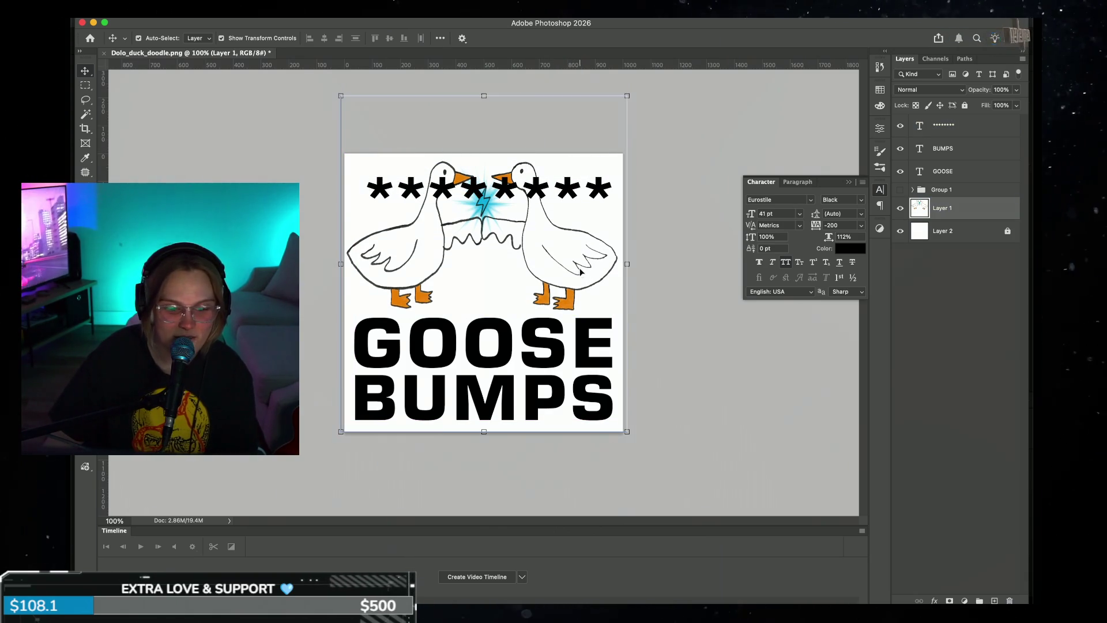
- Place the asterisk row between the geese's feet, just above the GOOSE title
drag(584, 193, 589, 258)
key(ctrl+comma)
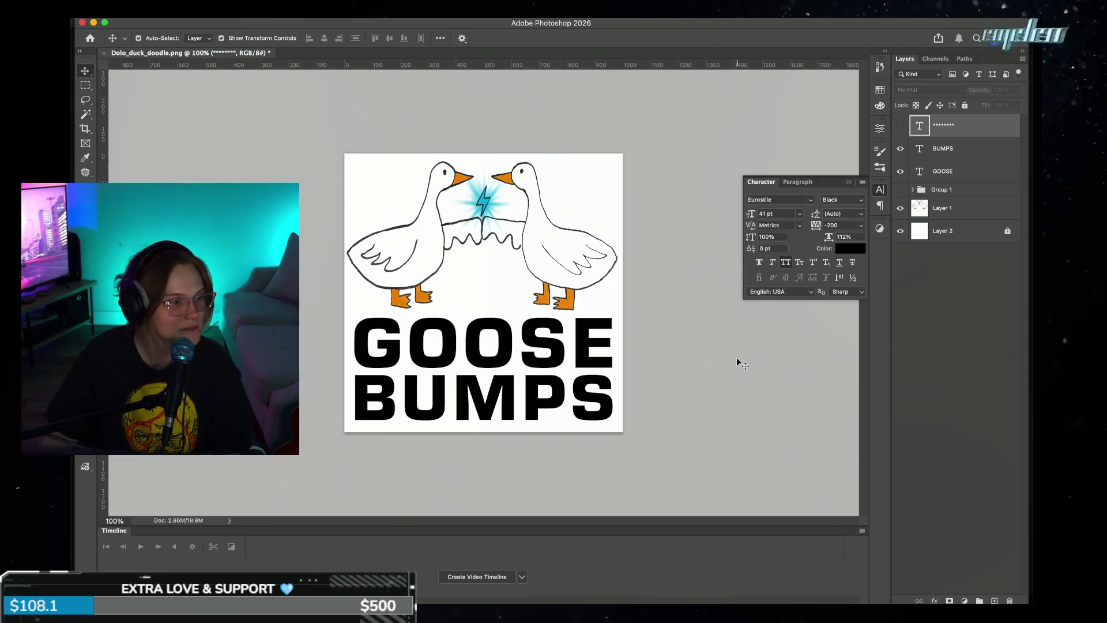
click(900, 125)
click(577, 228)
drag(572, 258, 568, 310)
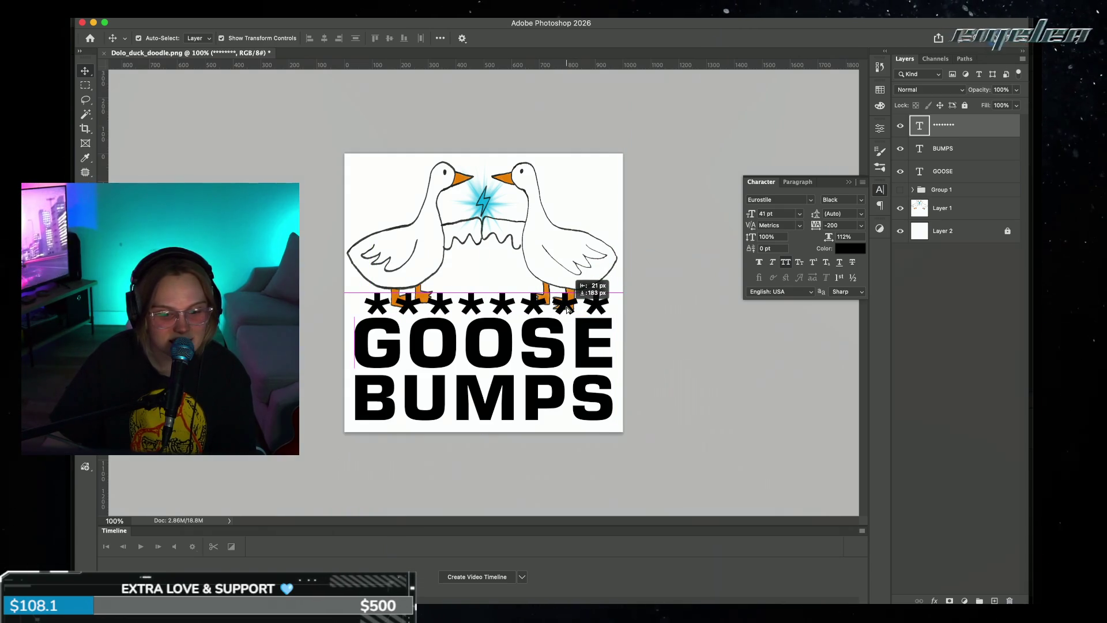
click(707, 278)
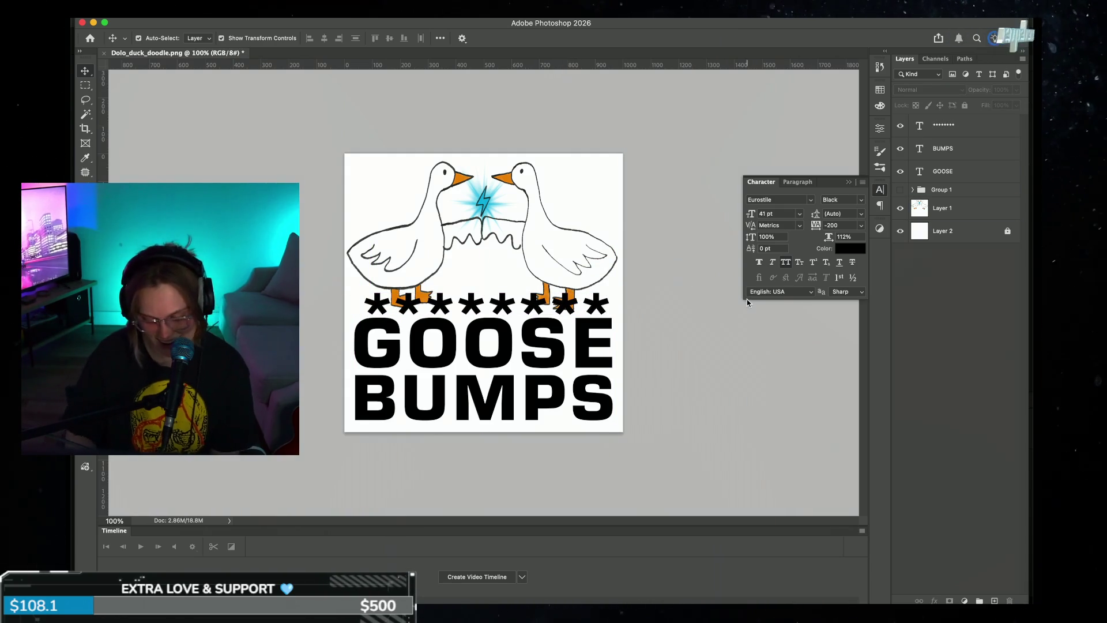
key(ctrl+minus)
key(ctrl+minus)
key(ctrl+minus)
key(ctrl+minus)
key(ctrl+minus)
key(ctrl+plus)
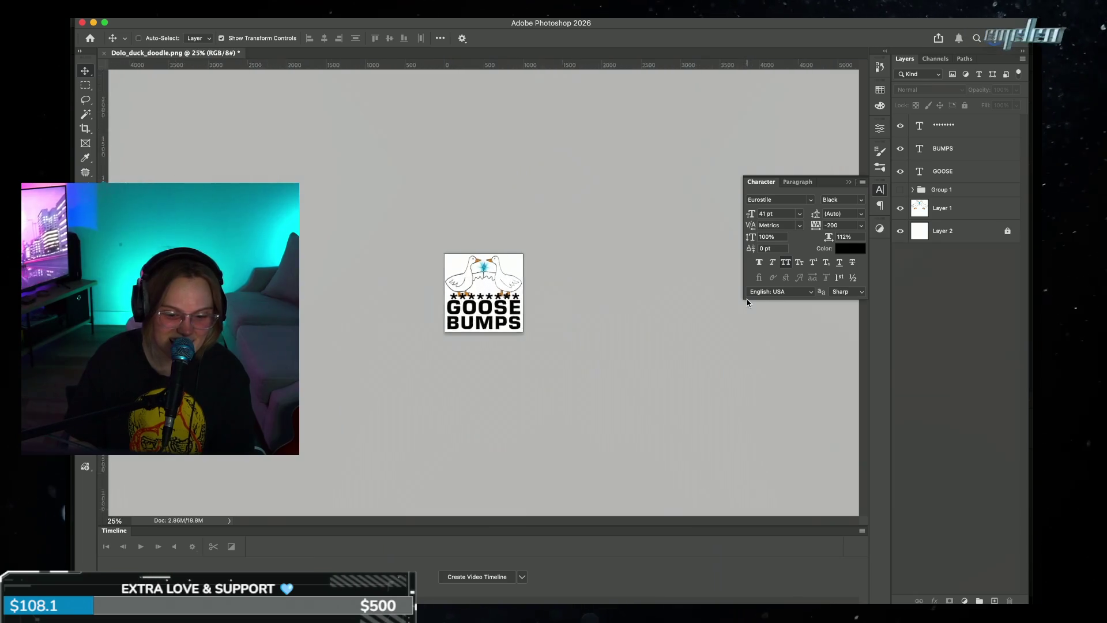
key(ctrl+plus)
key(ctrl+plus)
key(ctrl+plus)
key(ctrl+plus)
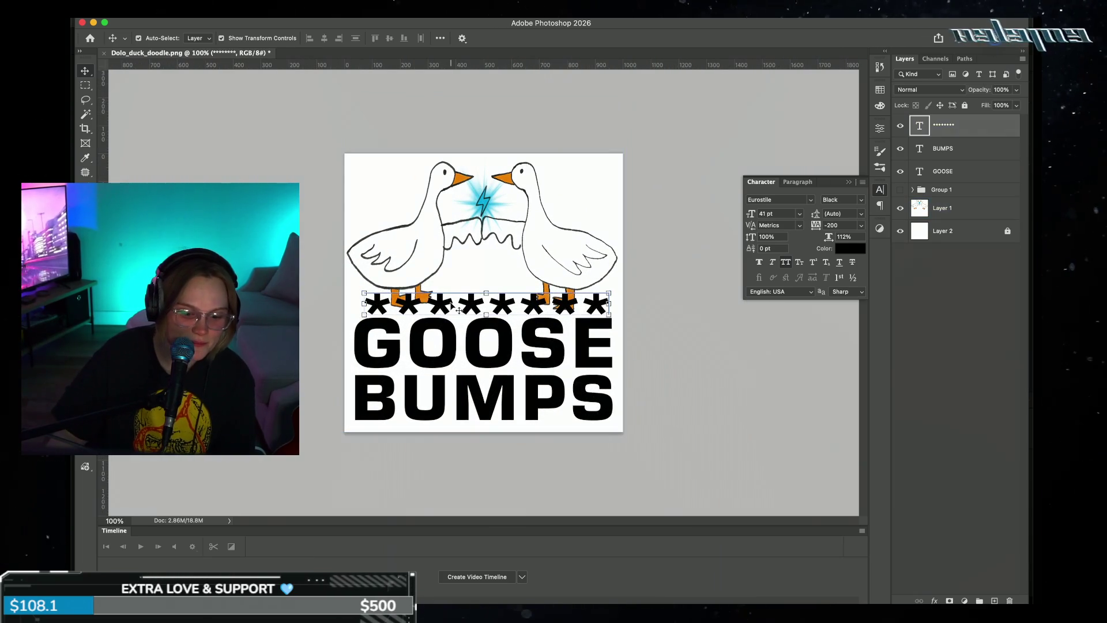
- Resize the asterisk row to 29 pt with 20 tracking and commit the text
double_click(451, 299)
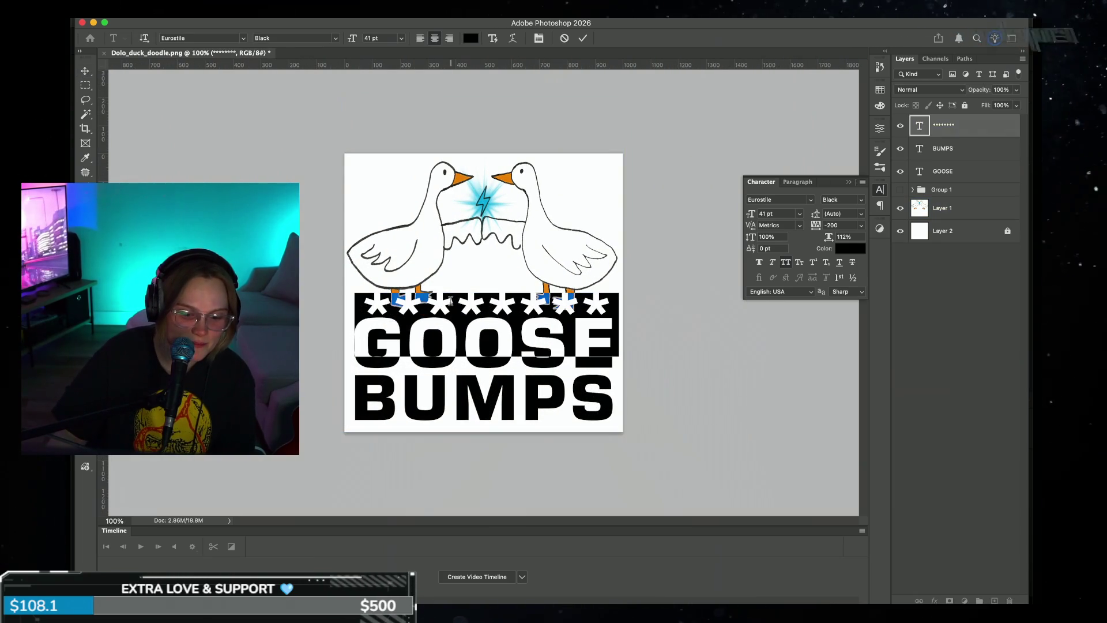
click(400, 38)
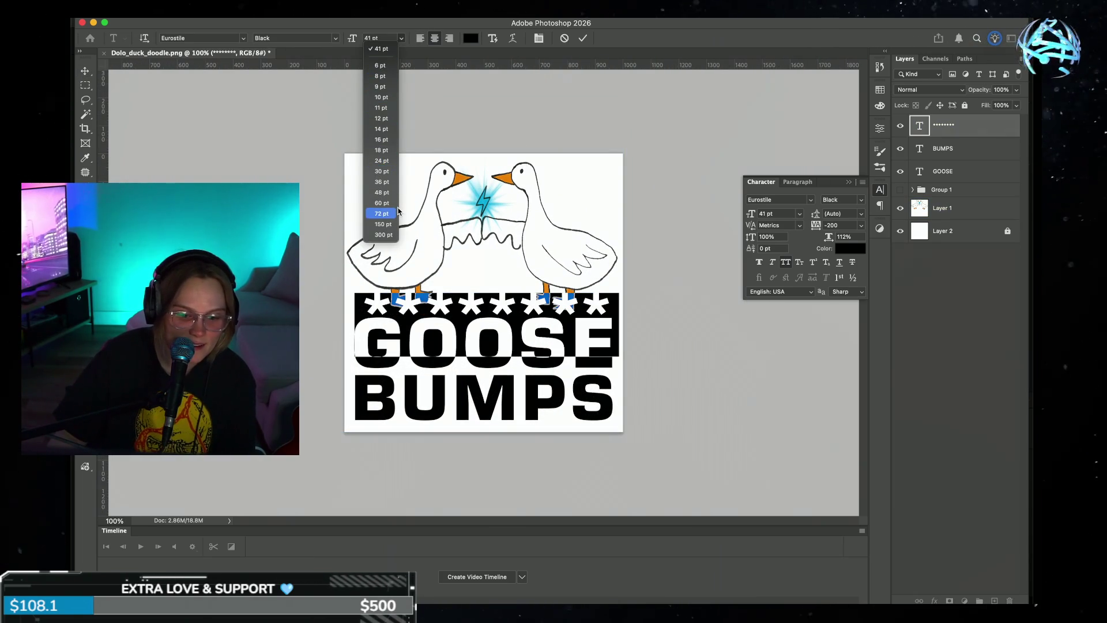
click(381, 214)
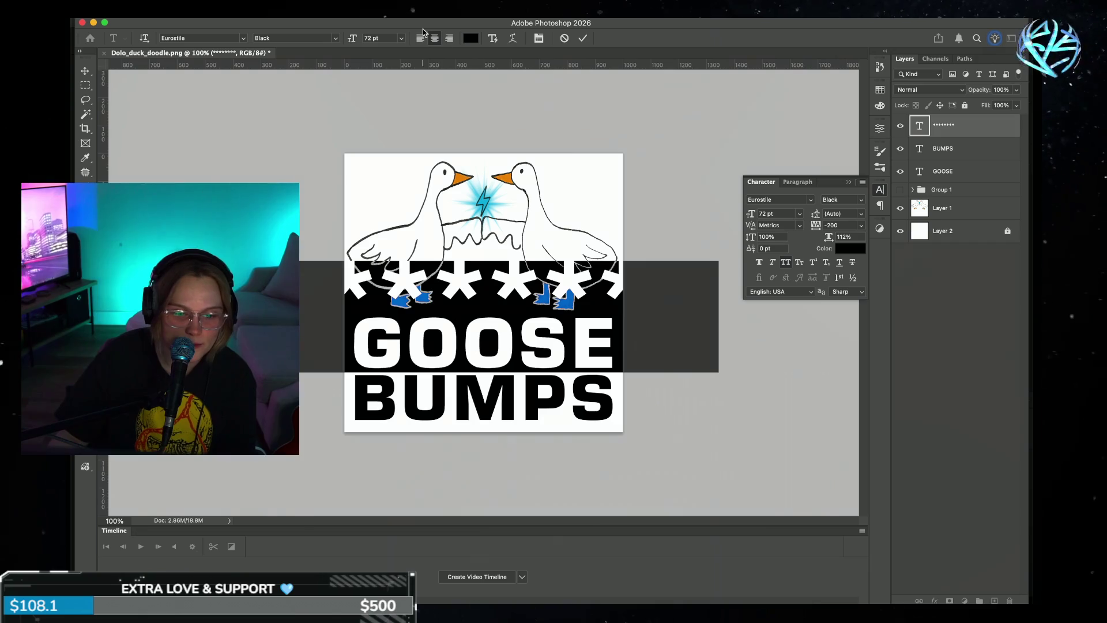
click(401, 40)
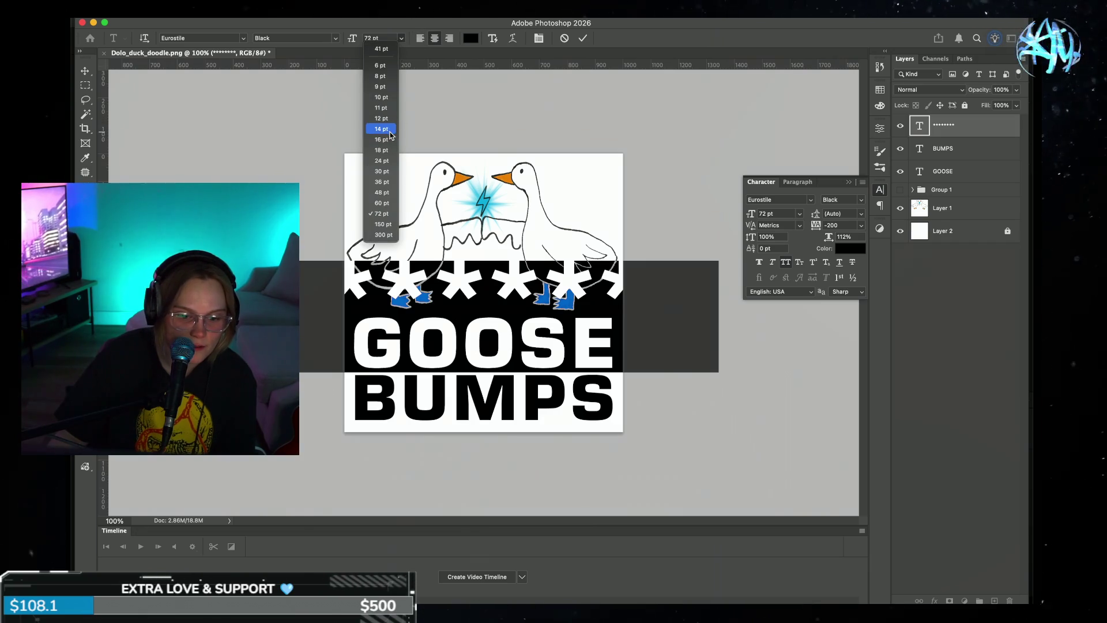
click(390, 131)
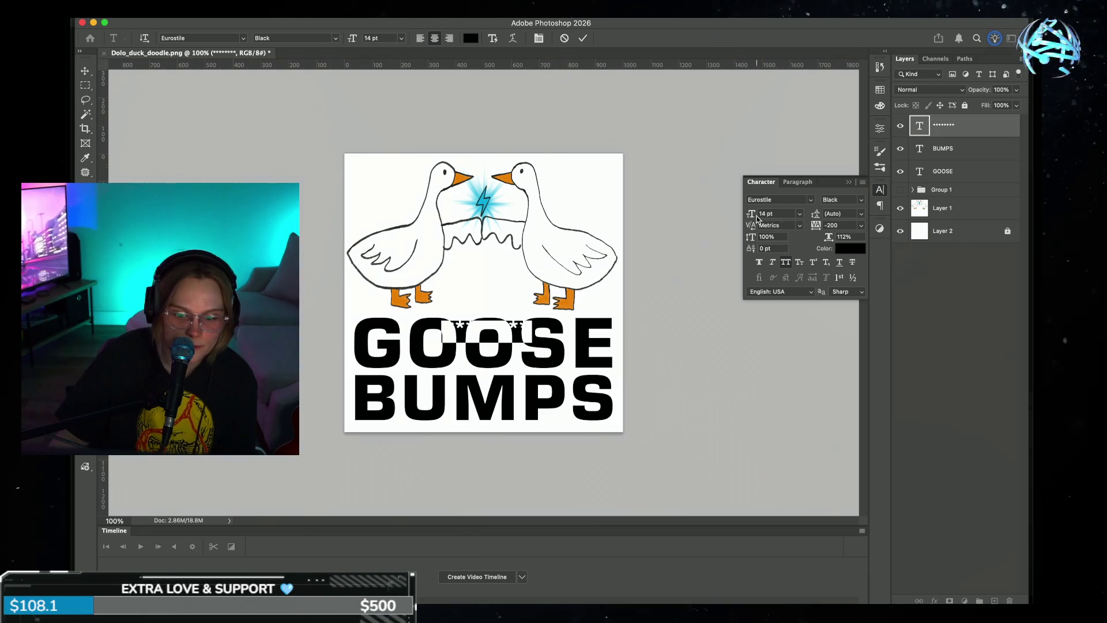
drag(752, 217, 826, 229)
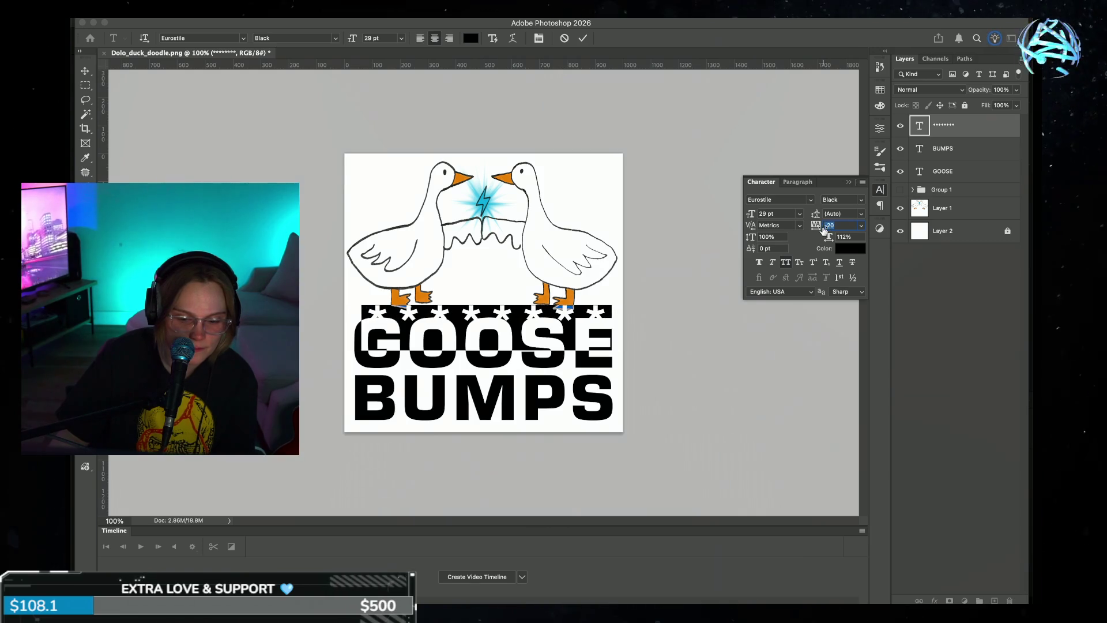
text(20)
click(583, 38)
key(v)
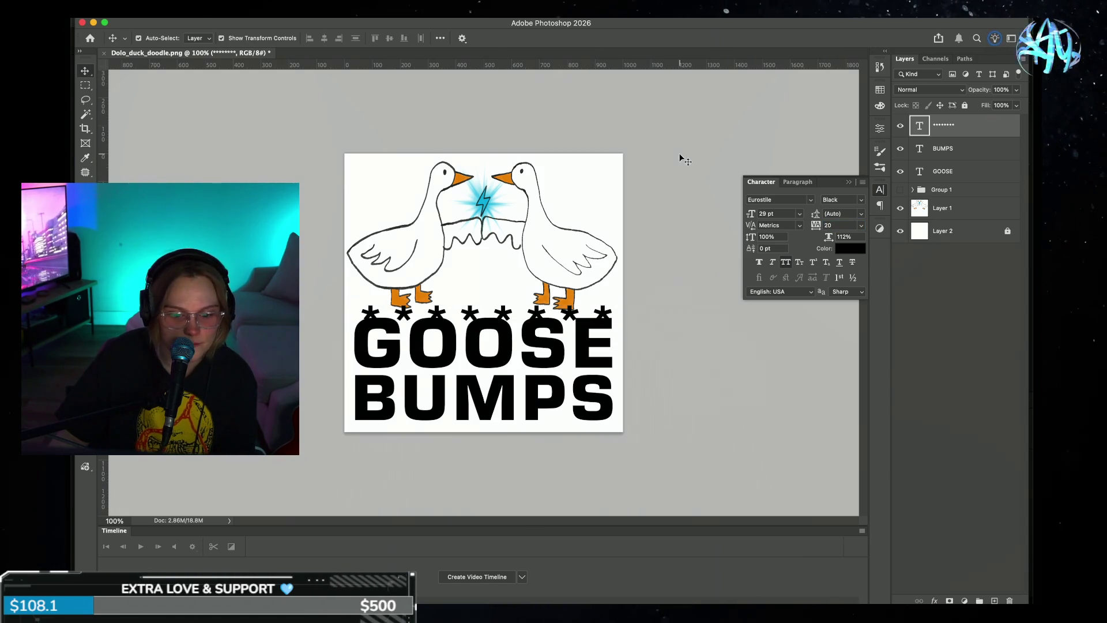
click(591, 401)
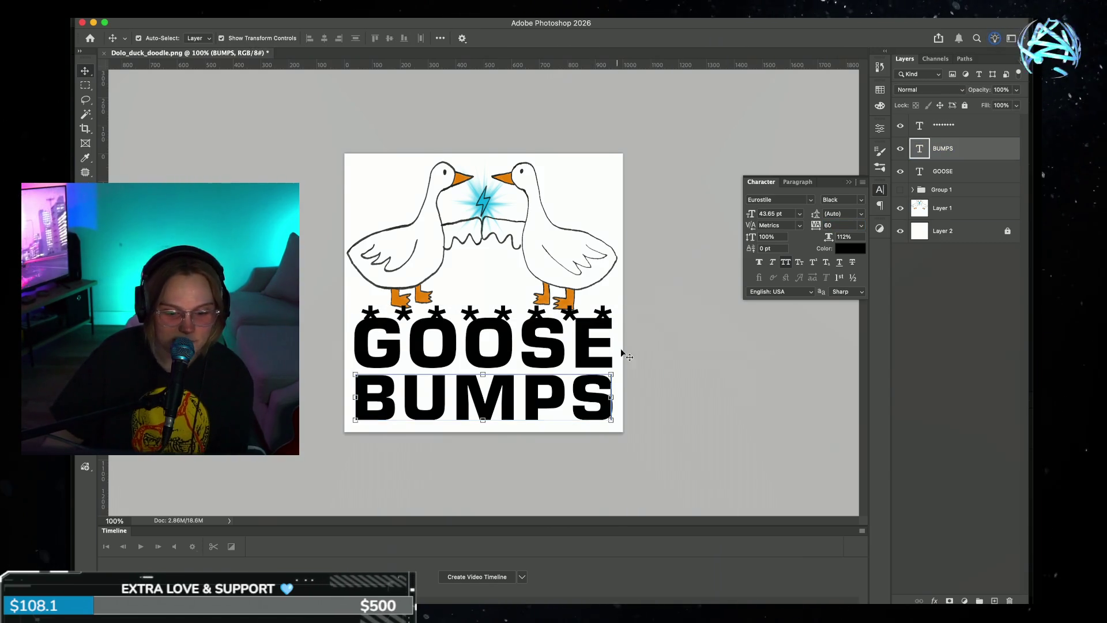
- Free Transform the geese drawing to about 94.7% height
click(581, 248)
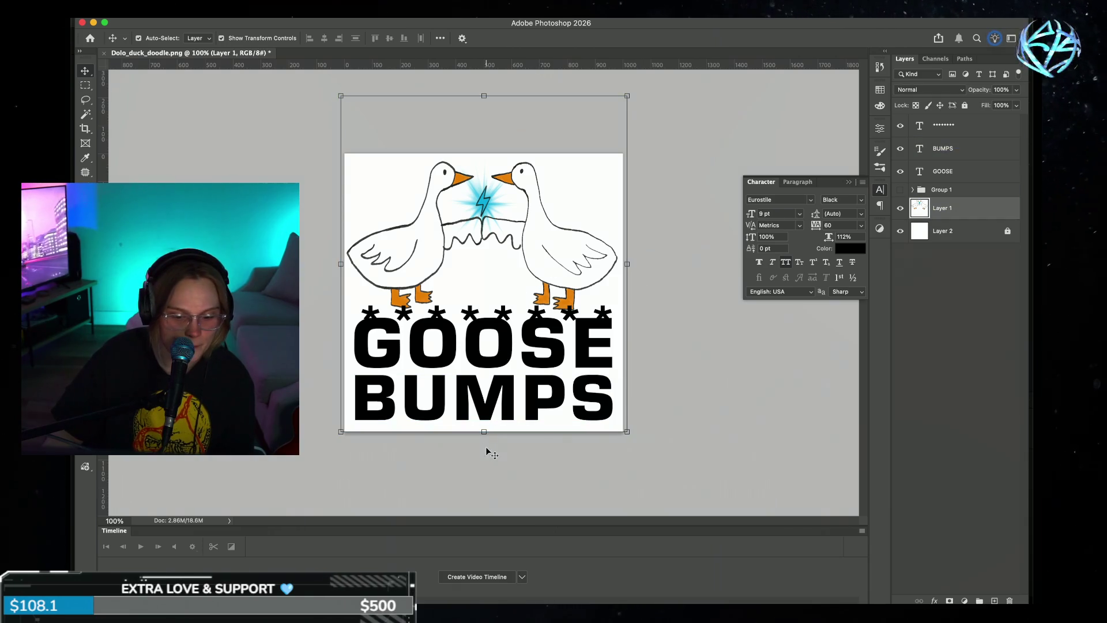
drag(485, 432, 484, 420)
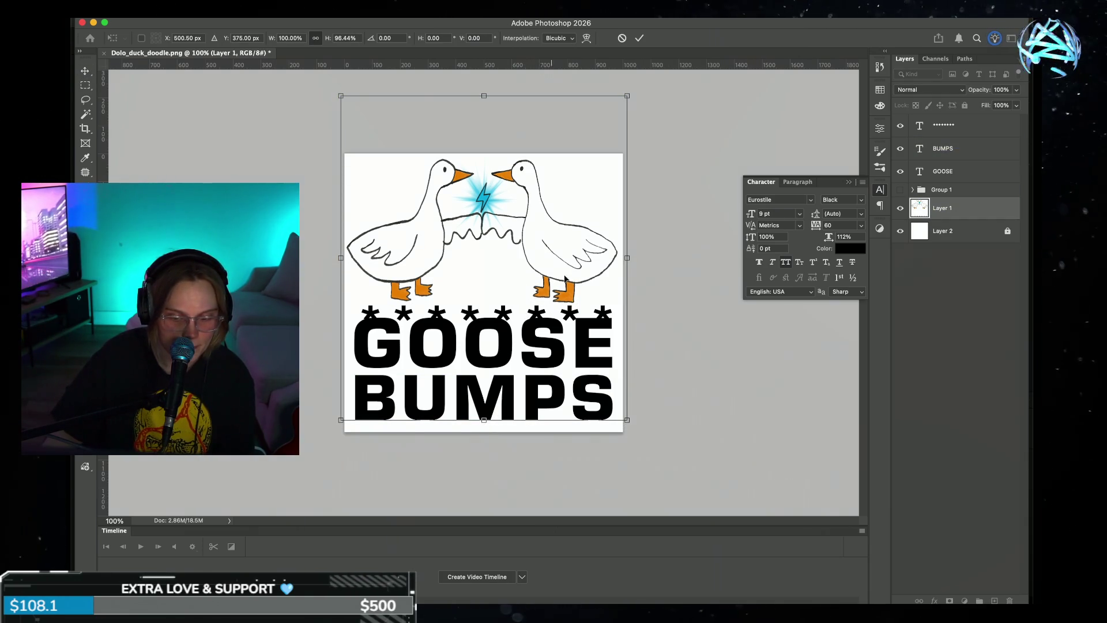
drag(484, 420, 484, 413)
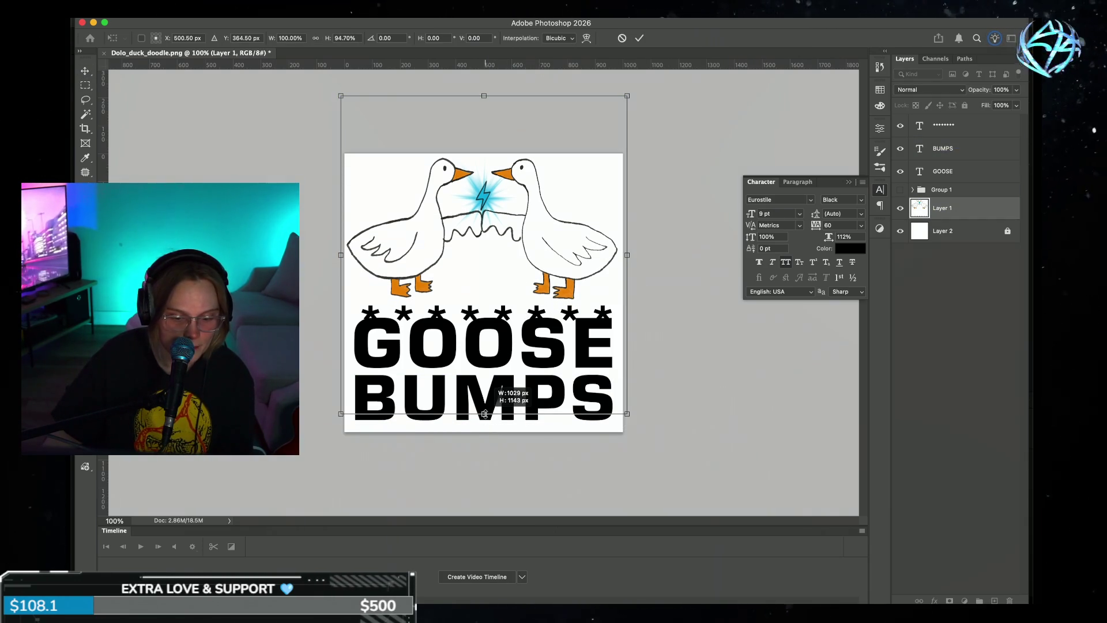
click(639, 38)
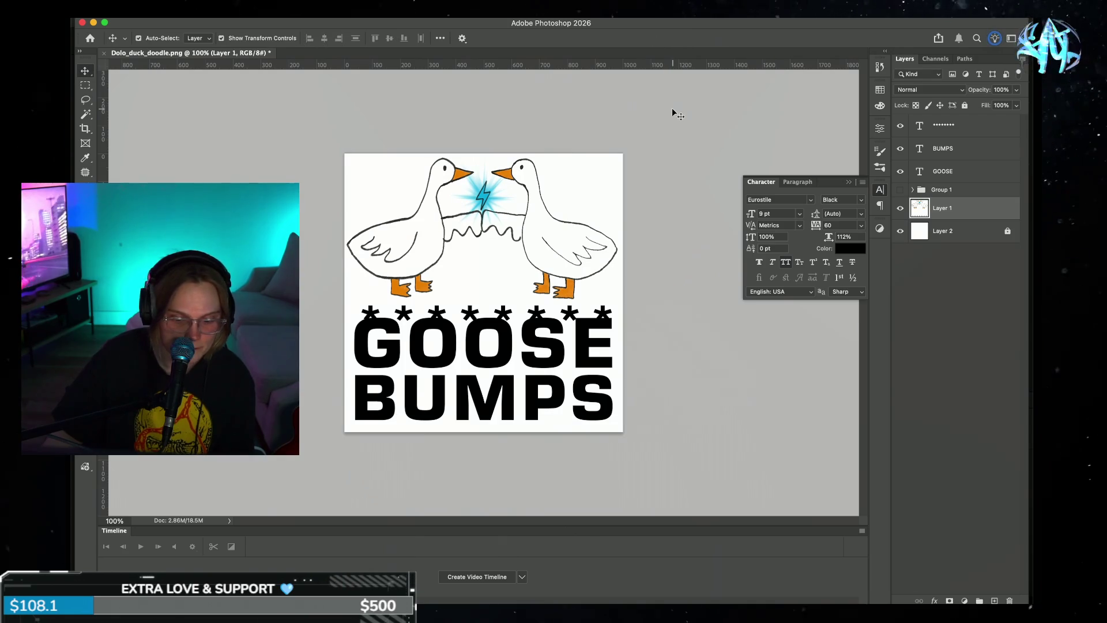
- Nudge the GOOSE and BUMPS title layers down together
click(364, 343)
click(506, 404)
shift+click(523, 358)
key(Down)
key(Down)
key(Down)
key(Down)
key(Down)
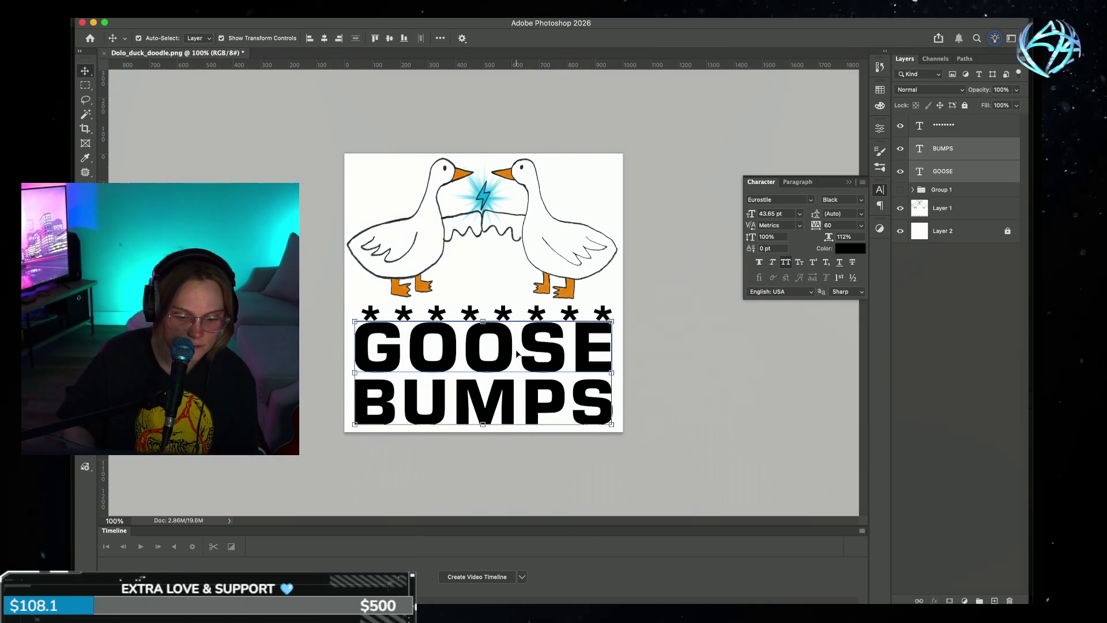
- Nudge the asterisk row with arrow keys so it sits cleanly above GOOSE
click(618, 342)
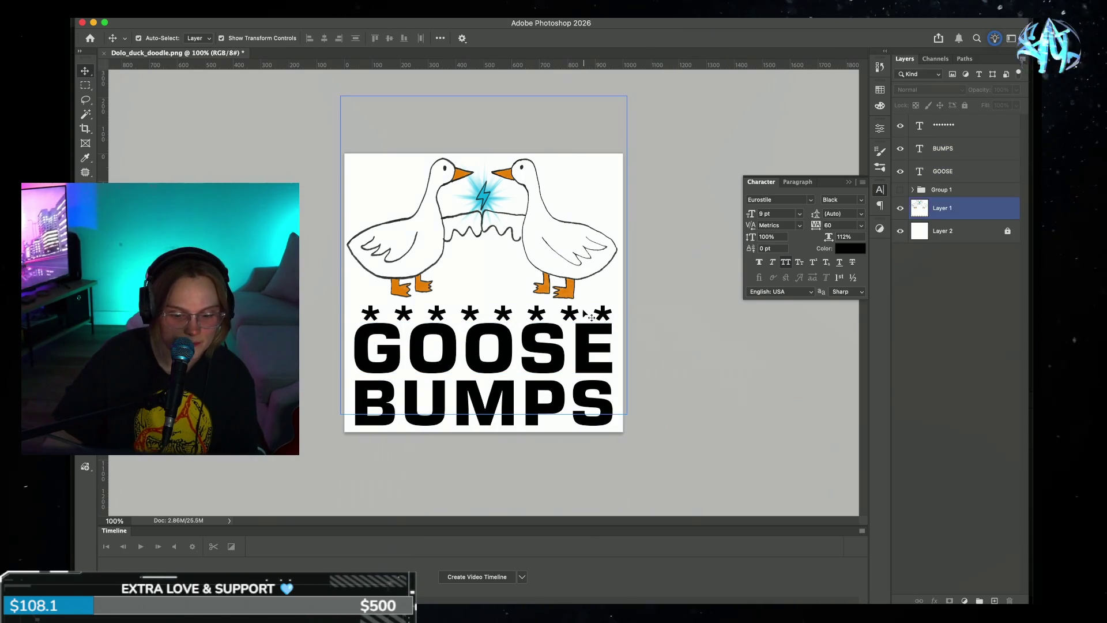
click(582, 313)
drag(582, 314, 580, 315)
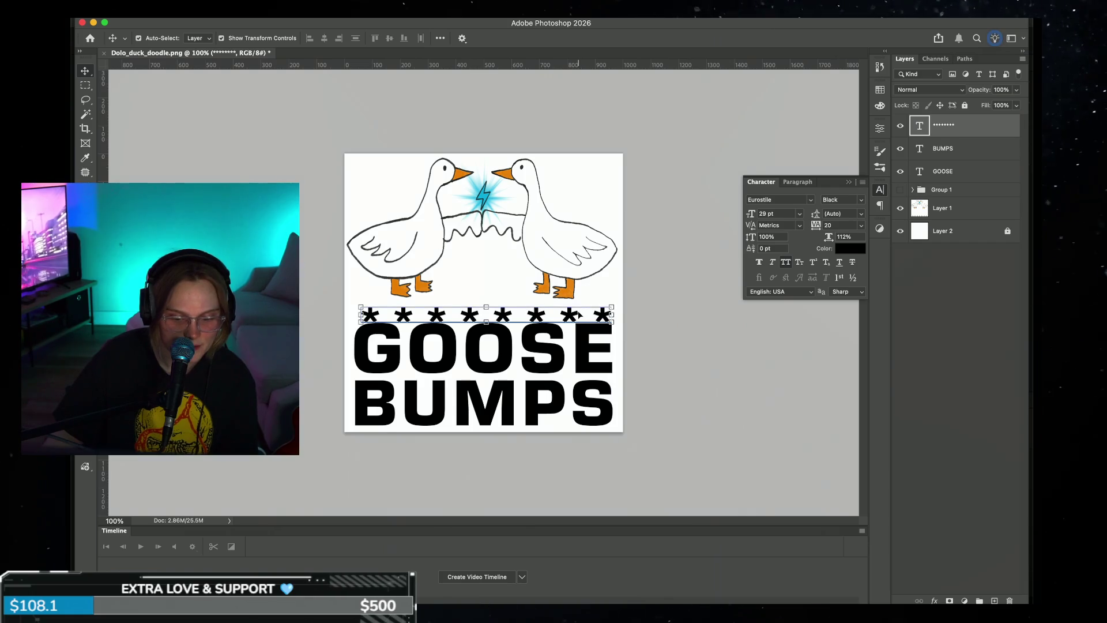
key(Up)
key(Up)
key(Up)
key(Up)
key(Up)
key(Up)
key(Up)
key(Up)
key(Up)
key(Up)
key(Up)
key(Left)
key(Left)
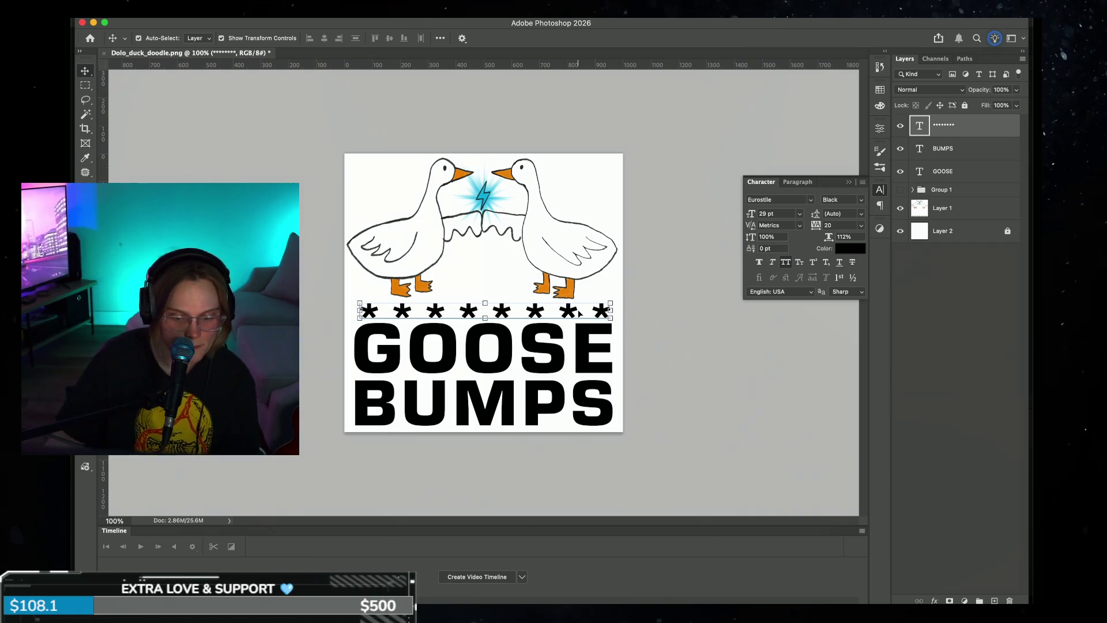
key(Left)
key(Left)
key(Up)
key(Left)
key(Up)
- Check the whole design at different zooms, then add a new blank Layer 3
click(710, 369)
key(ctrl+minus)
key(ctrl+minus)
key(ctrl+minus)
key(ctrl+minus)
key(ctrl+minus)
key(ctrl+plus)
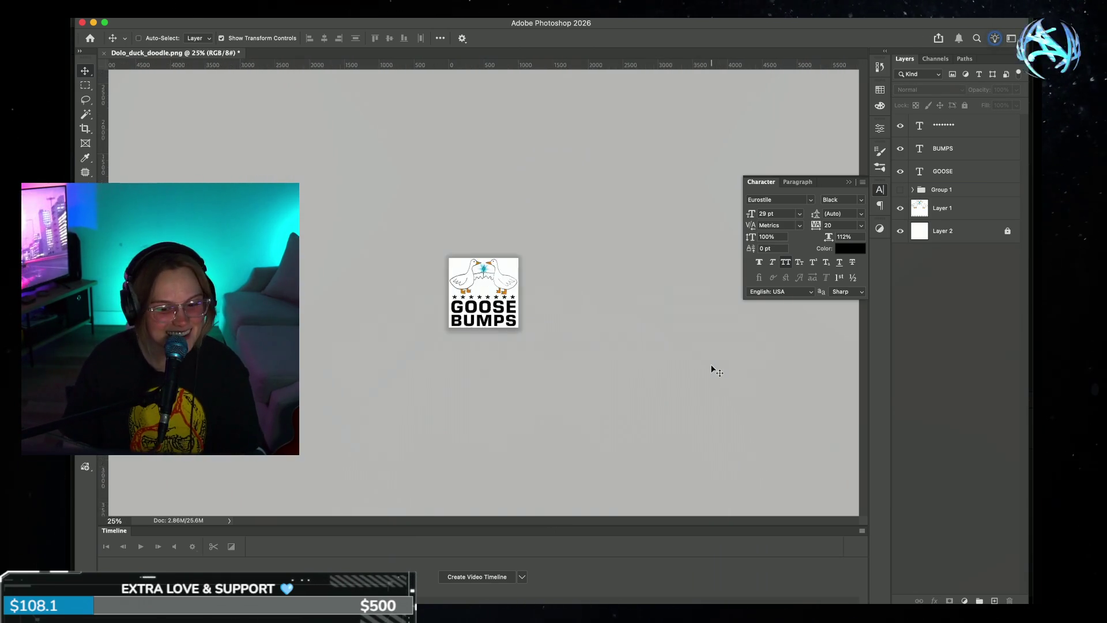
key(ctrl+plus)
key(ctrl+plus)
key(ctrl+plus)
key(ctrl+plus)
key(ctrl+plus)
key(ctrl+minus)
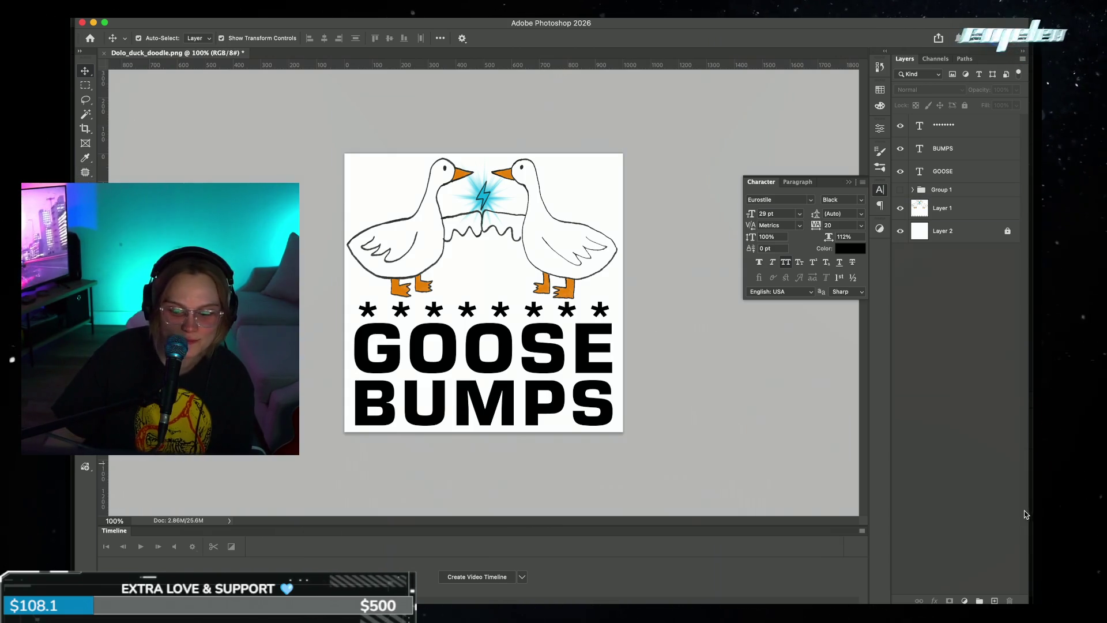
click(994, 599)
- Draw a 1000 × 1000 px rectangle covering the whole canvas, below GOOSE
drag(975, 130, 976, 203)
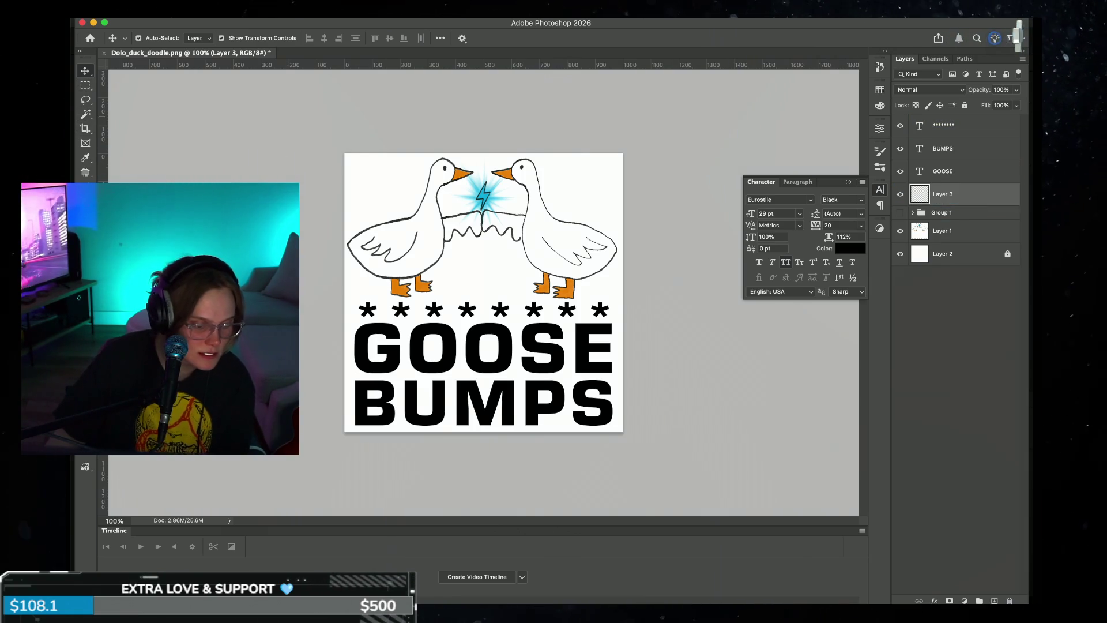
key(u)
key(shift+u)
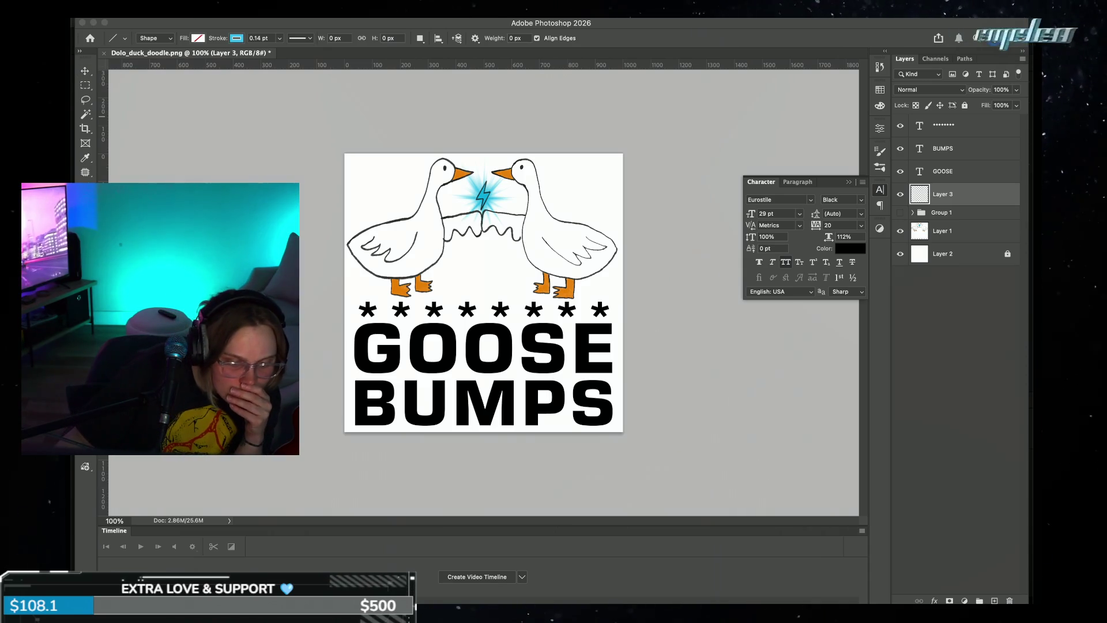
mouse_move(347, 153)
mouse_down()
mouse_move(611, 438)
mouse_move(622, 432)
mouse_up()
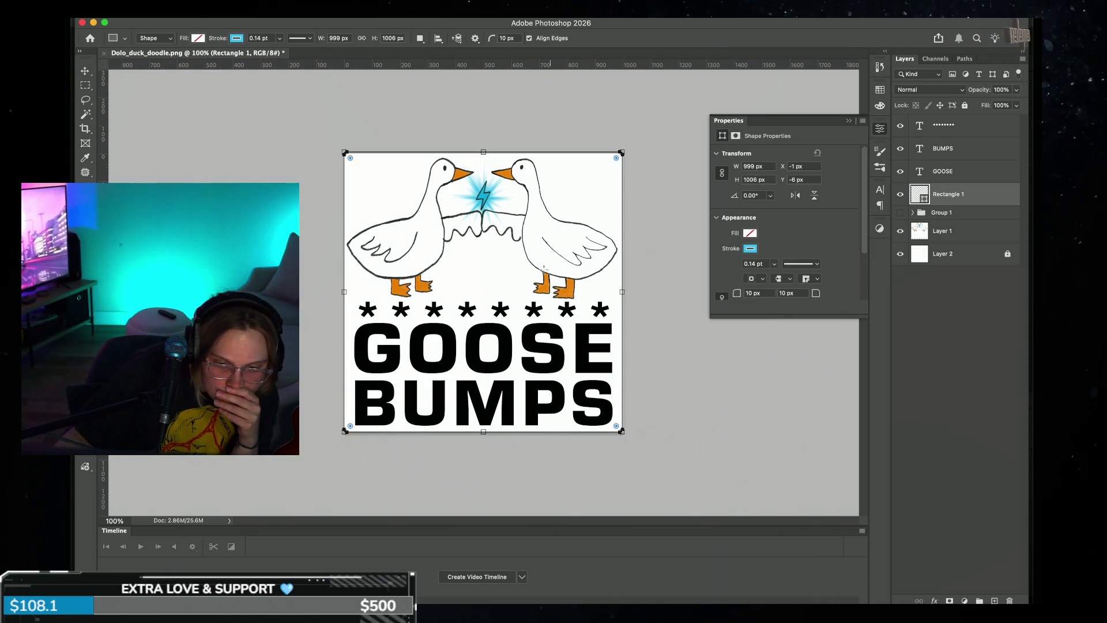
drag(483, 153, 483, 156)
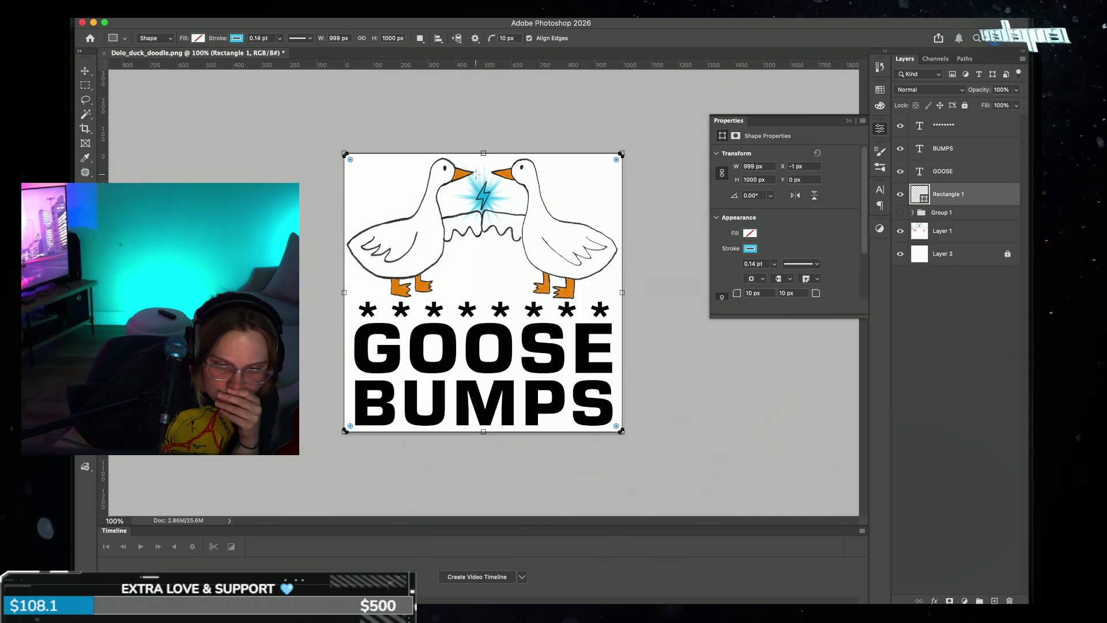
drag(346, 293, 352, 292)
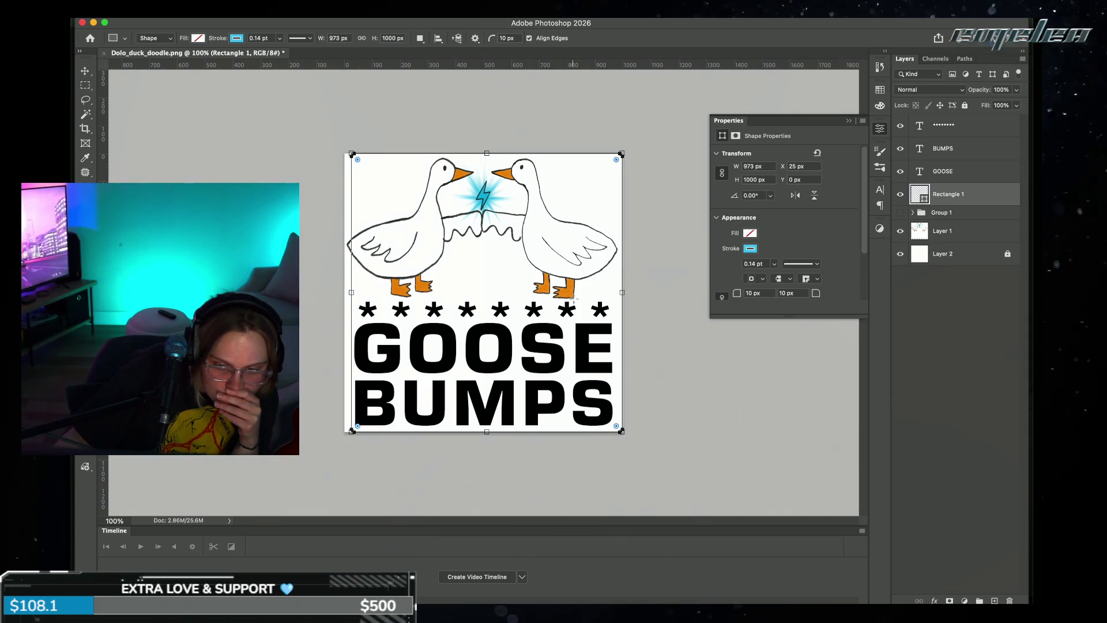
drag(627, 294, 629, 294)
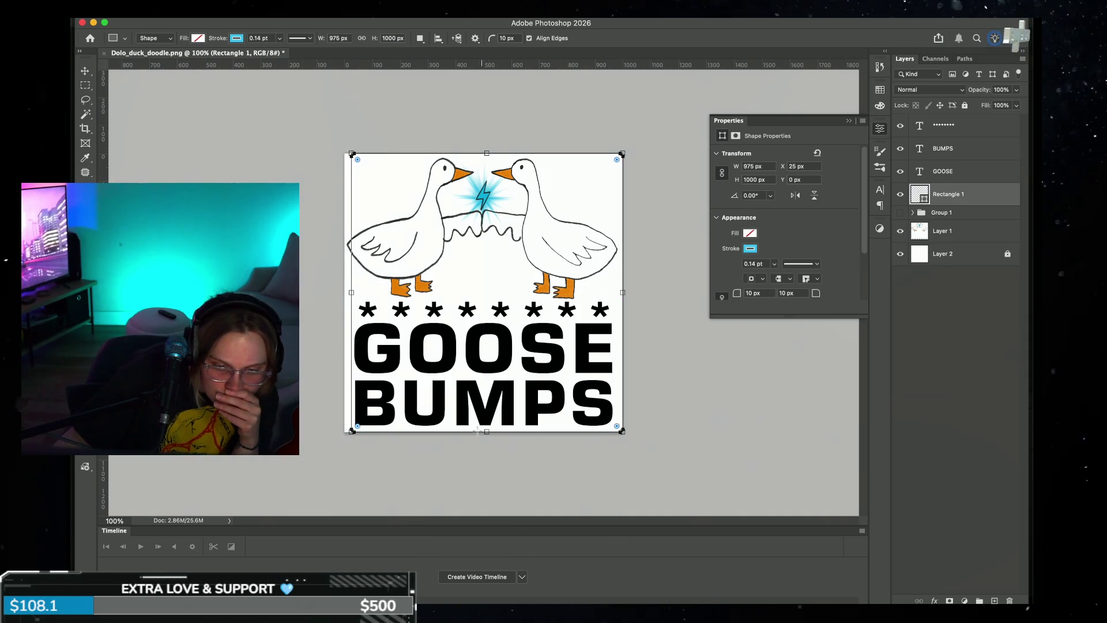
drag(351, 292, 344, 292)
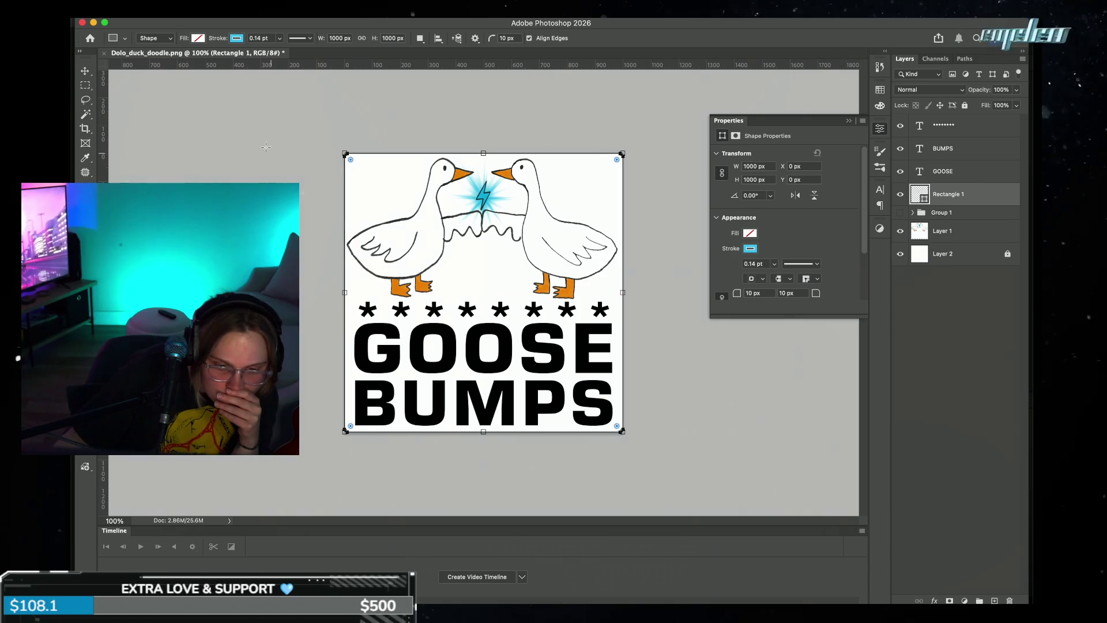
- Try a thick blue border on the rectangle, finishing with its stroke at 0 pt
click(278, 39)
mouse_move(280, 51)
mouse_down()
mouse_move(311, 54)
mouse_move(287, 58)
mouse_up()
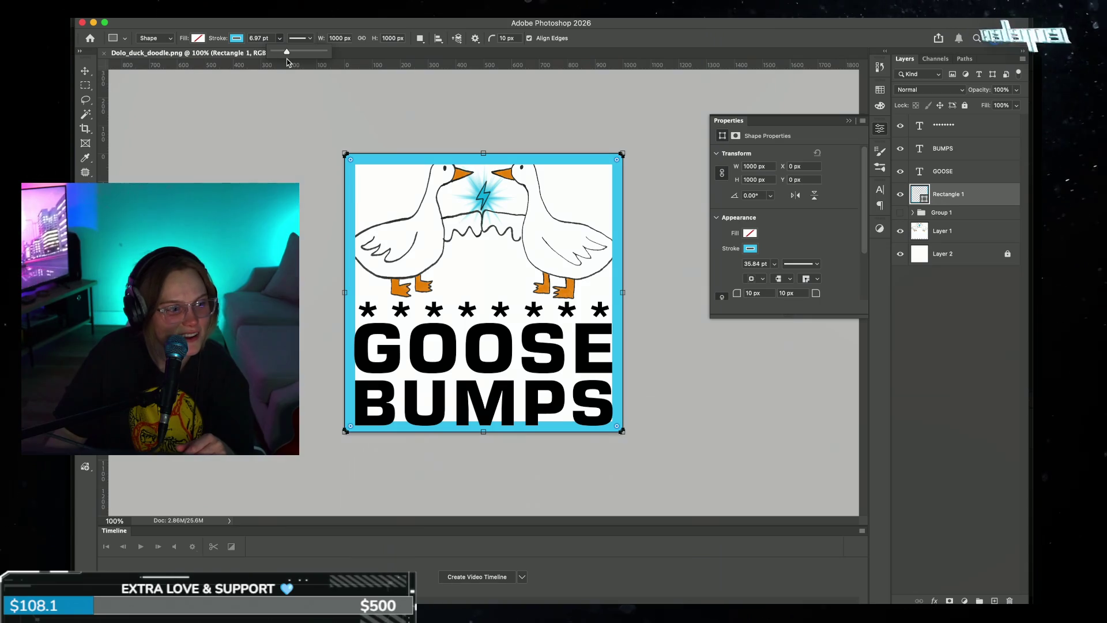
drag(286, 59, 285, 60)
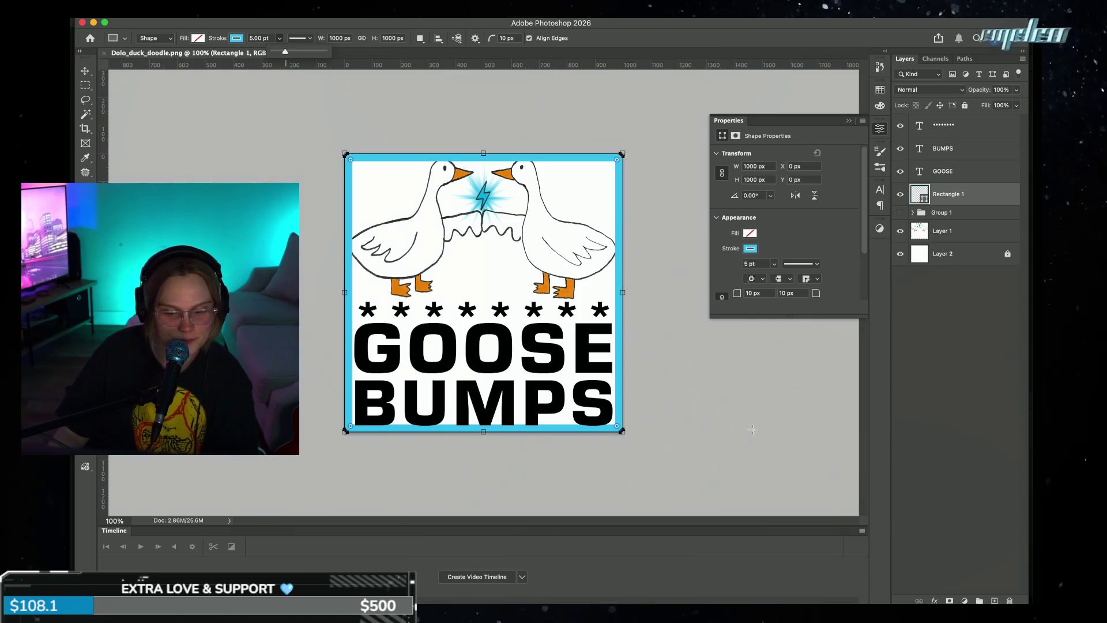
scroll(747, 433, down, 5)
scroll(748, 435, up, 5)
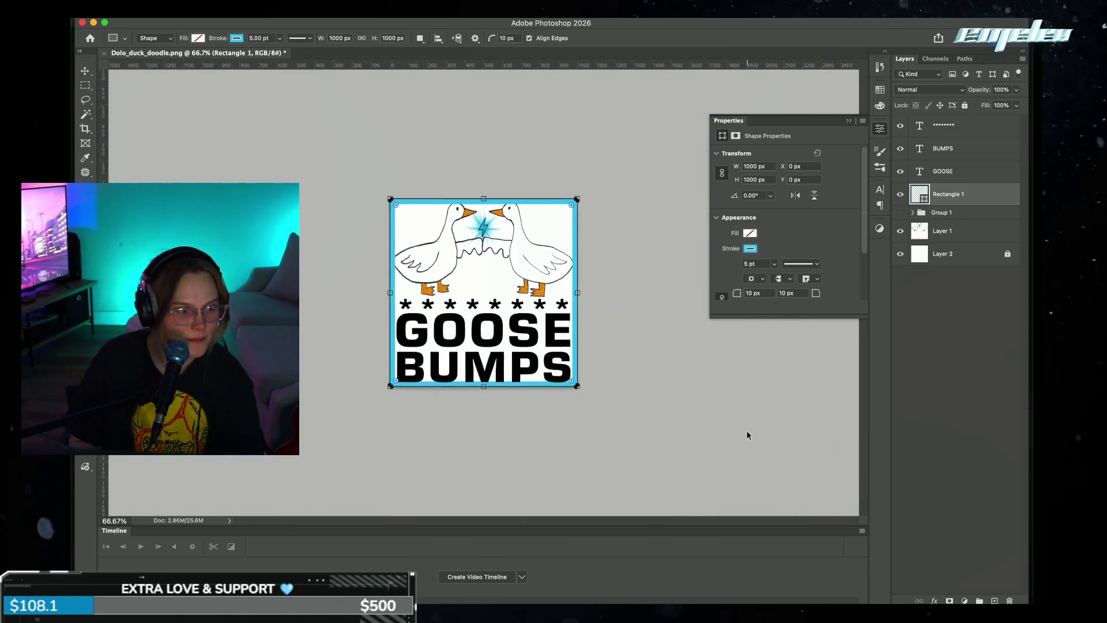
scroll(746, 432, up, 3)
scroll(746, 432, down, 3)
scroll(746, 432, up, 3)
scroll(746, 430, down, 2)
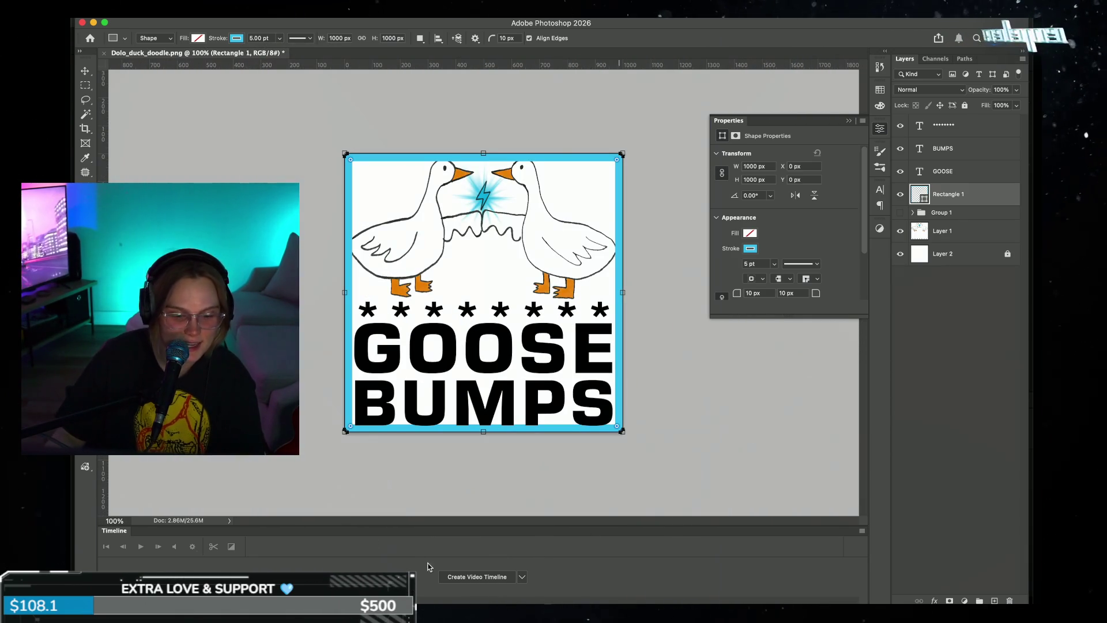
click(280, 39)
mouse_move(280, 51)
mouse_down()
mouse_move(289, 54)
mouse_move(269, 54)
mouse_up()
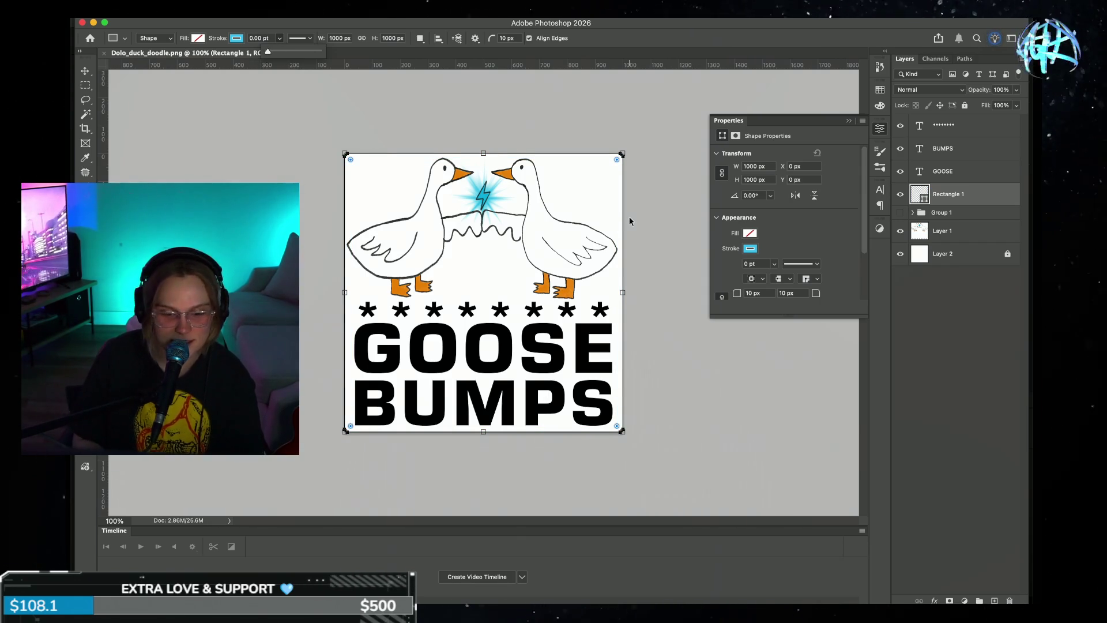
key(super+minus)
key(super+minus)
key(super+minus)
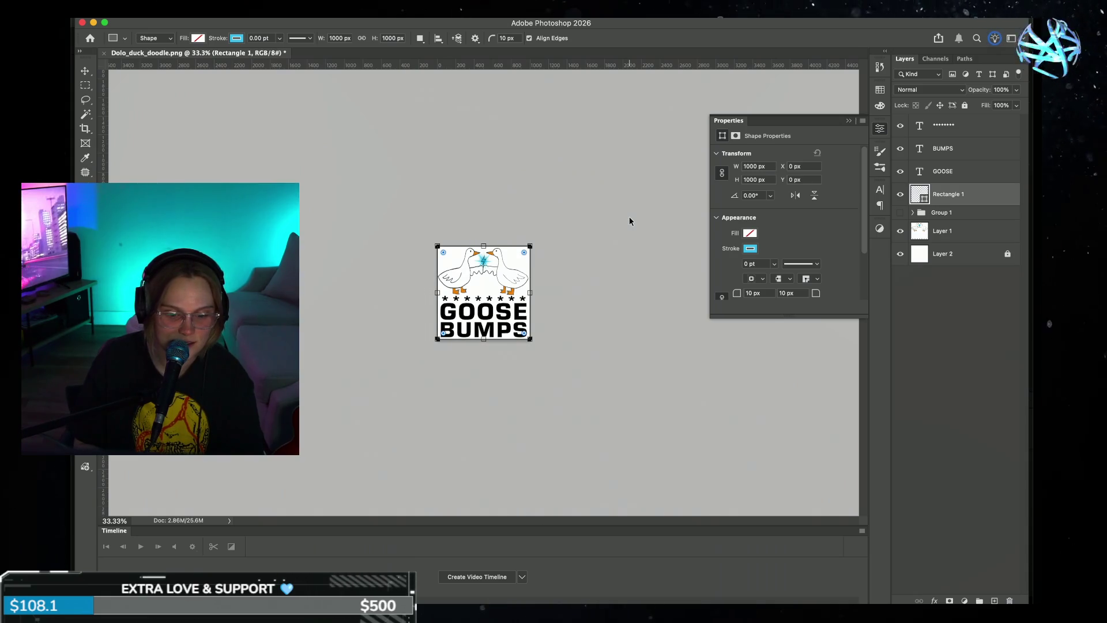
key(super+plus)
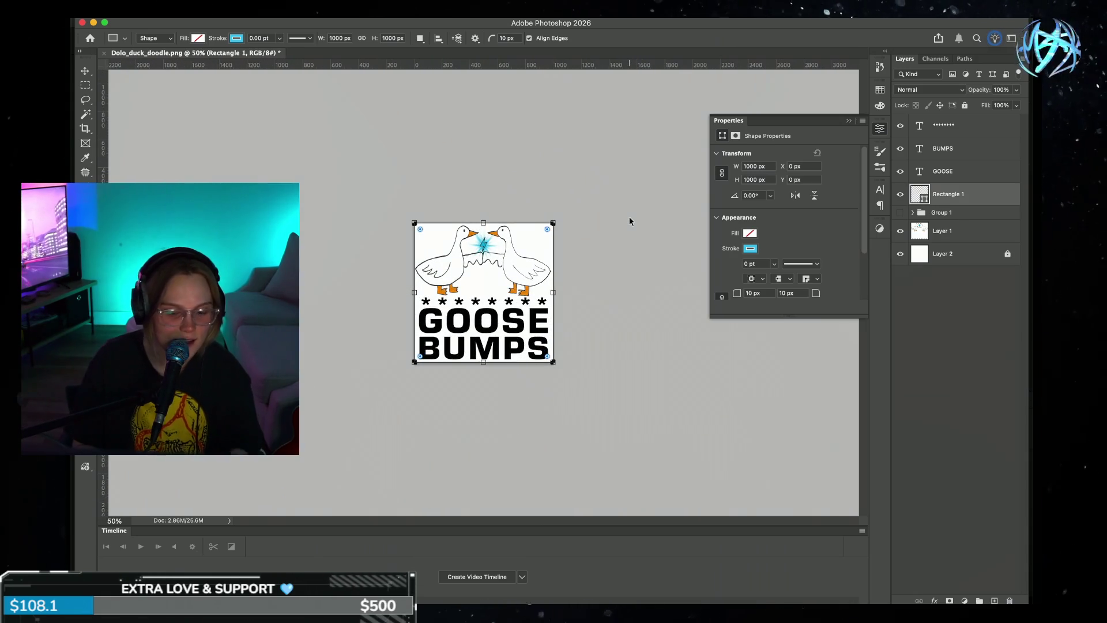
key(super+plus)
key(super+plus)
key(super+plus)
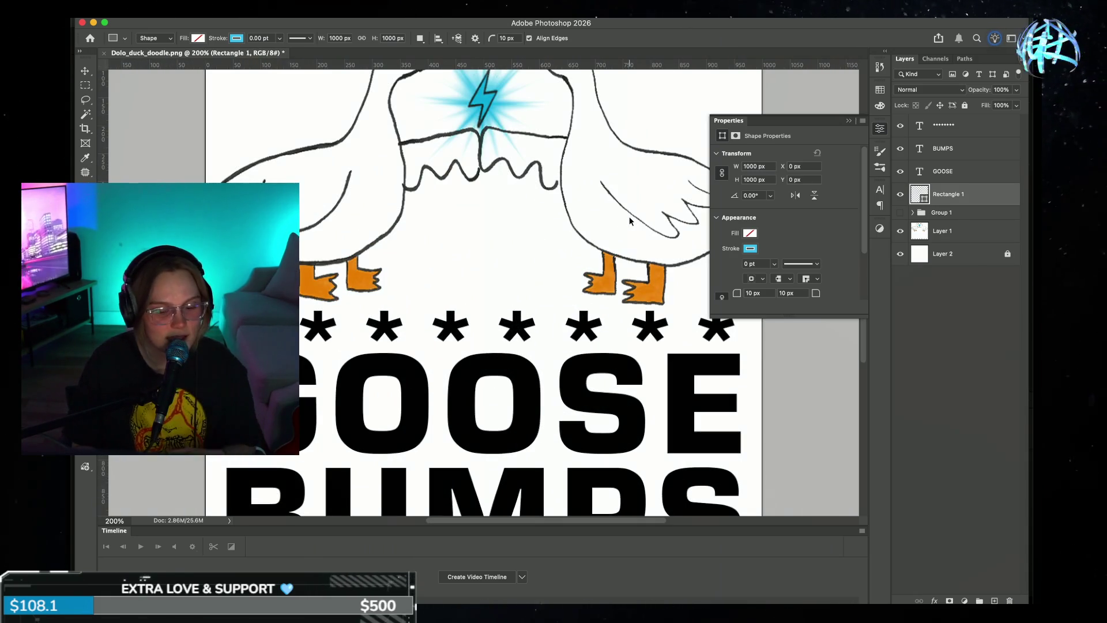
scroll(482, 219, down, 1)
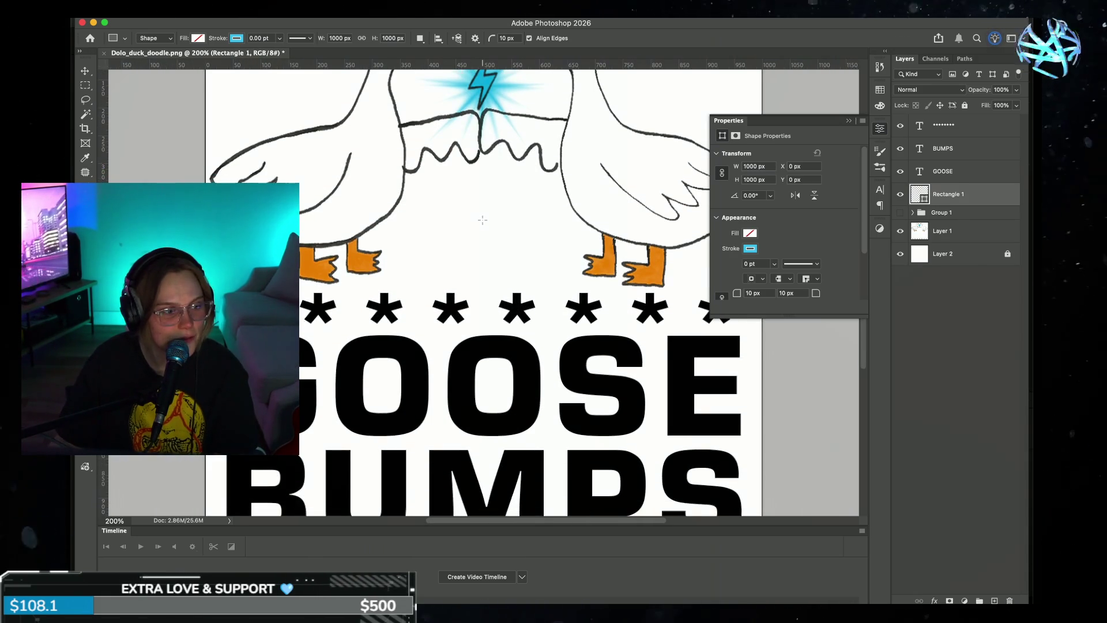
scroll(483, 217, up, 3)
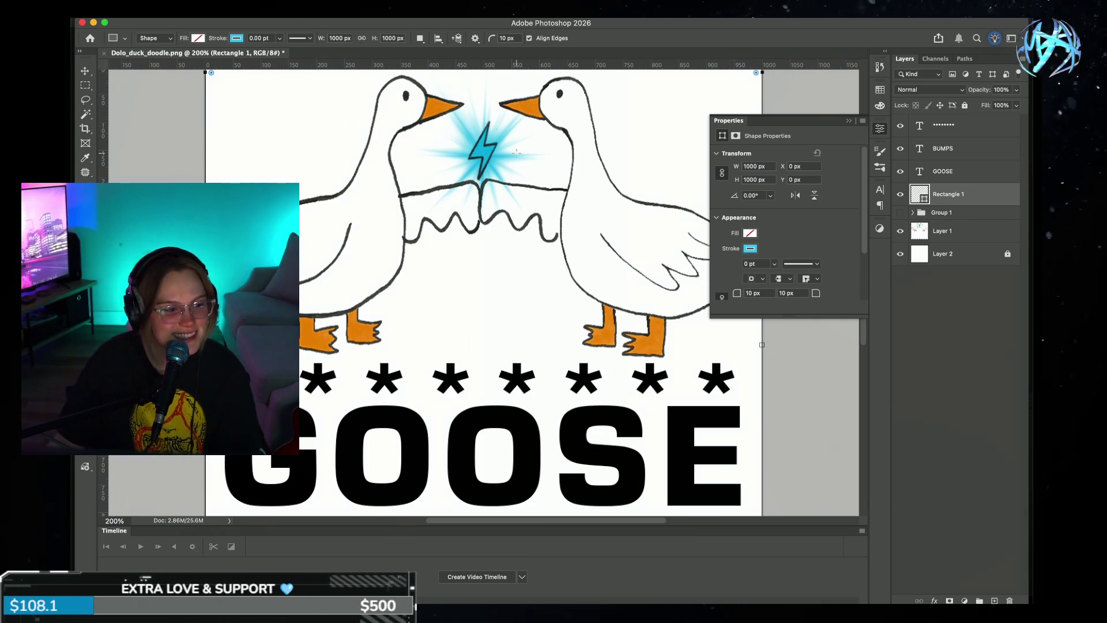
key(ctrl+minus)
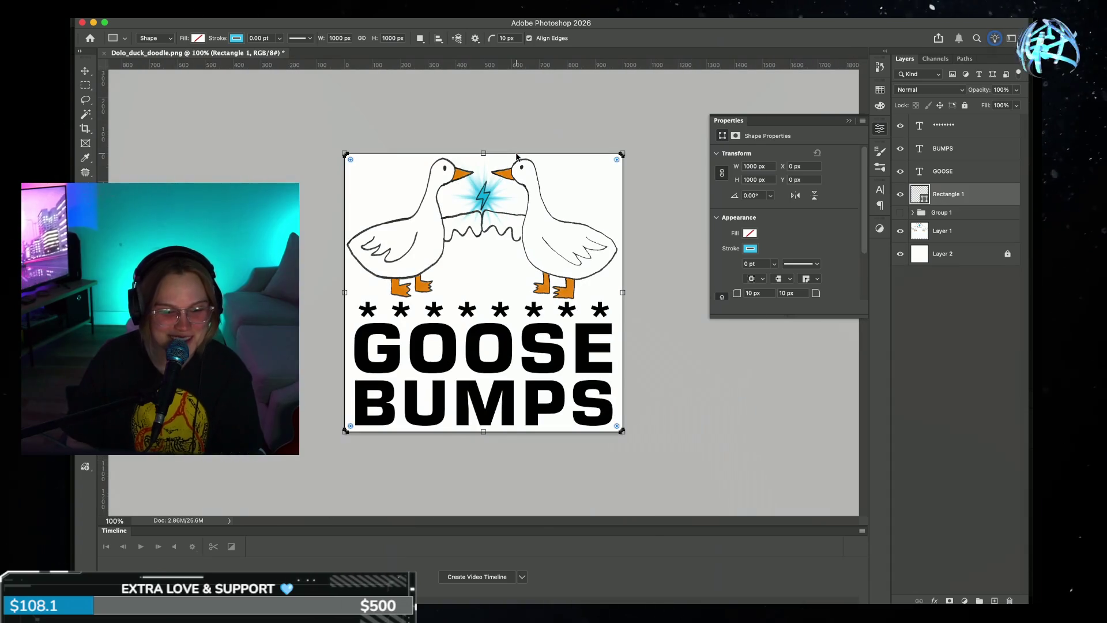
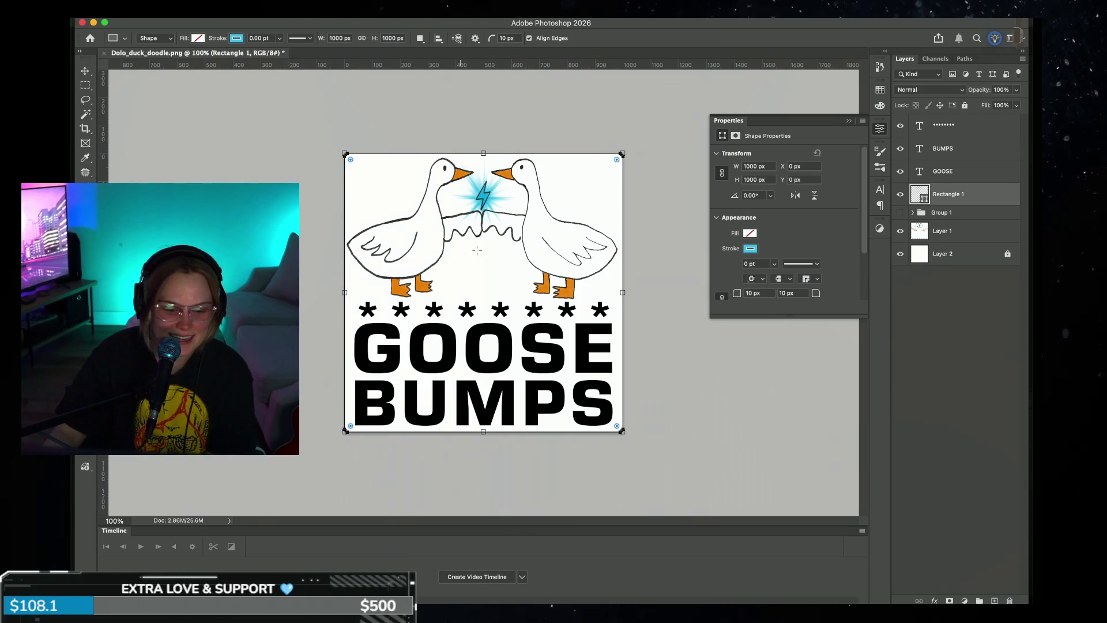
- Thicken the rectangle's stroke to about 232.62 pt and check the stroke colour picker without changes
click(280, 38)
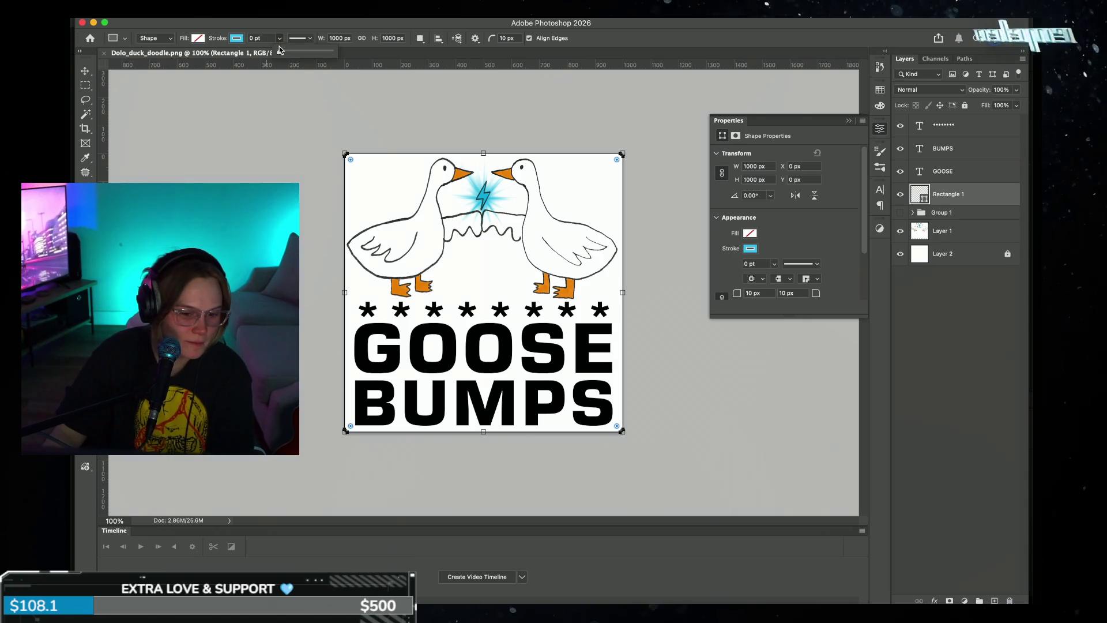
drag(284, 52, 344, 51)
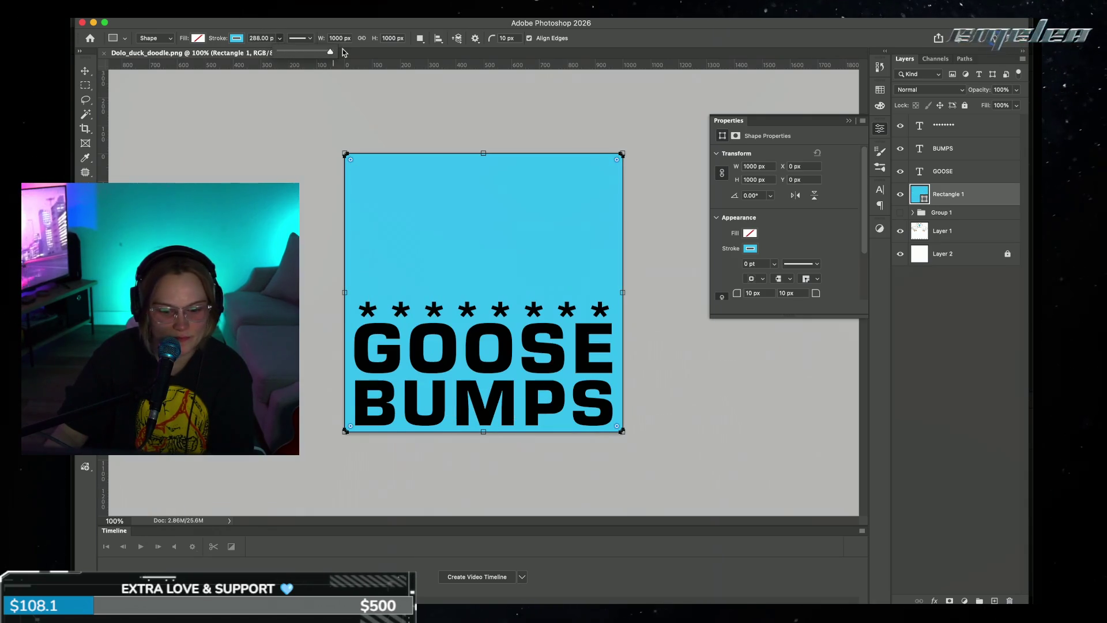
drag(335, 51, 327, 53)
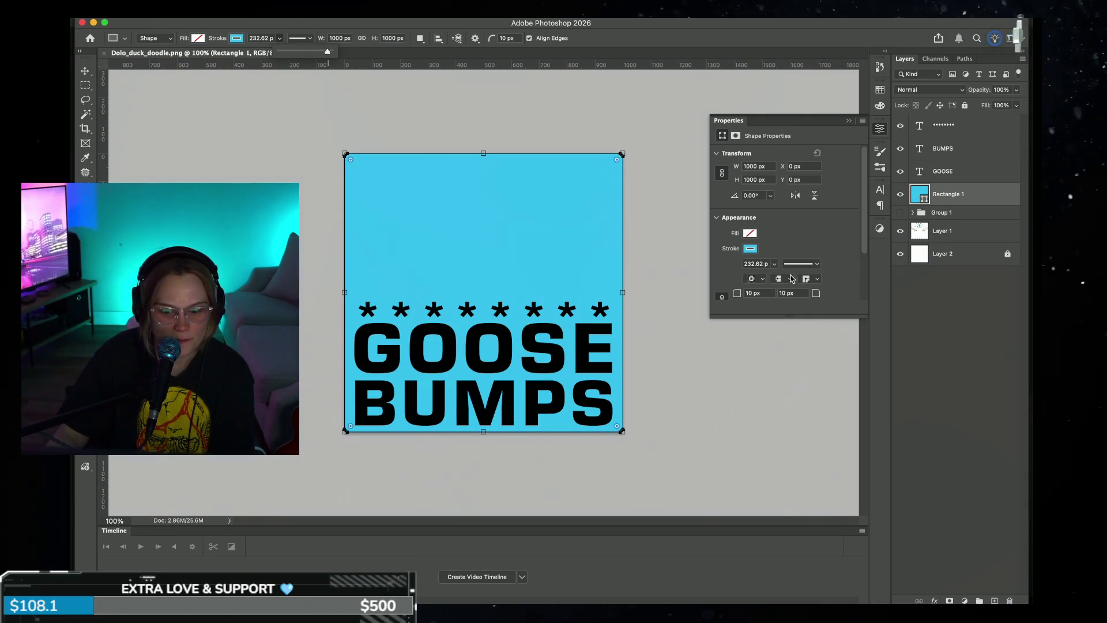
click(751, 249)
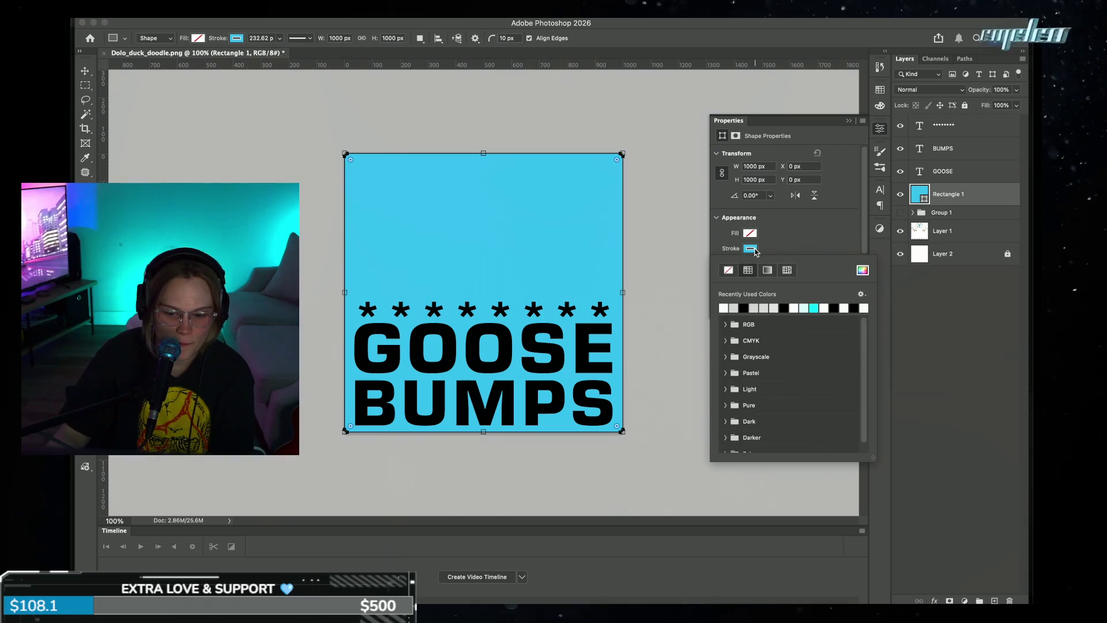
click(863, 271)
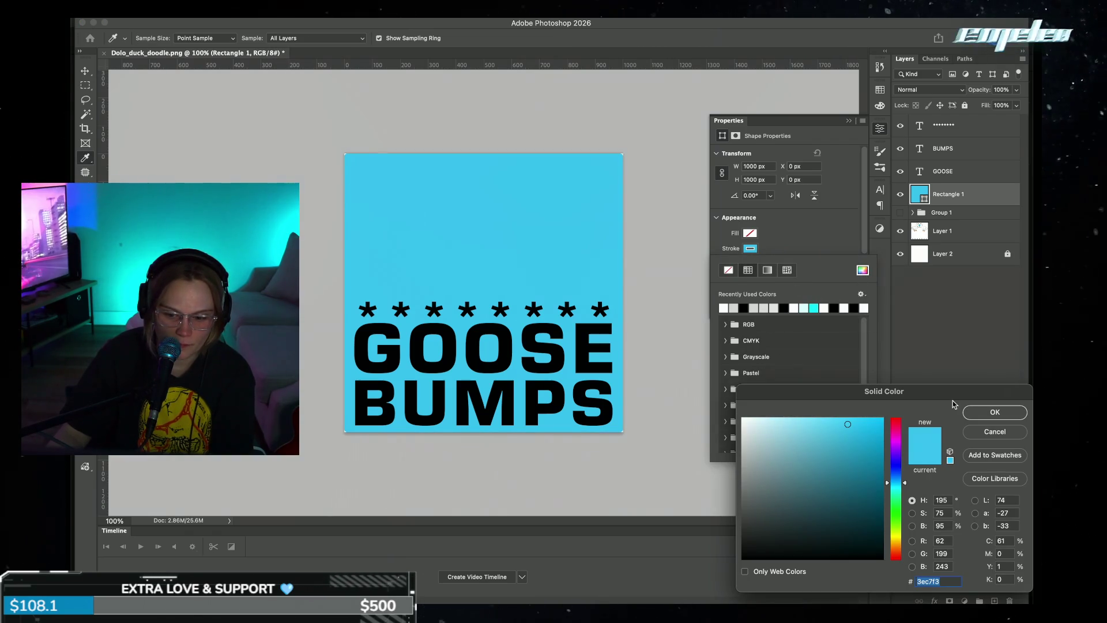
click(994, 433)
- Switch the stroke to a gradient, trying presets before settling on orange-yellow-orange
click(772, 271)
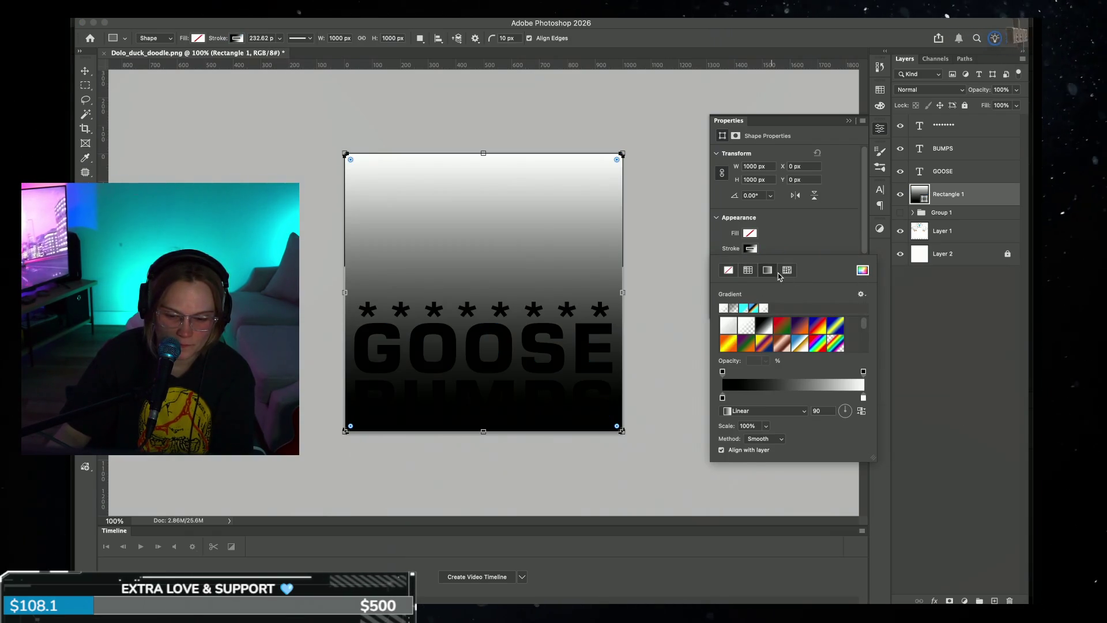
click(813, 327)
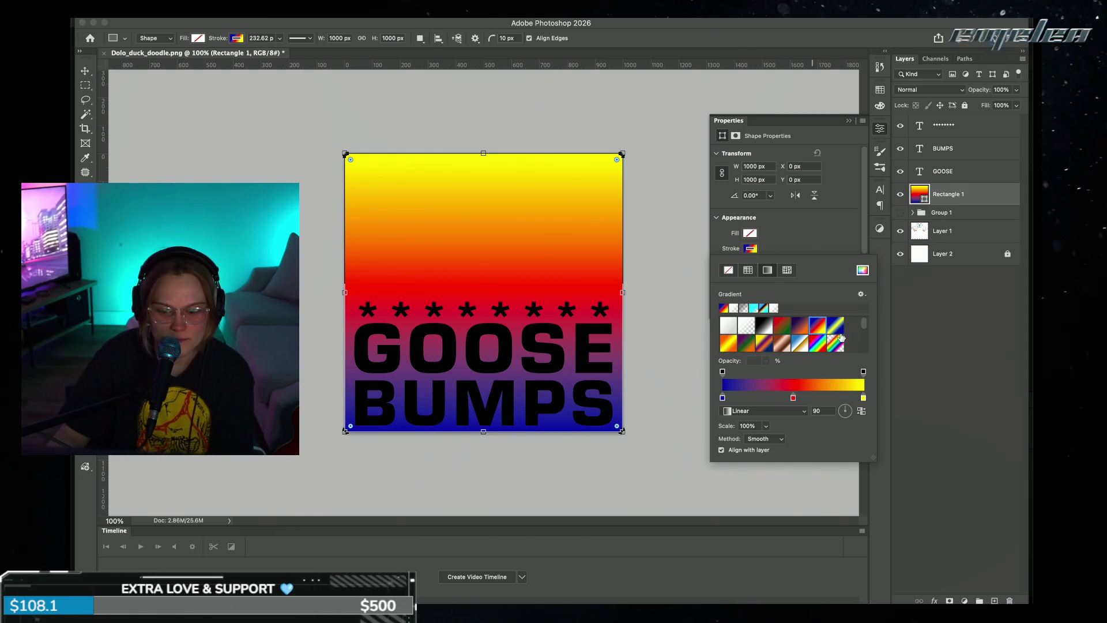
click(836, 326)
scroll(822, 344, down, 1)
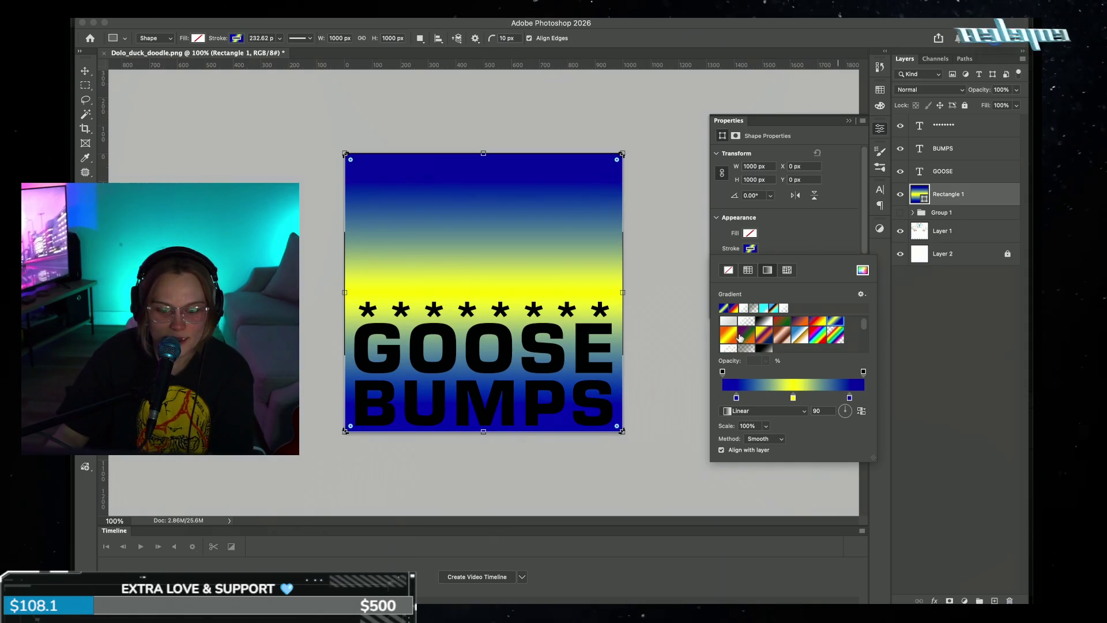
click(729, 334)
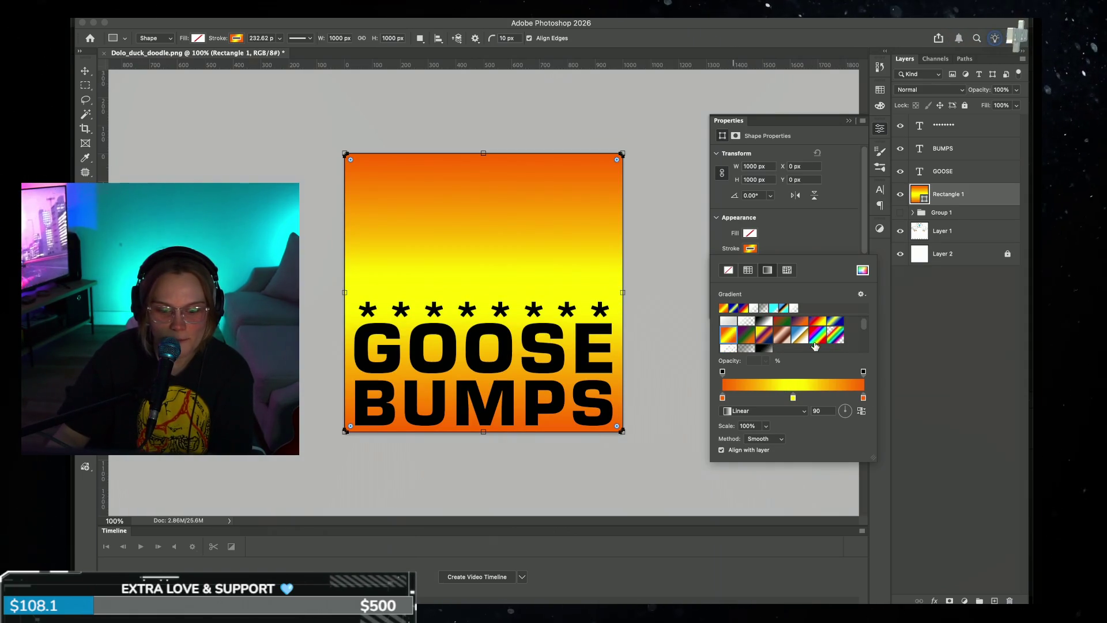
- Recolour the gradient stops to cyan in the middle and blue at both ends
double_click(794, 398)
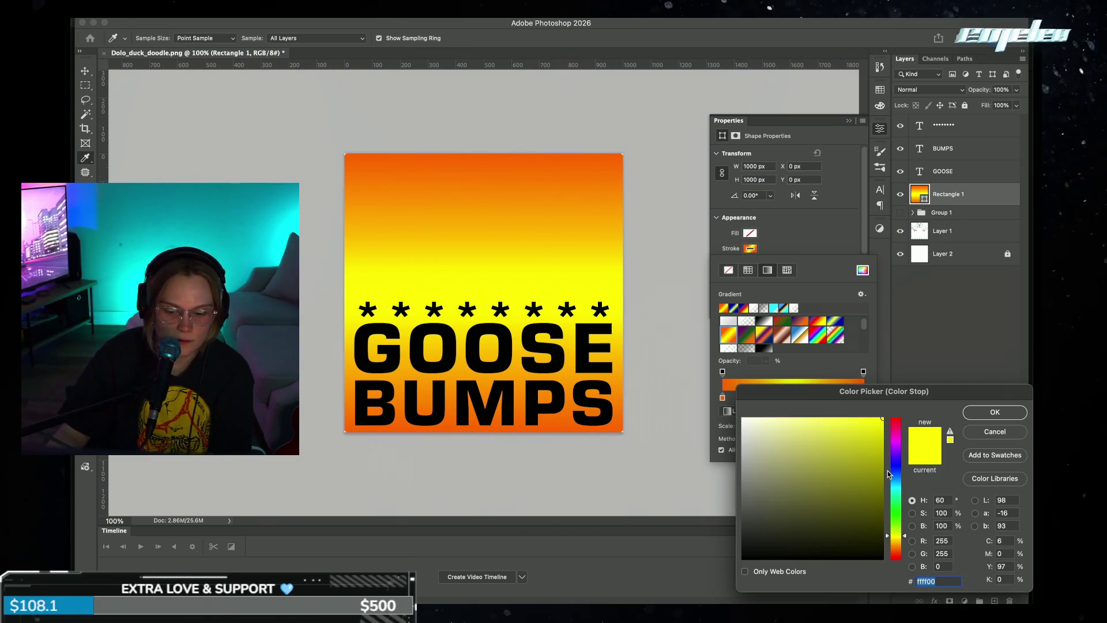
click(897, 489)
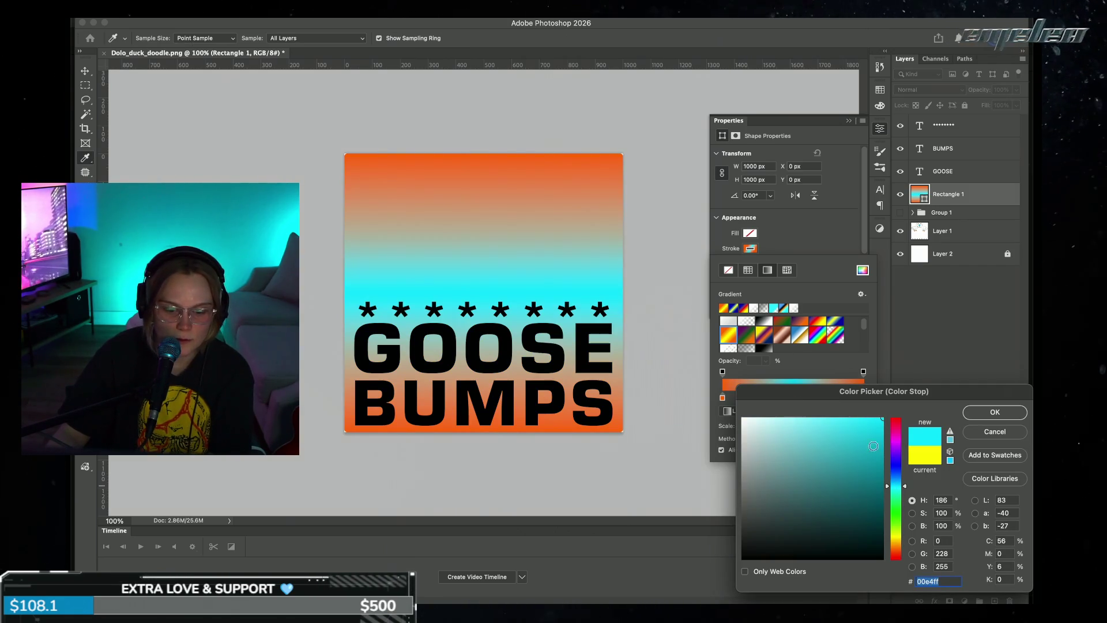
click(995, 412)
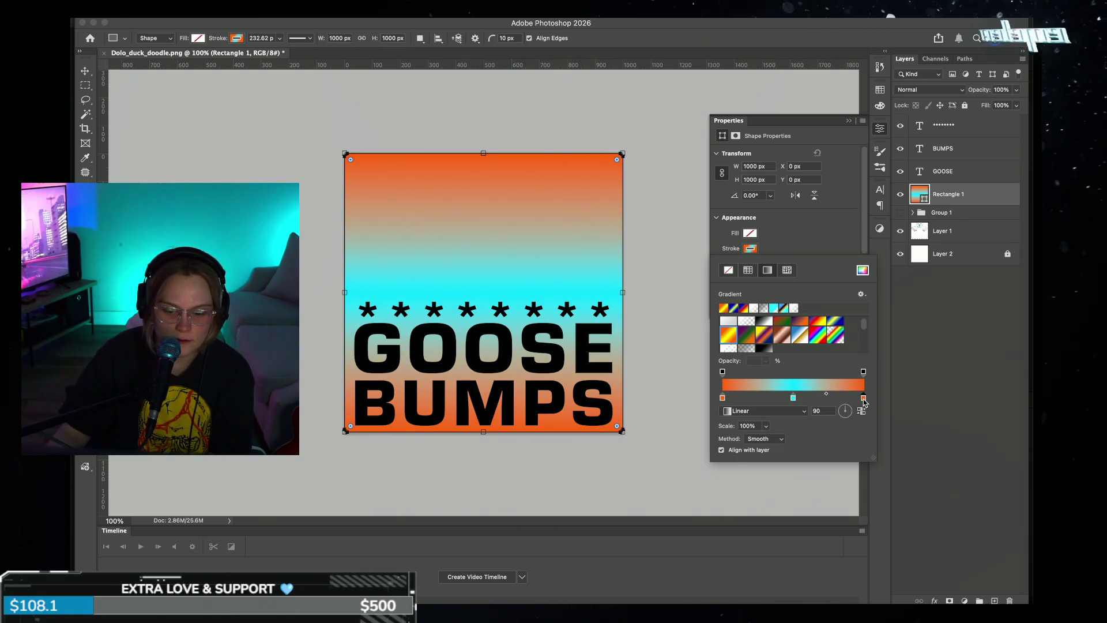
double_click(863, 398)
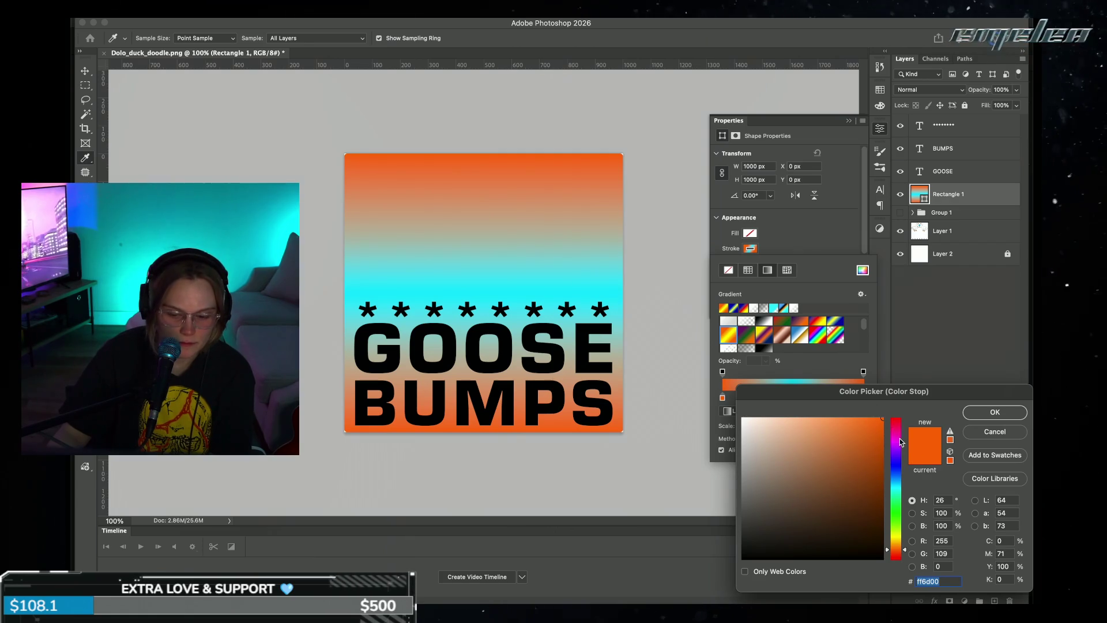
click(901, 472)
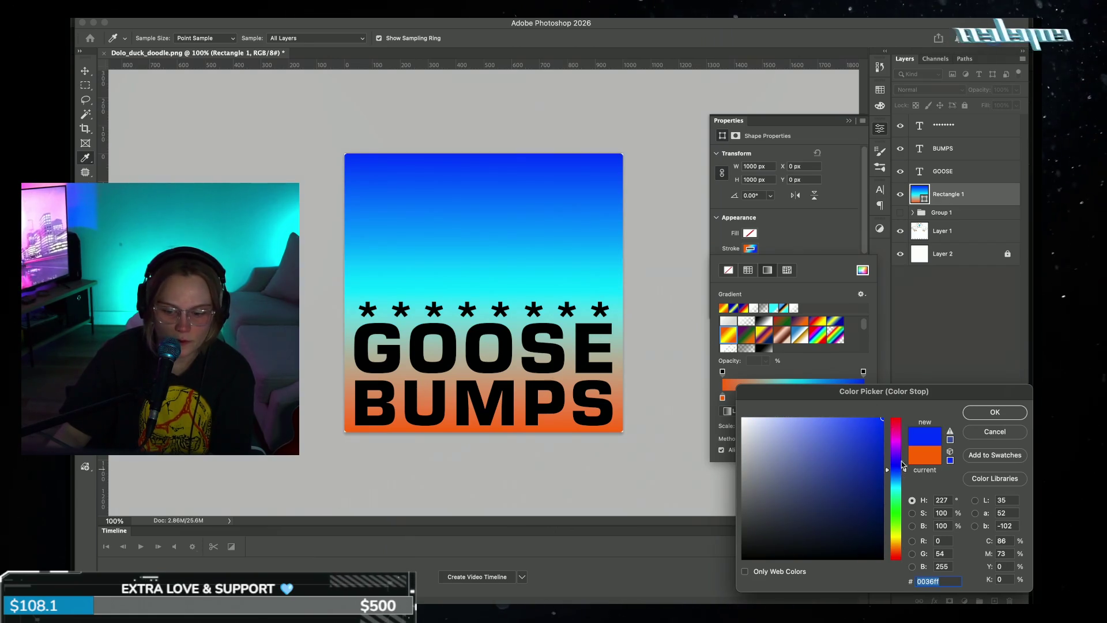
click(968, 413)
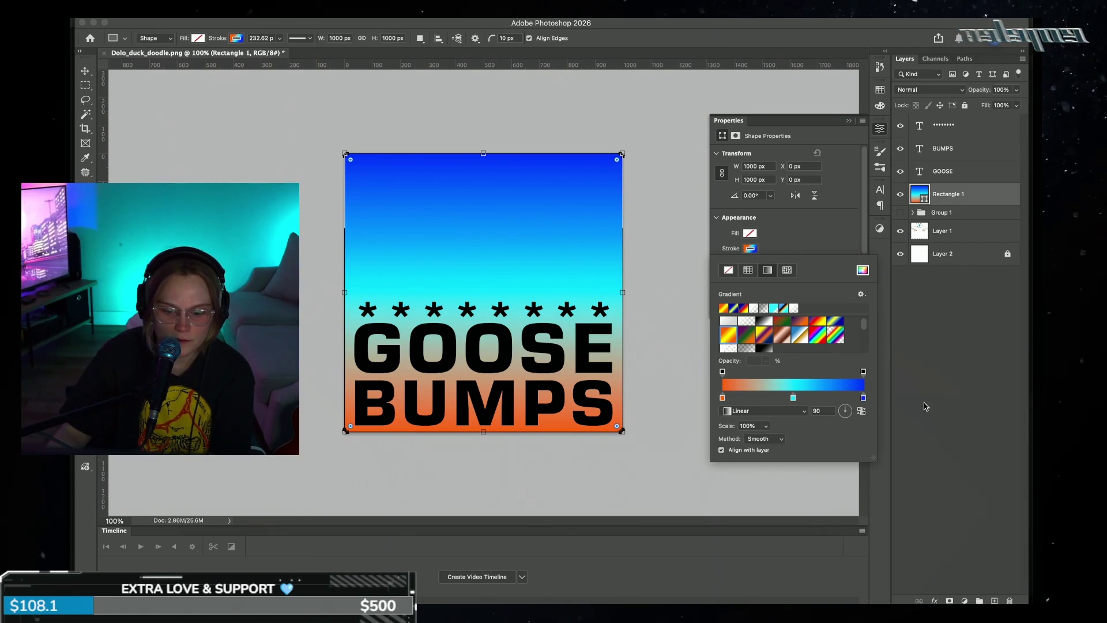
double_click(723, 399)
click(894, 465)
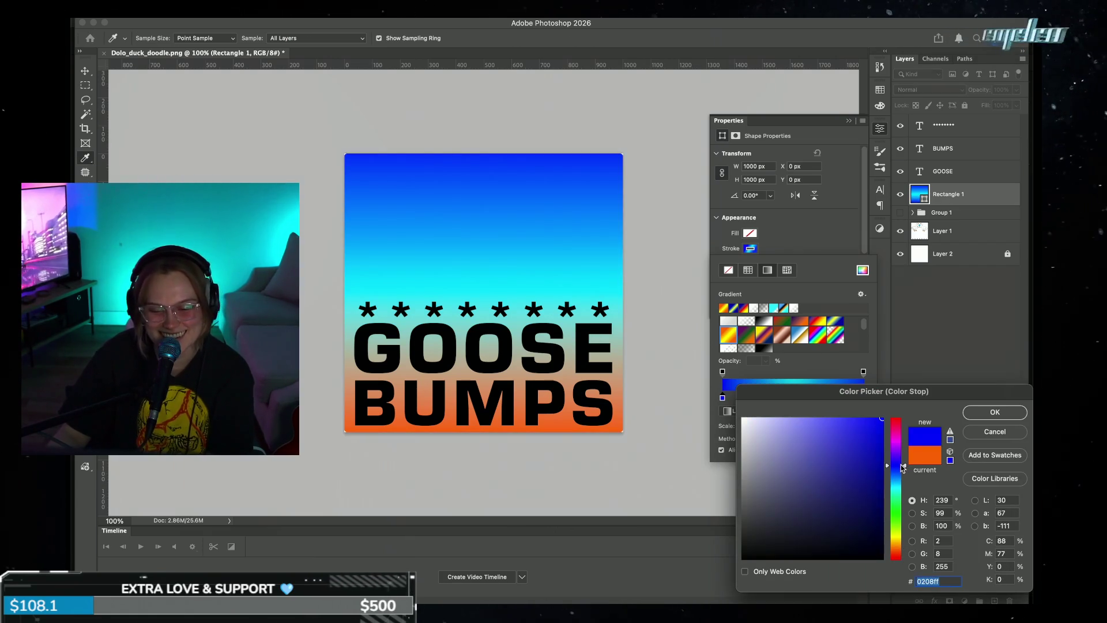
click(994, 411)
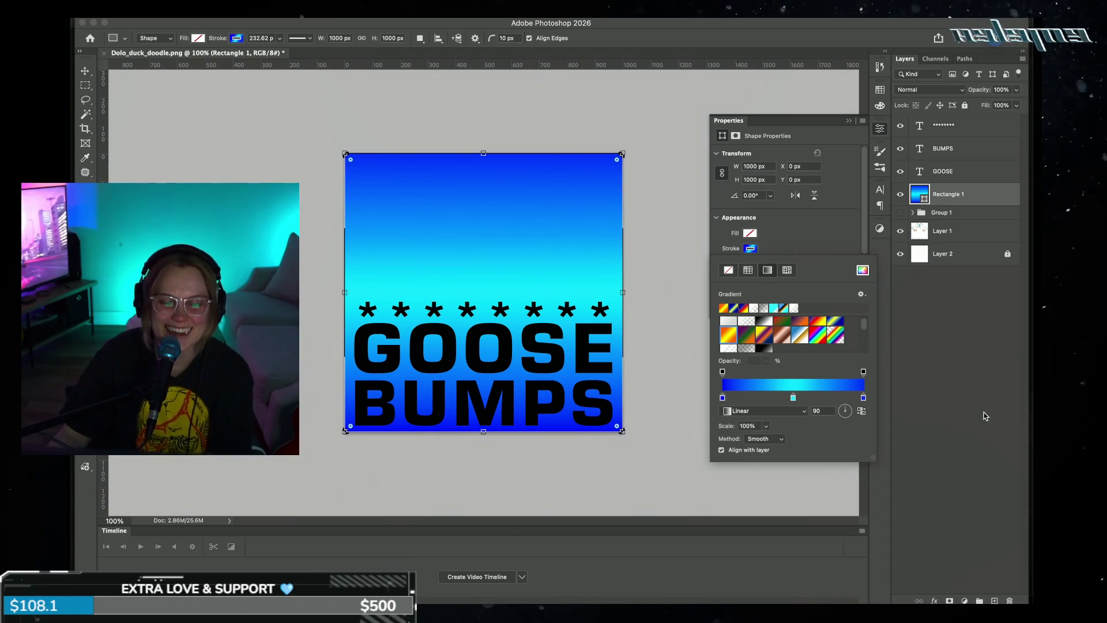
mouse_move(957, 194)
mouse_down()
mouse_move(981, 223)
mouse_move(982, 208)
mouse_up()
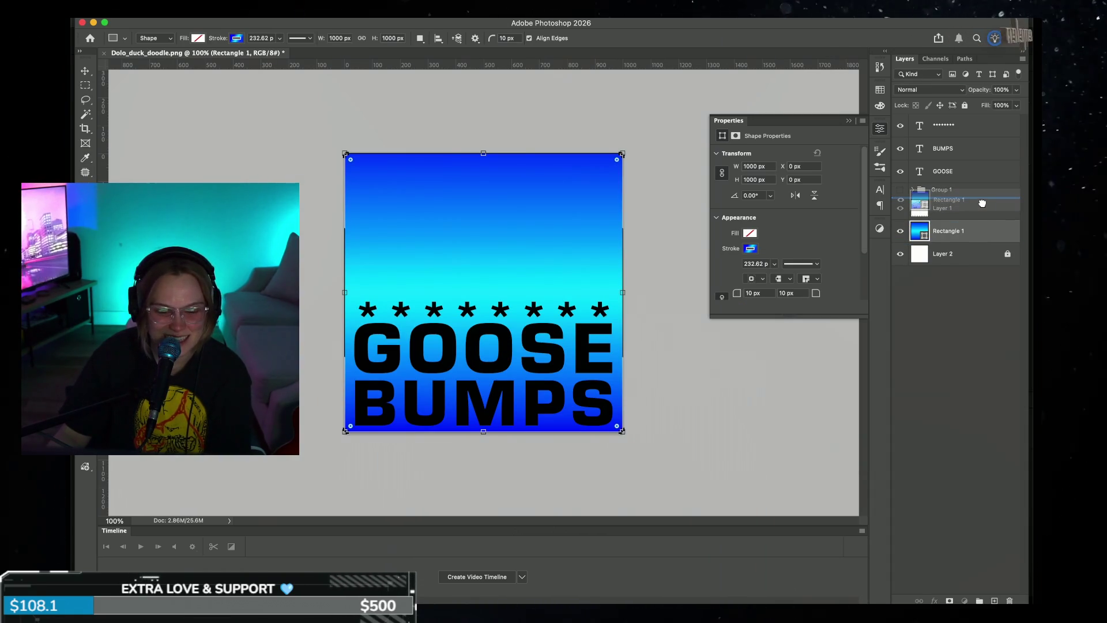
- Place Rectangle 1 just below Group 1 and close the Properties panel
drag(981, 205, 982, 205)
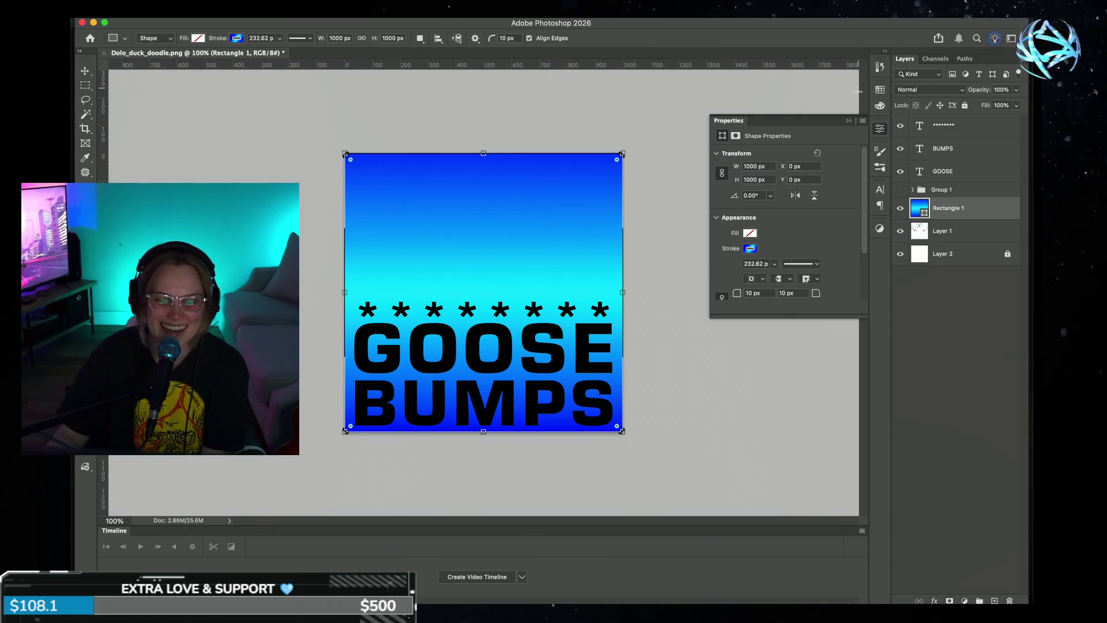
click(854, 121)
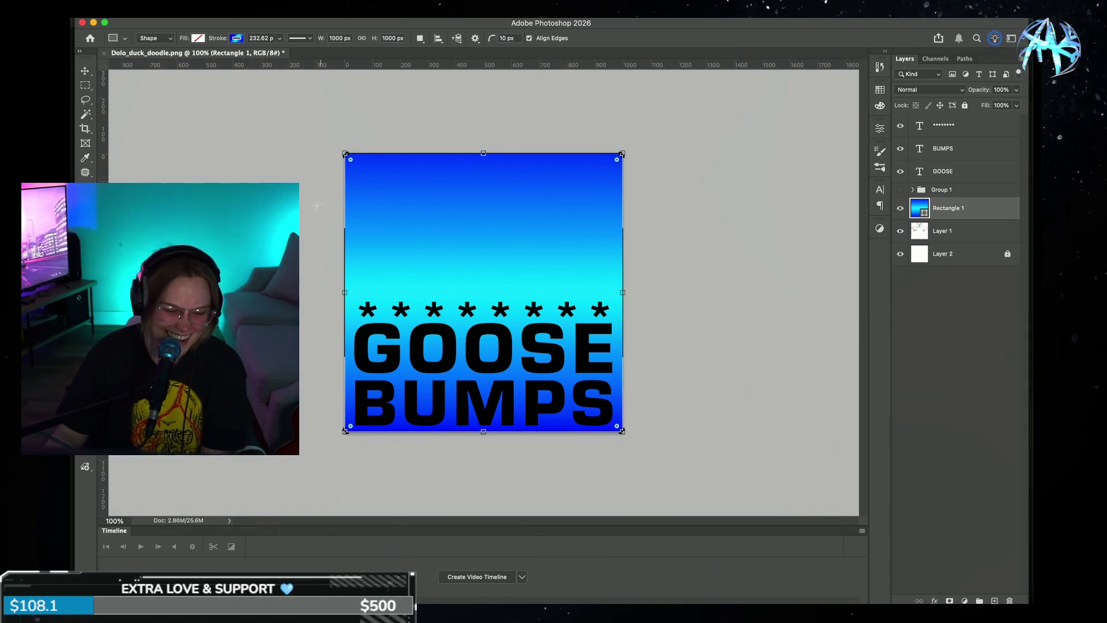
click(86, 71)
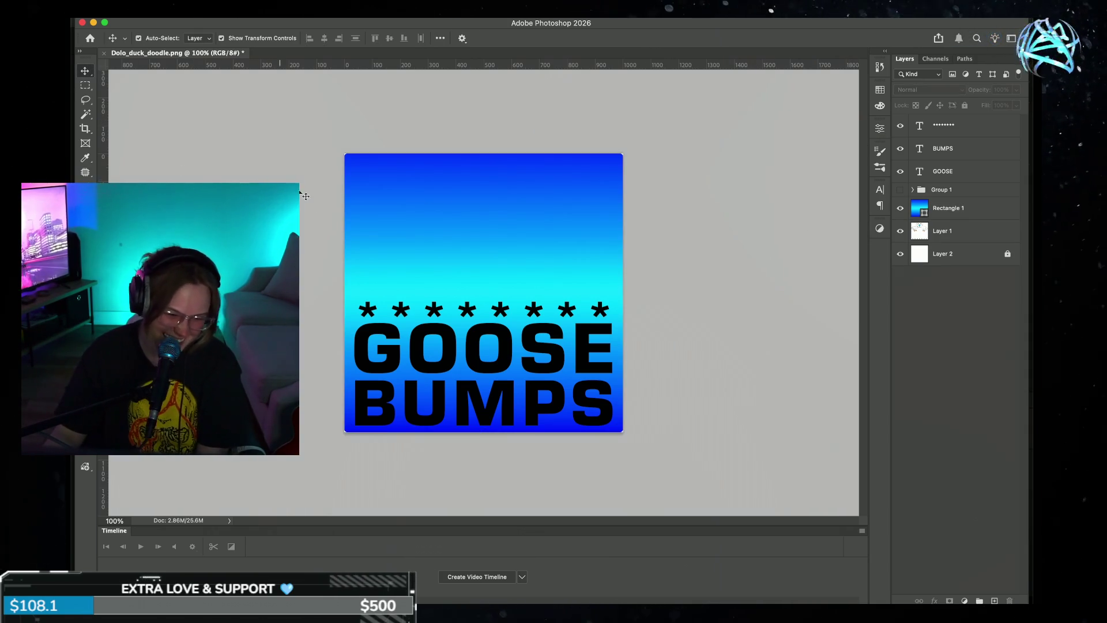
- Undo two trial moves on the canvas and bring the Photoshop window back into focus
drag(504, 199, 399, 137)
key(super+z)
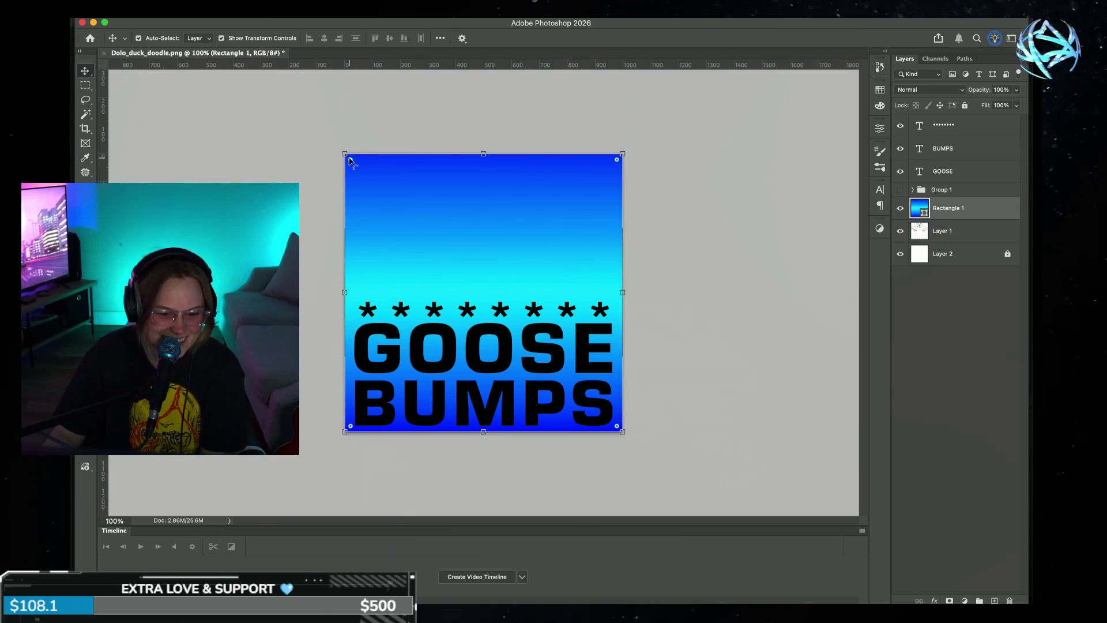
click(603, 176)
key(super+z)
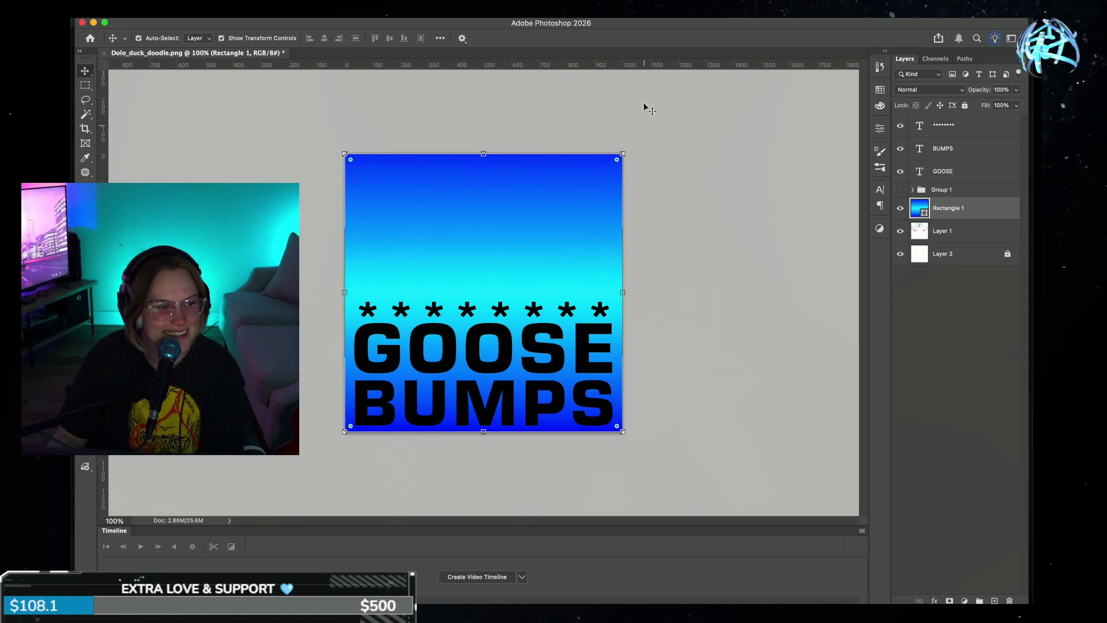
key(super+Tab)
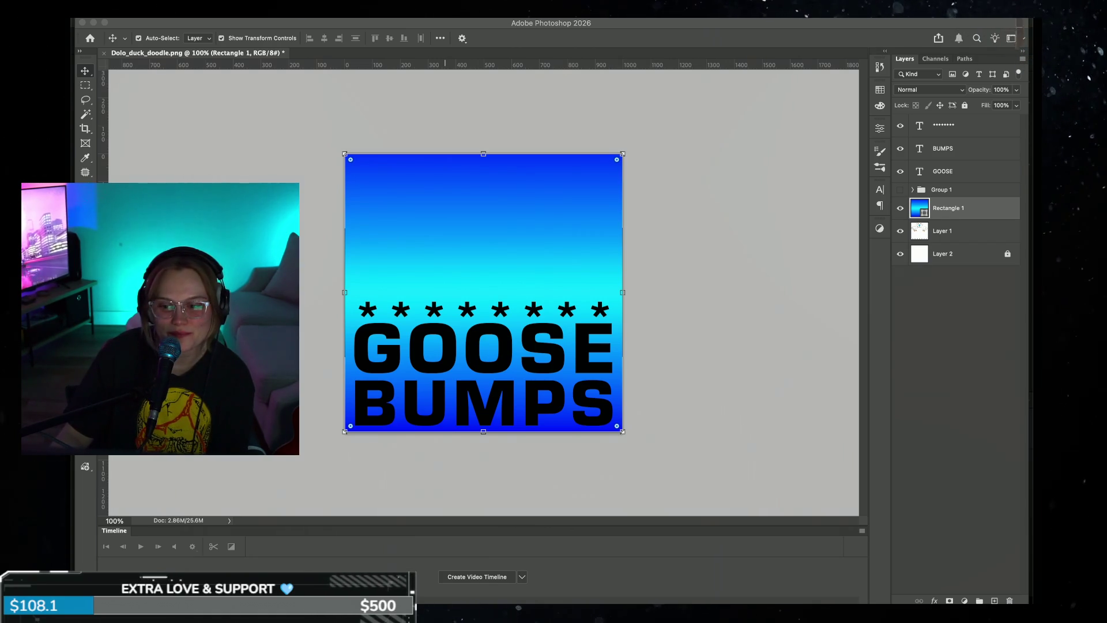
click(904, 312)
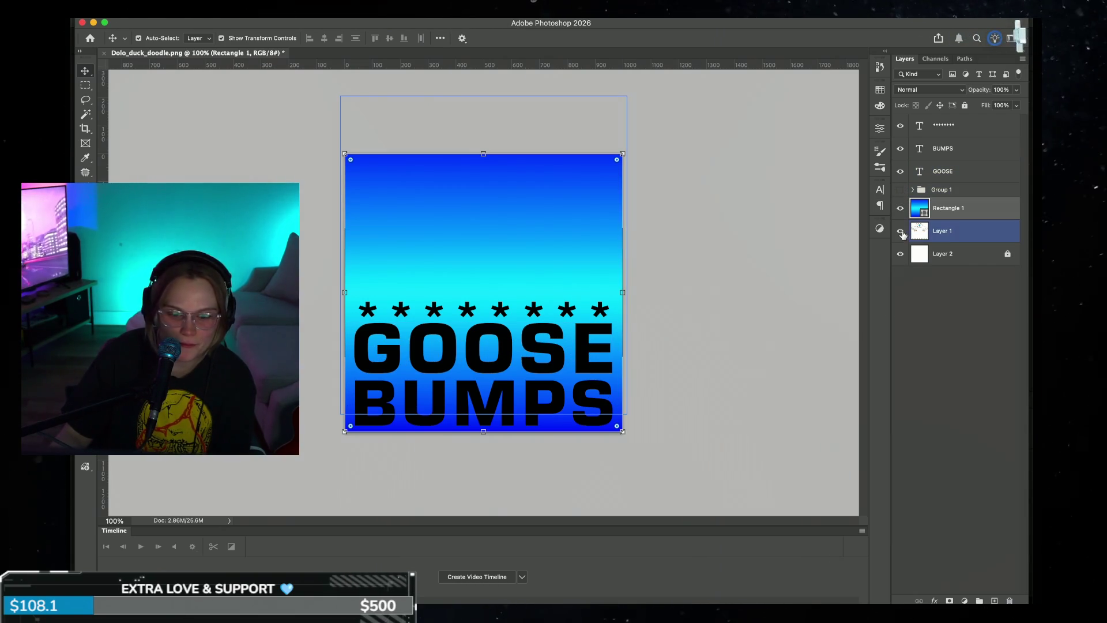
- Move the geese drawing above the rectangle and hide the original Layer 1
mouse_move(925, 232)
mouse_down()
mouse_move(950, 209)
mouse_move(994, 600)
mouse_up()
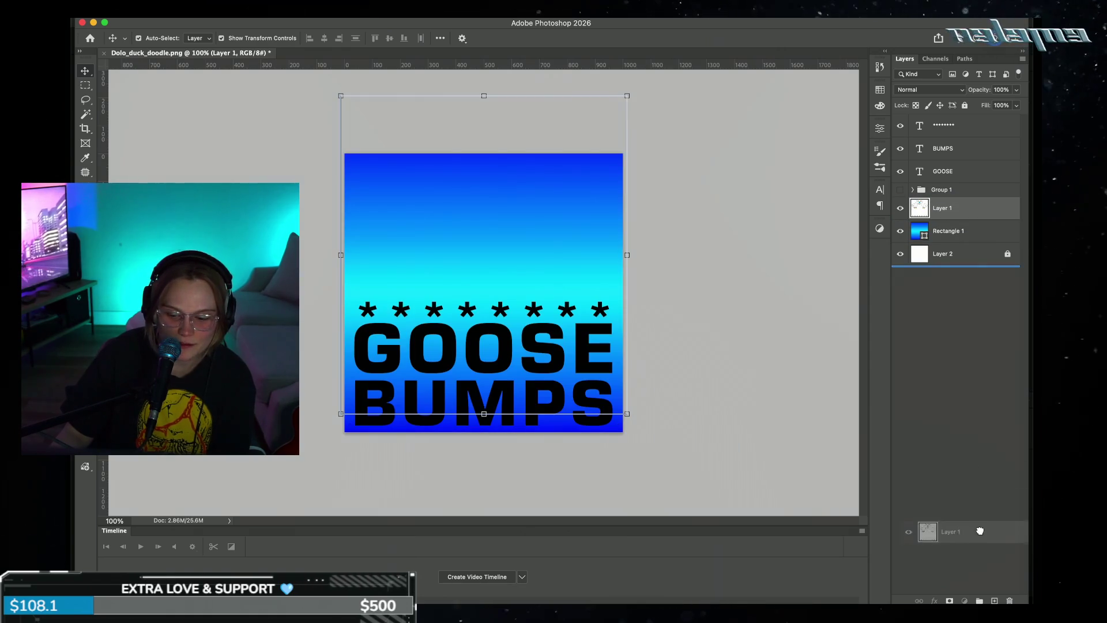
click(902, 232)
click(900, 233)
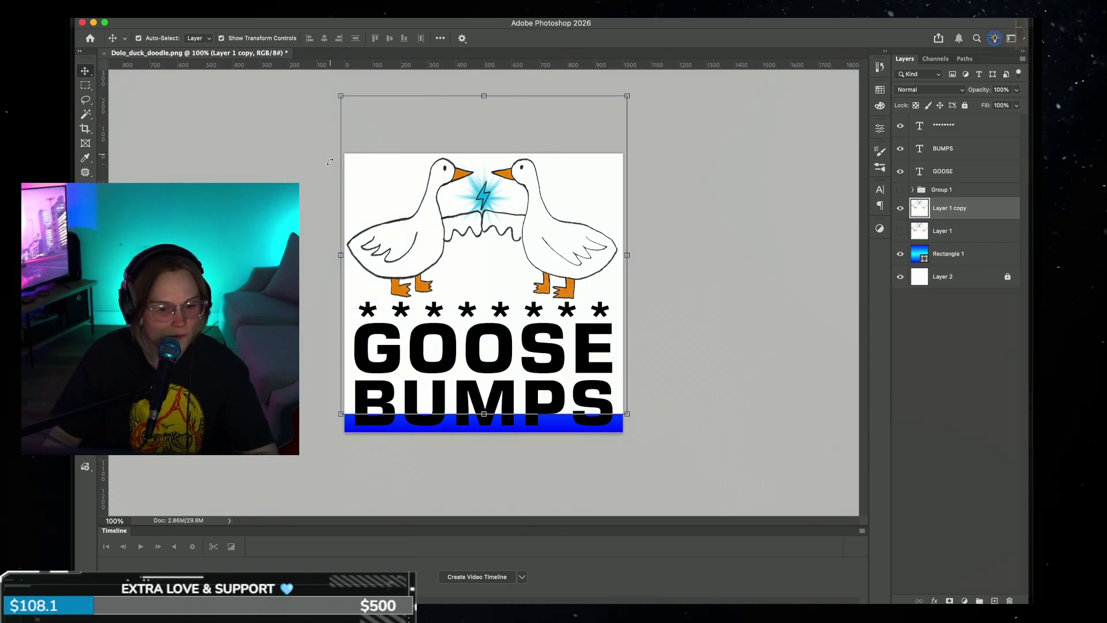
- Delete the white background and neck patches around the geese with the Magic Wand
click(91, 117)
click(370, 198)
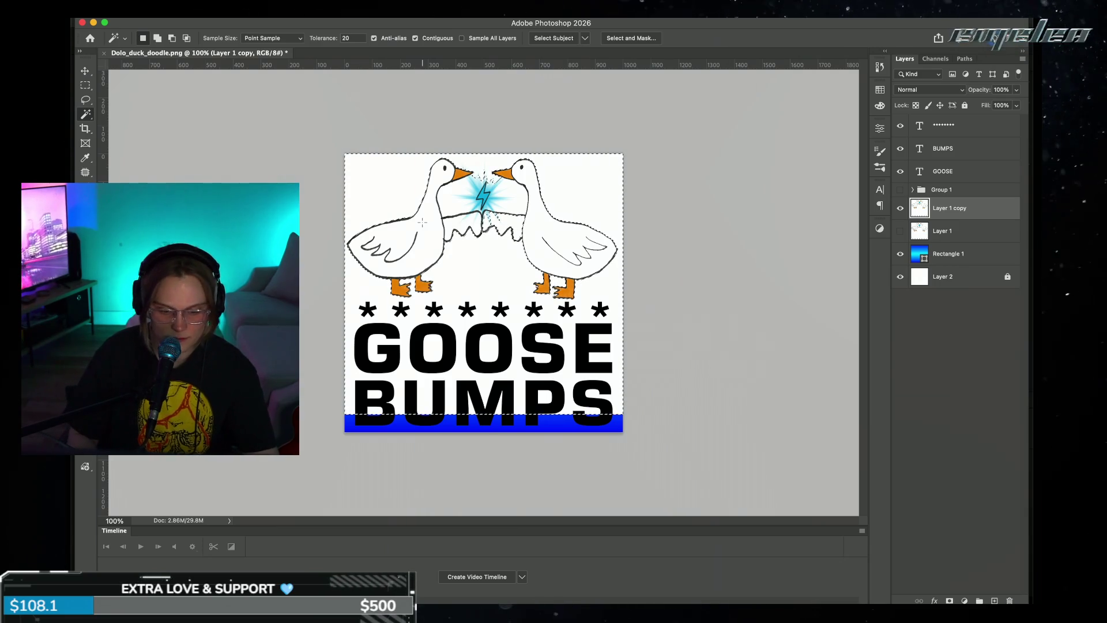
key(Delete)
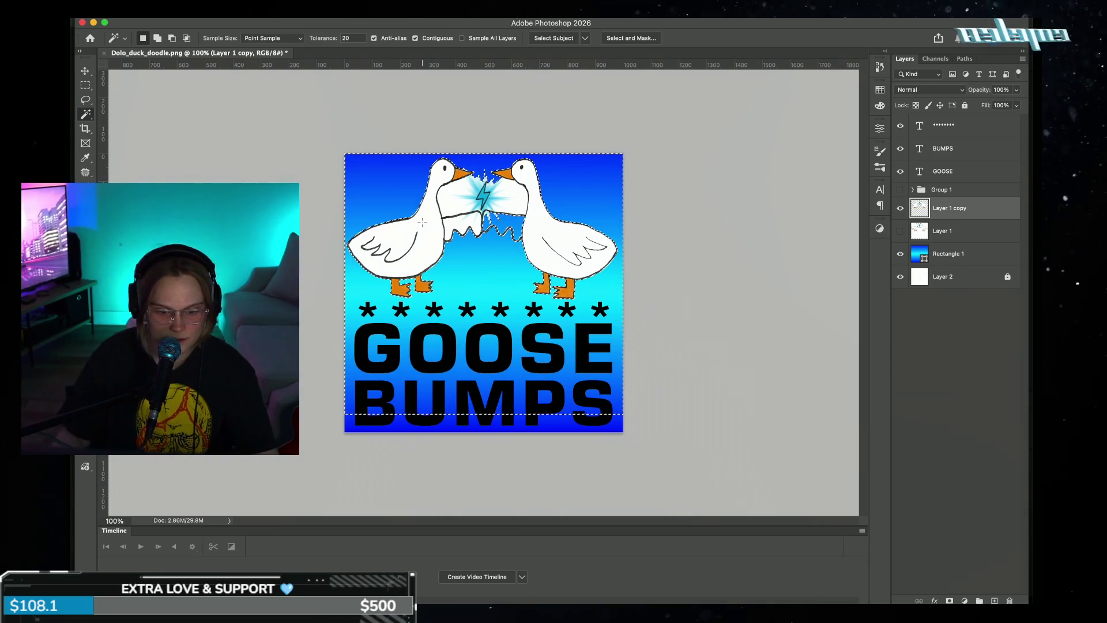
key(ctrl+d)
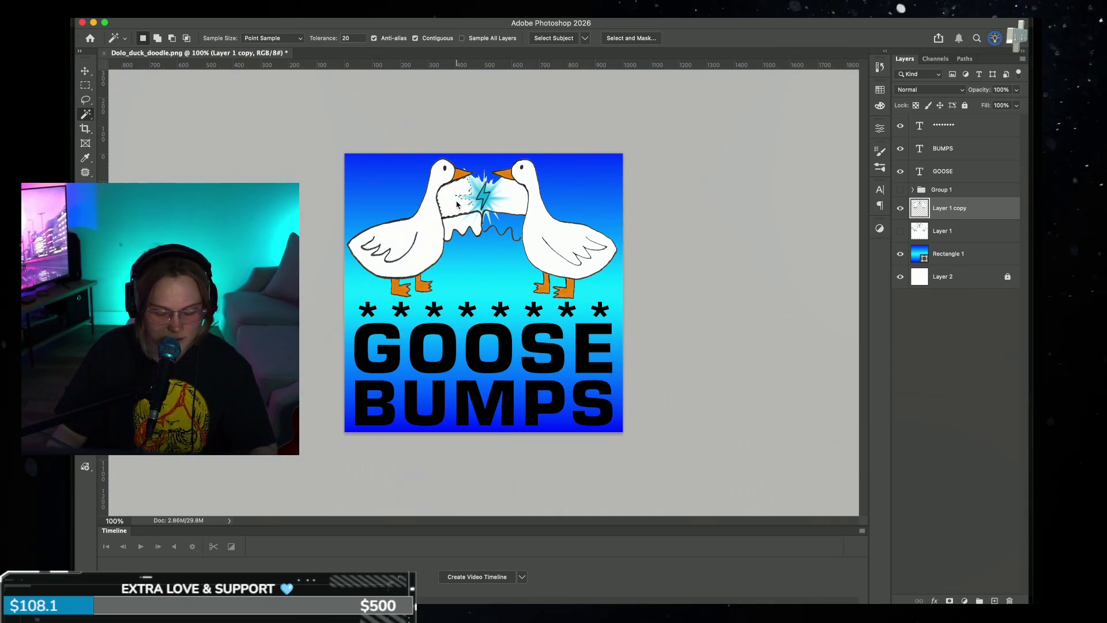
key(Delete)
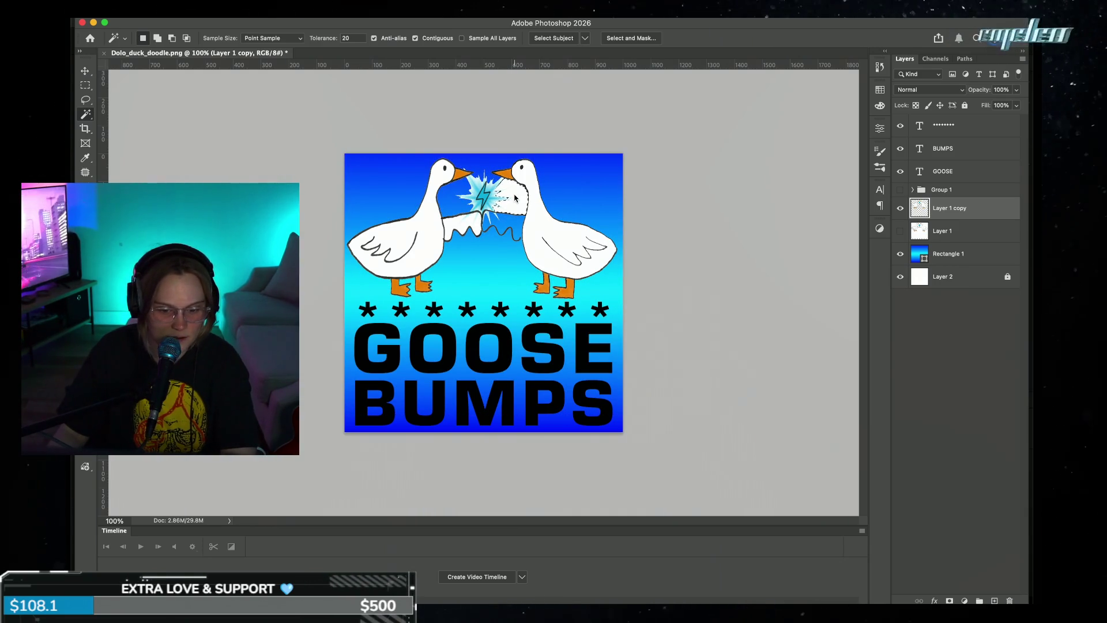
click(501, 192)
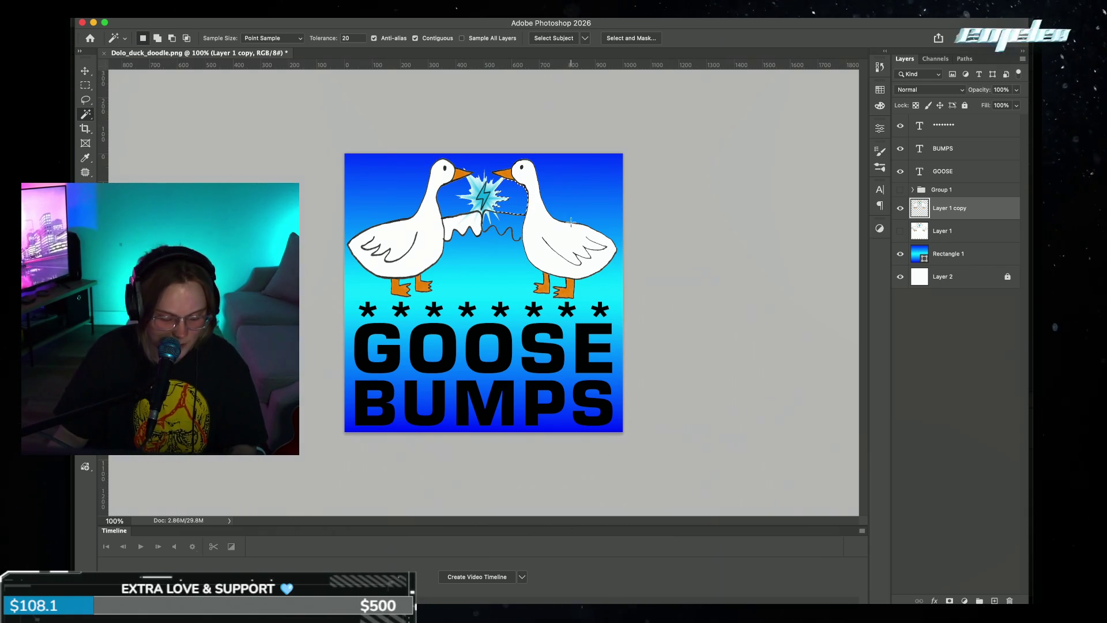
key(ctrl+d)
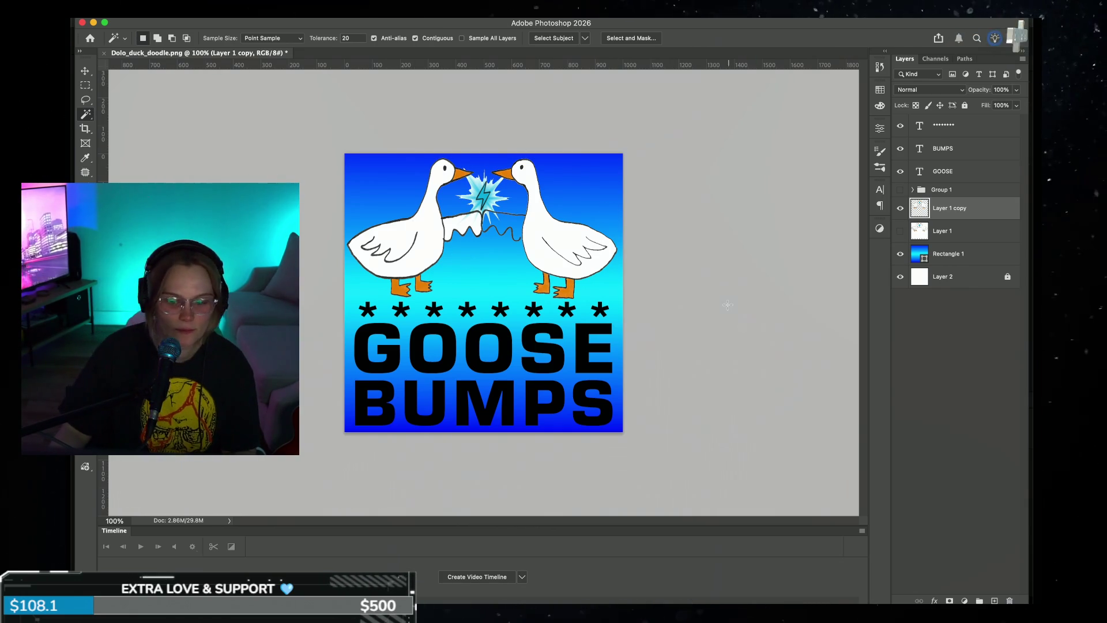
- Open and dismiss Rectangle 1's fill Color Picker several times without changes
double_click(923, 259)
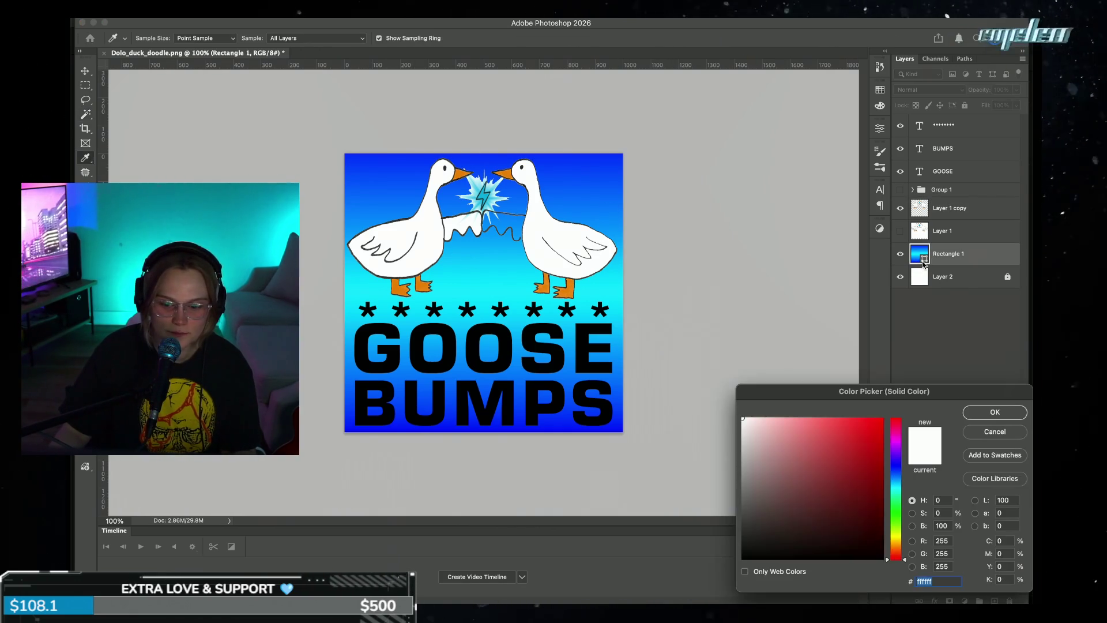
click(1003, 412)
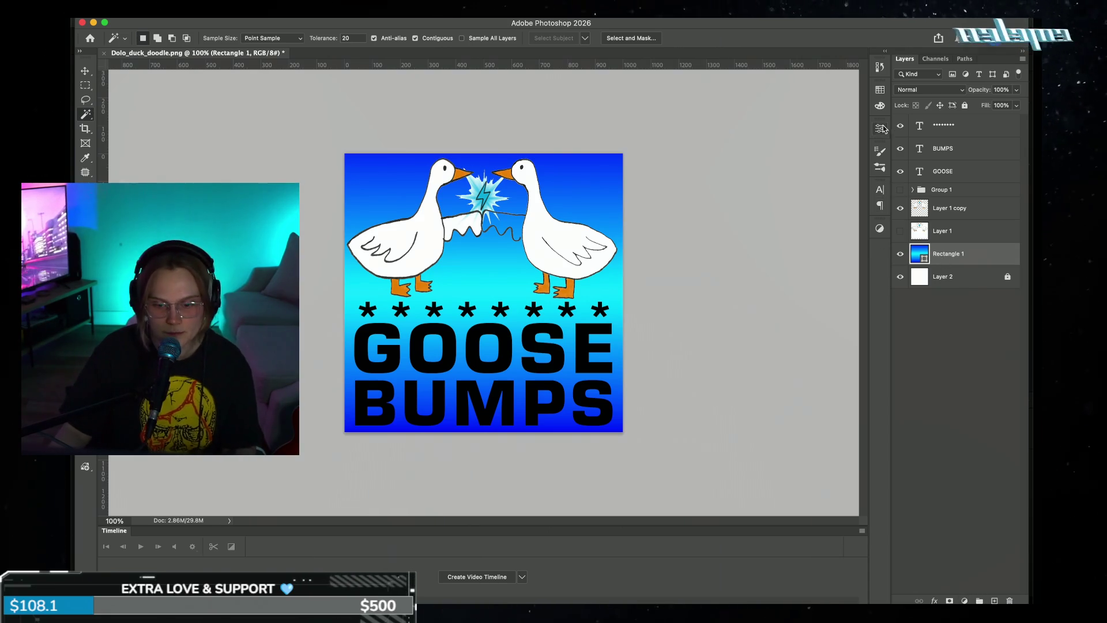
click(880, 105)
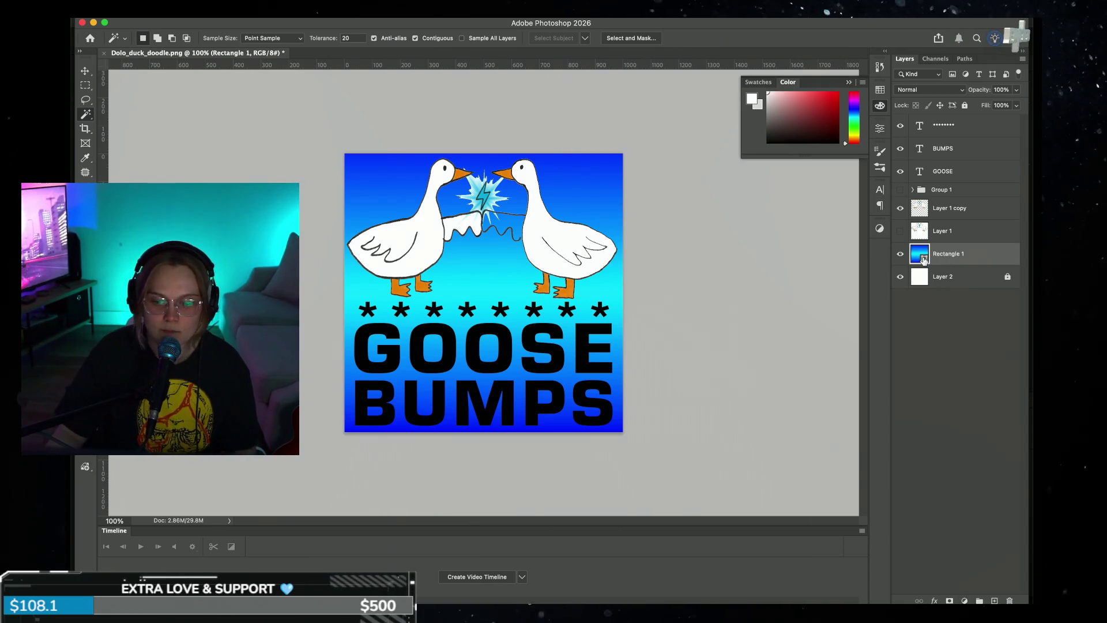
double_click(923, 259)
click(988, 409)
double_click(914, 257)
click(1007, 412)
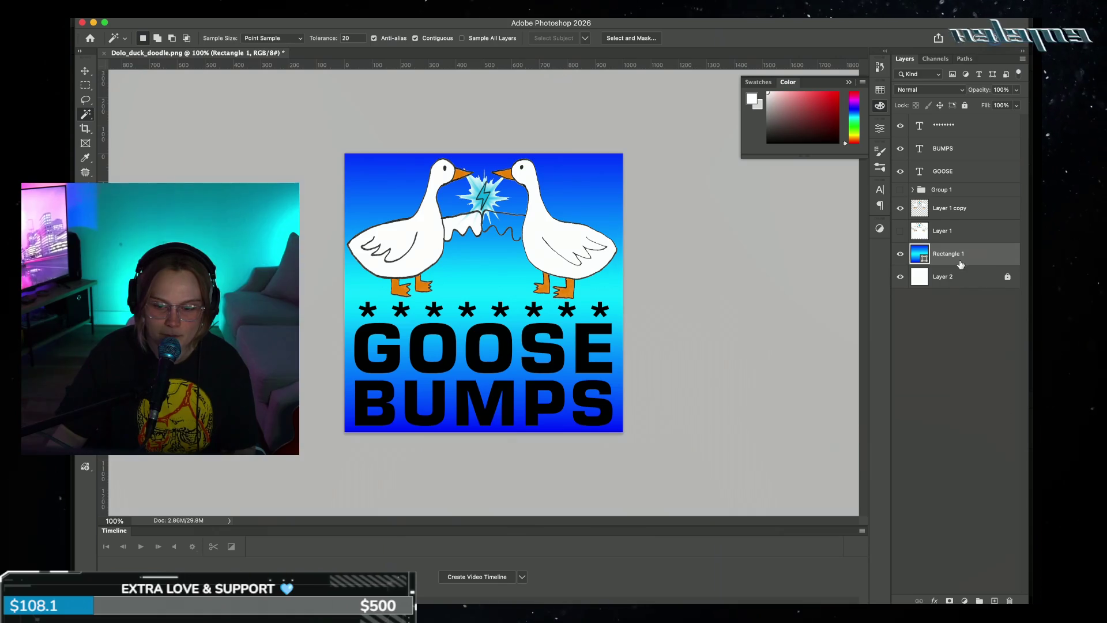
- Open and close Rectangle 1's Layer Style unchanged, then show its shape properties
double_click(960, 265)
drag(771, 332, 771, 199)
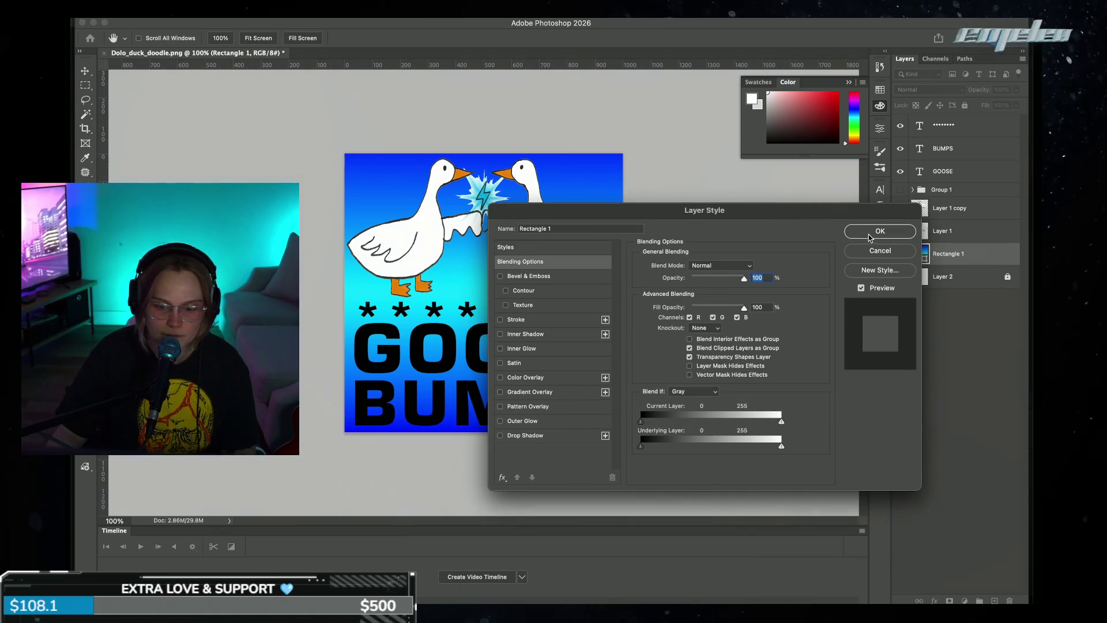
key(Return)
key(v)
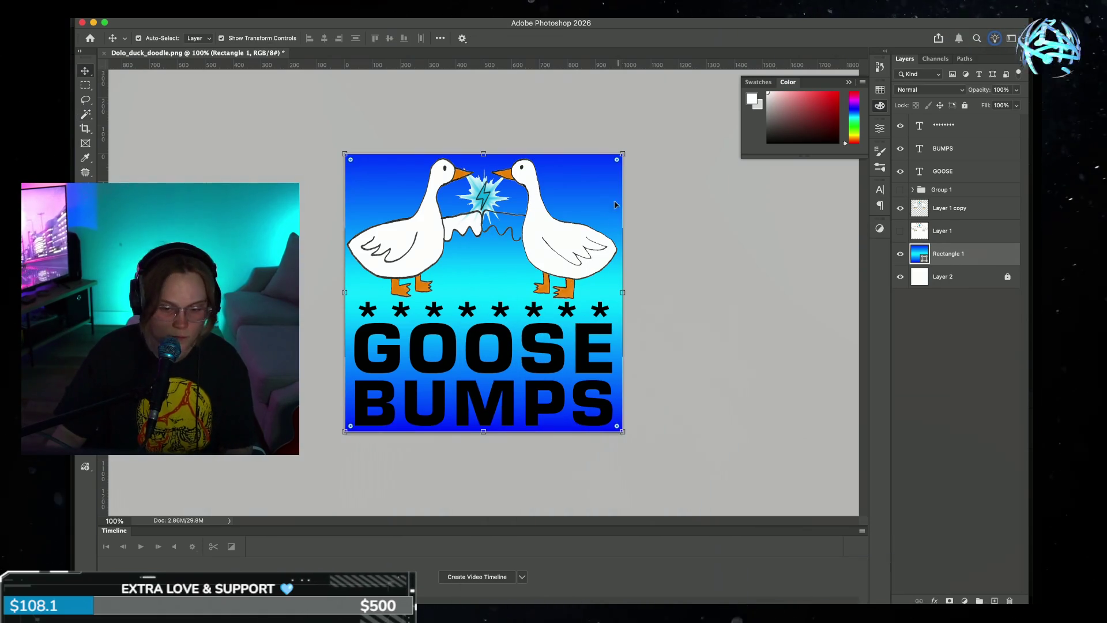
click(849, 83)
click(881, 129)
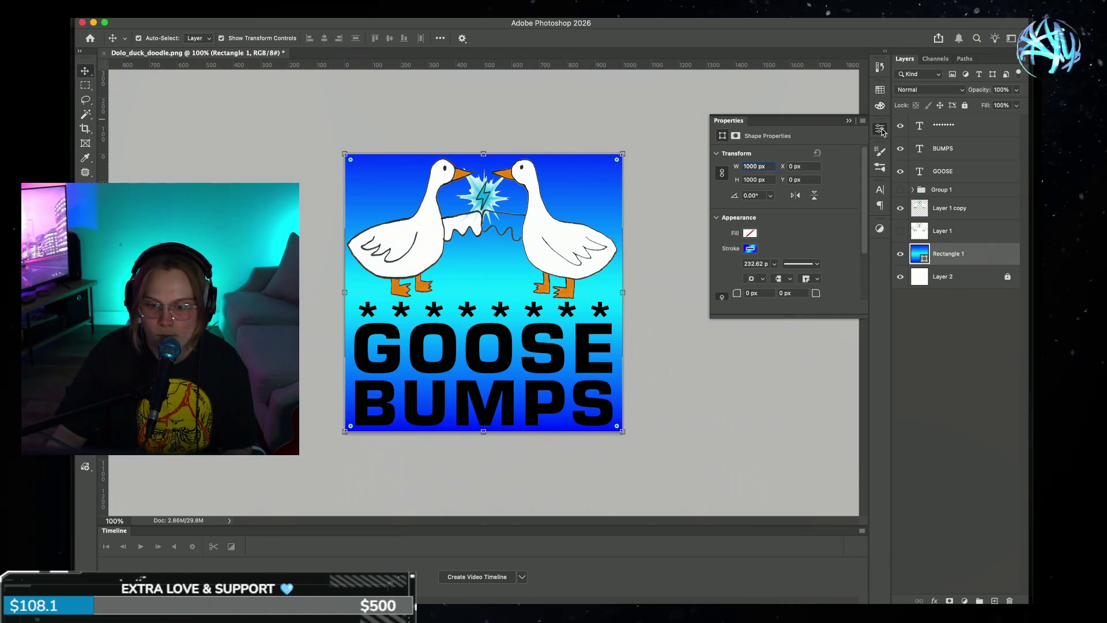
- Shift the gradient stops and midpoint, setting the left stop to cyan #02ffe4
click(750, 249)
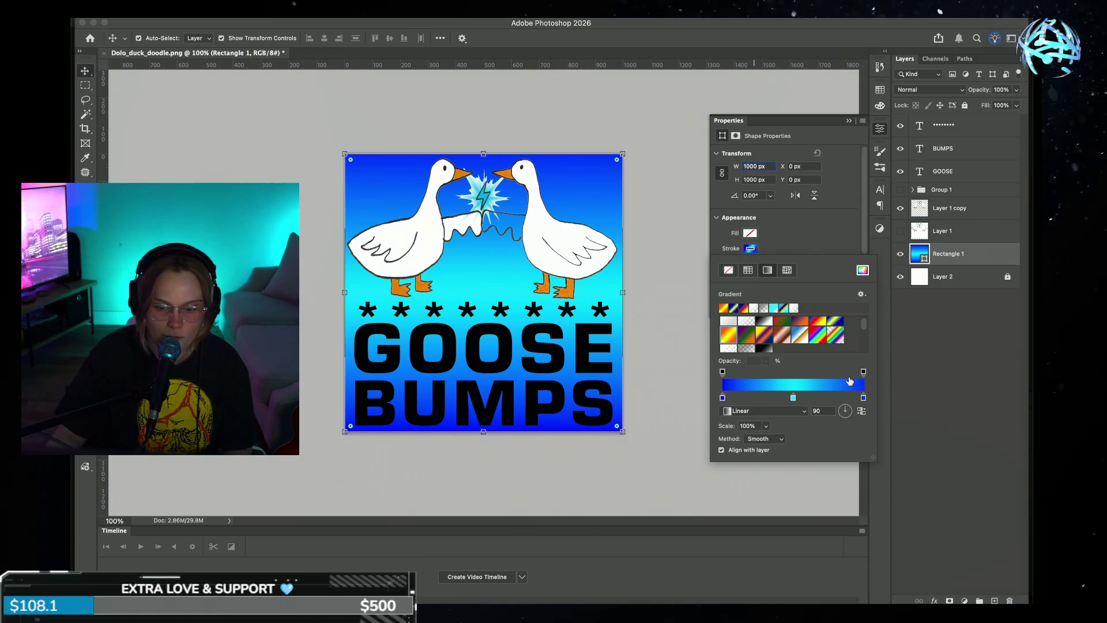
drag(816, 402, 770, 399)
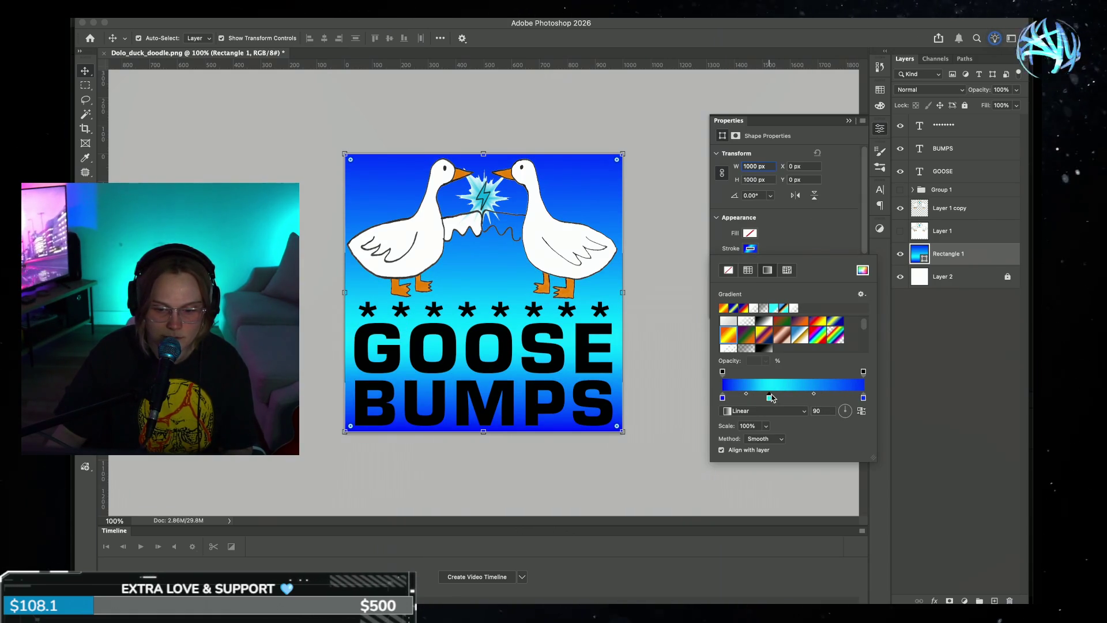
drag(851, 396, 842, 396)
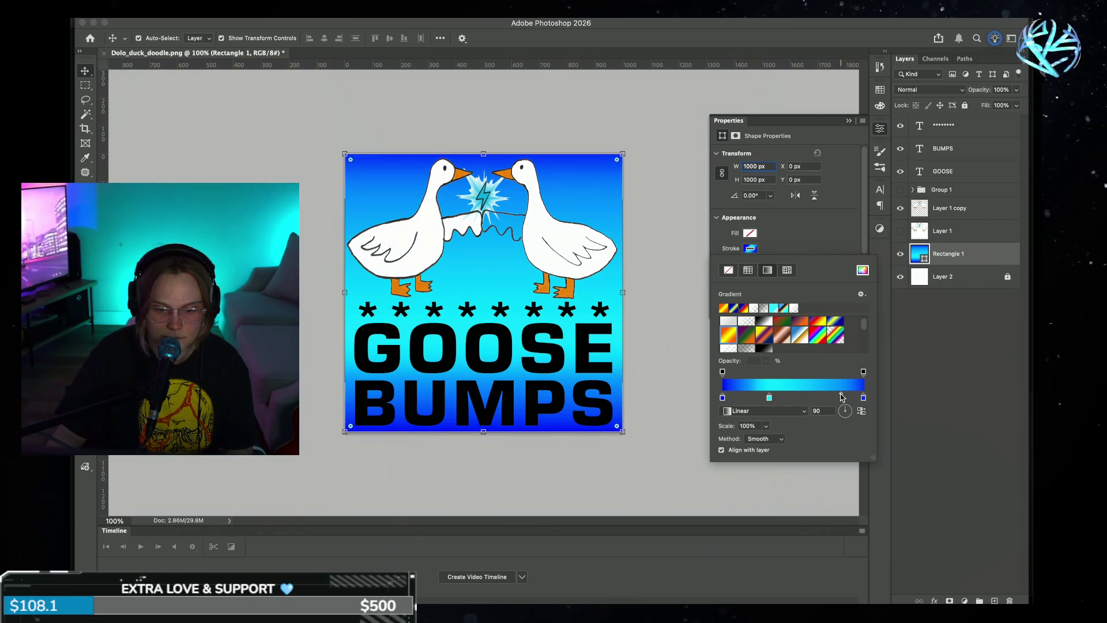
drag(769, 398, 733, 399)
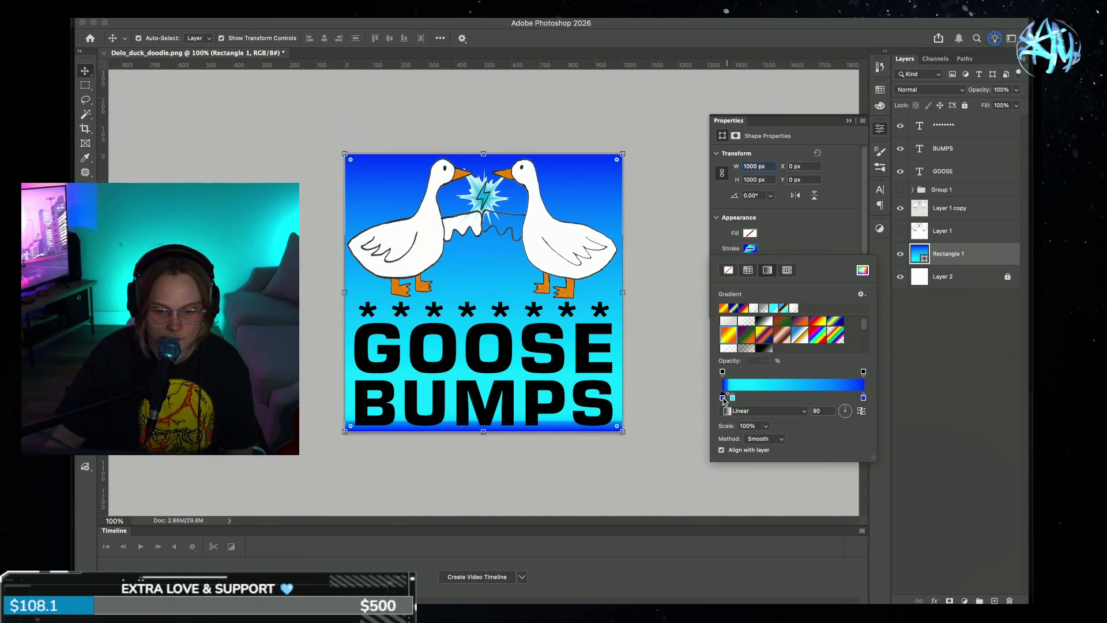
double_click(723, 398)
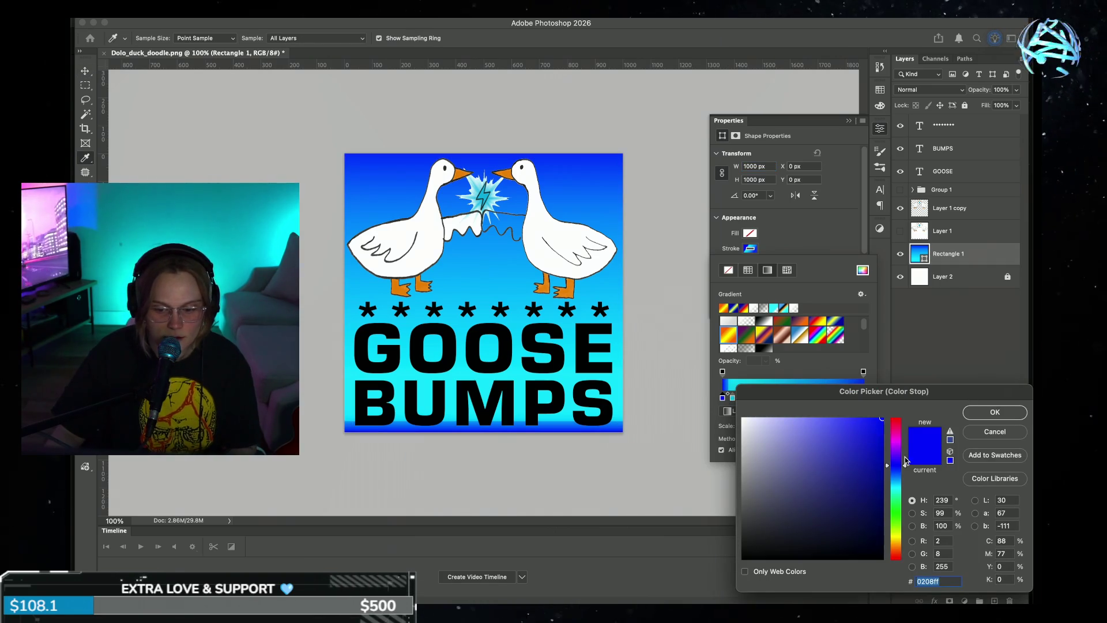
drag(900, 484, 901, 492)
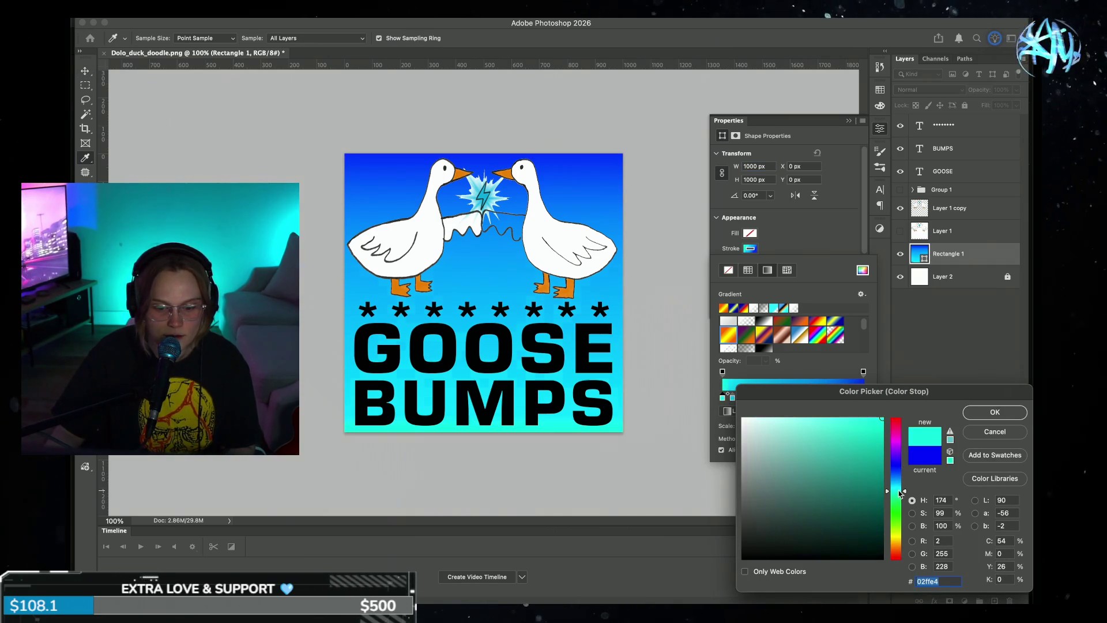
click(992, 413)
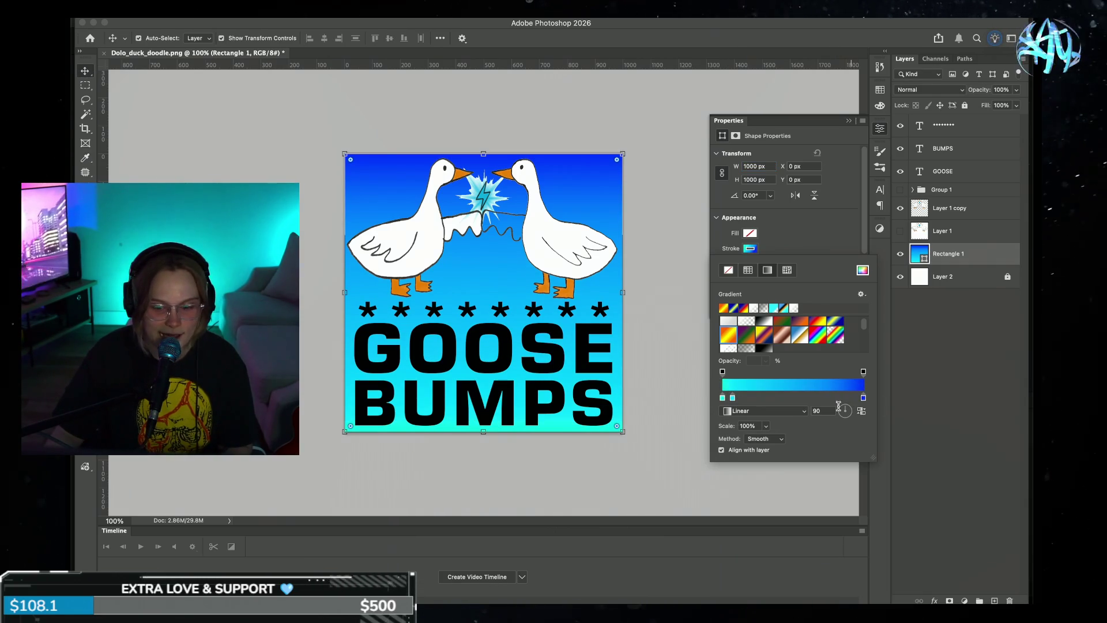
click(851, 123)
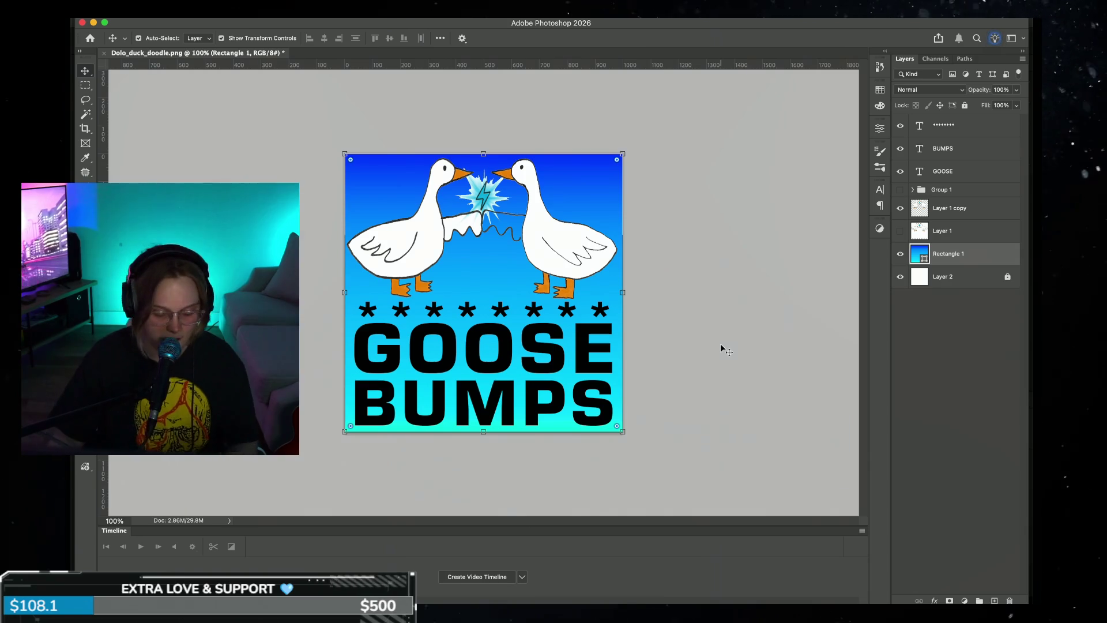
- Nudge the geese drawing and lock the background rectangle layer
click(572, 262)
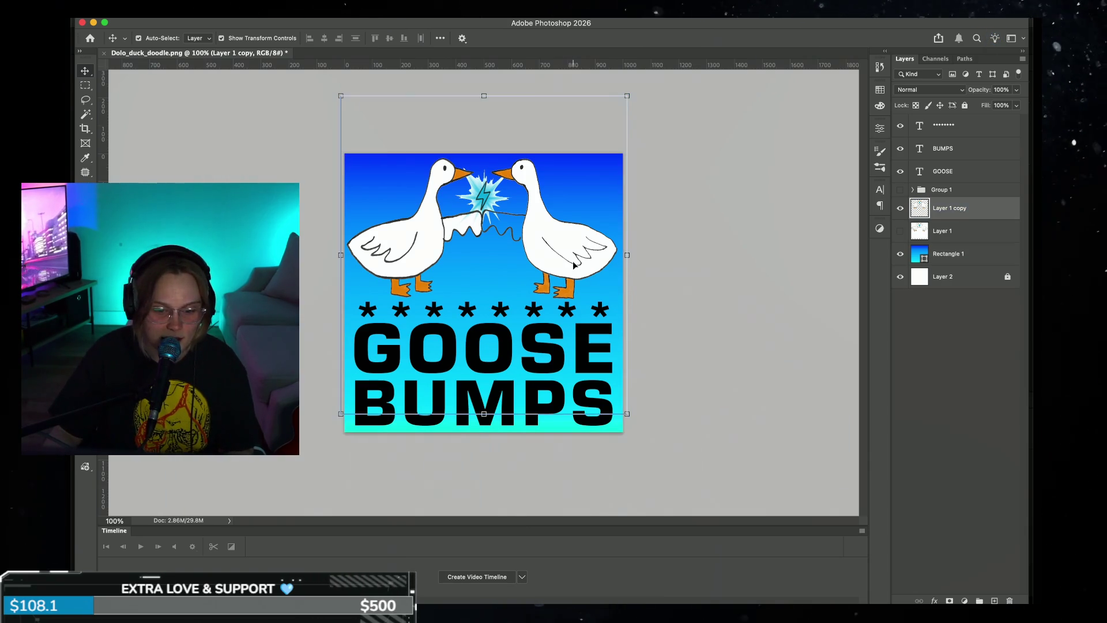
mouse_move(572, 261)
mouse_down()
mouse_move(572, 293)
mouse_move(574, 263)
mouse_up()
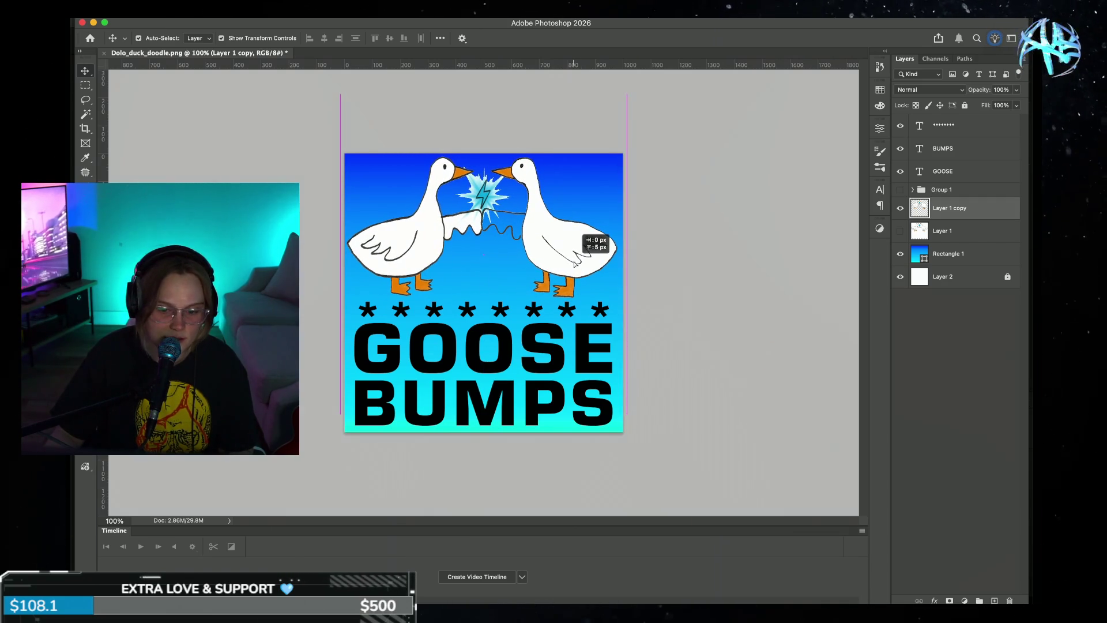
drag(575, 264, 594, 263)
click(946, 247)
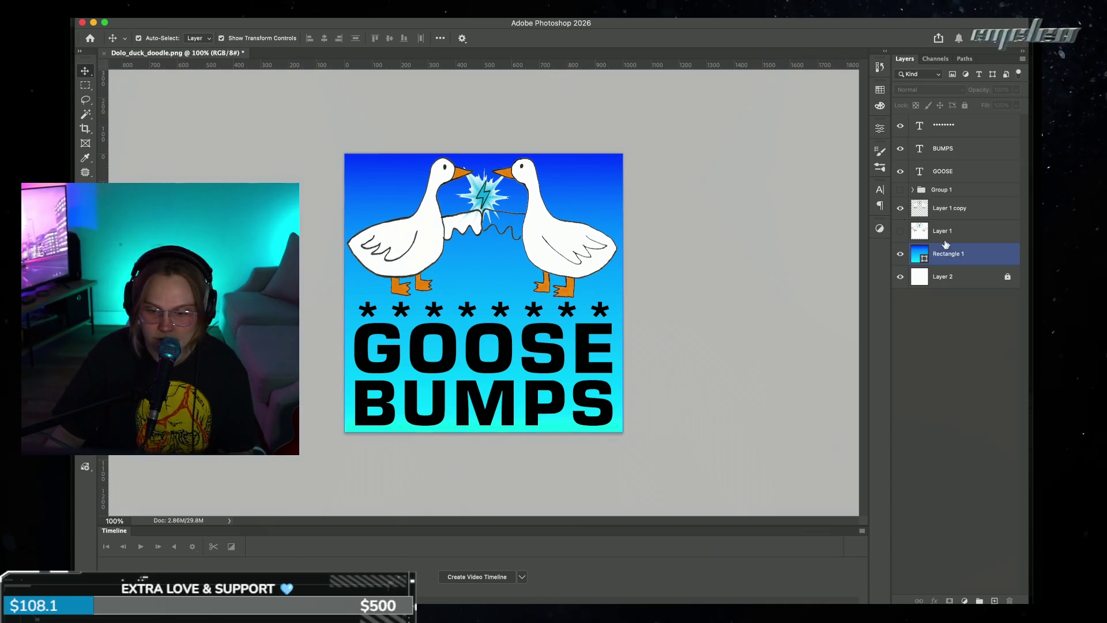
click(900, 210)
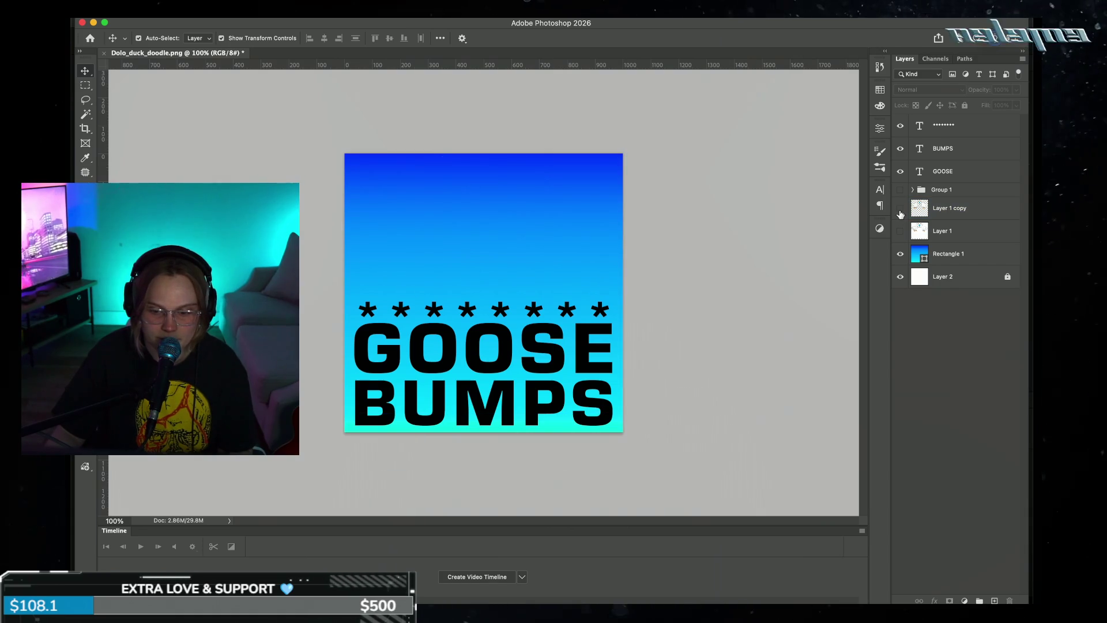
click(900, 210)
drag(968, 252, 932, 151)
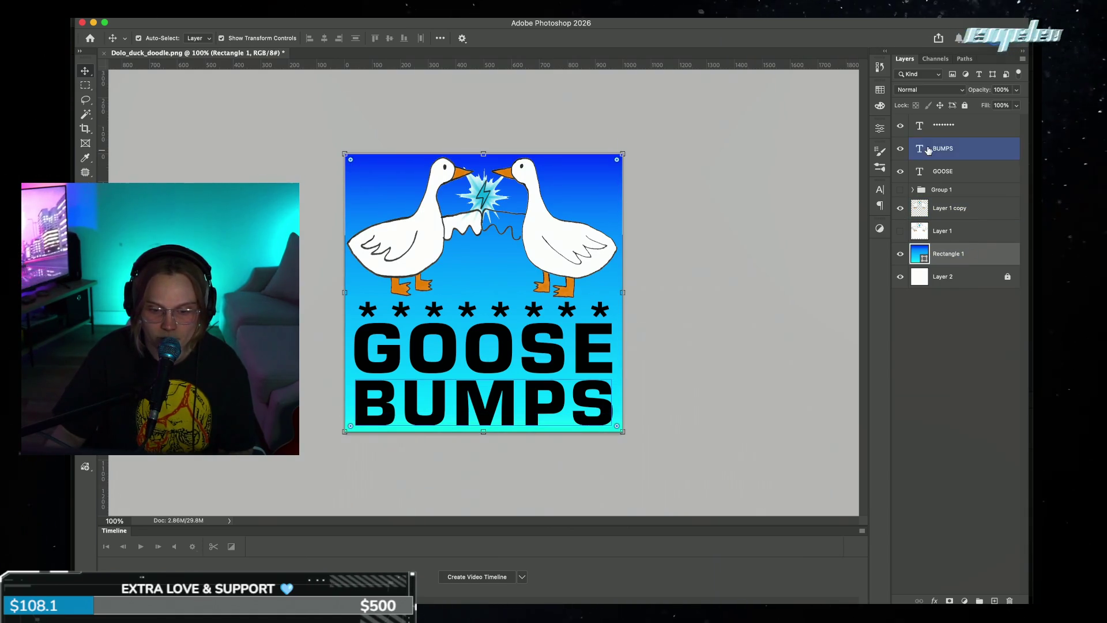
click(965, 105)
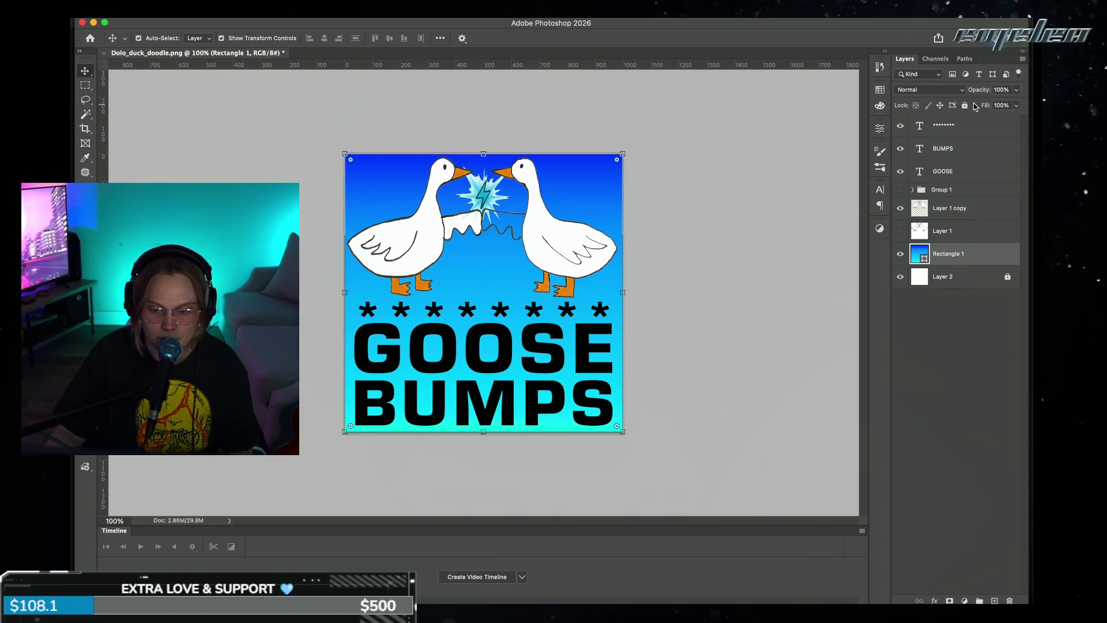
click(976, 214)
- Resize the geese drawing to about 100.87% × 101.49% and select the top-edge strip
mouse_move(546, 233)
mouse_down()
mouse_move(437, 138)
mouse_move(536, 323)
mouse_move(558, 295)
mouse_move(547, 245)
mouse_up()
drag(484, 107, 484, 92)
click(555, 244)
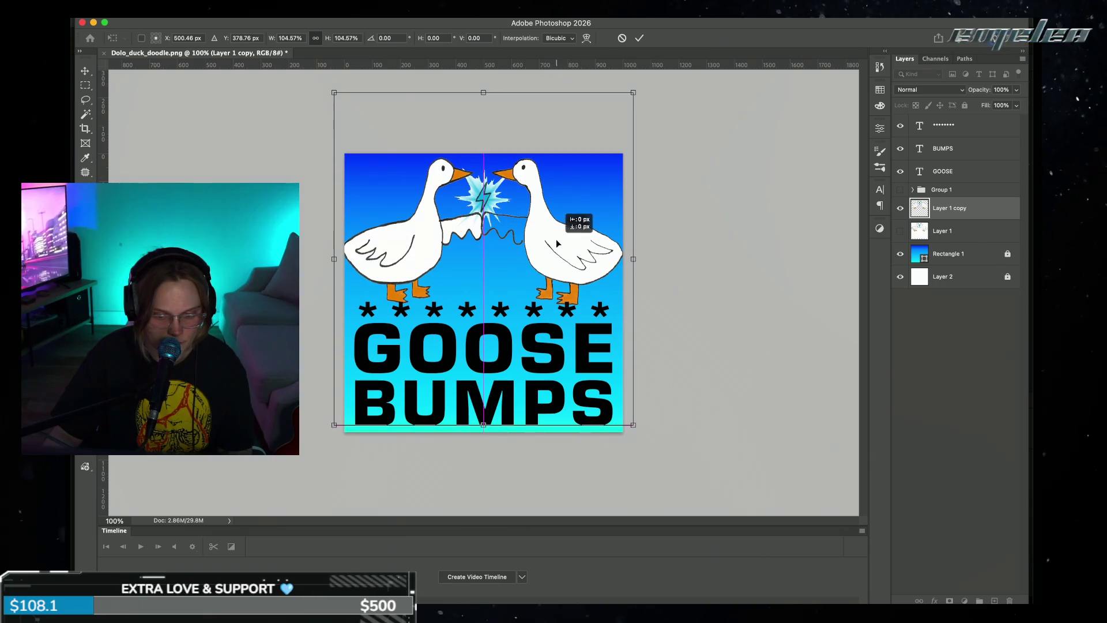
drag(633, 259, 634, 261)
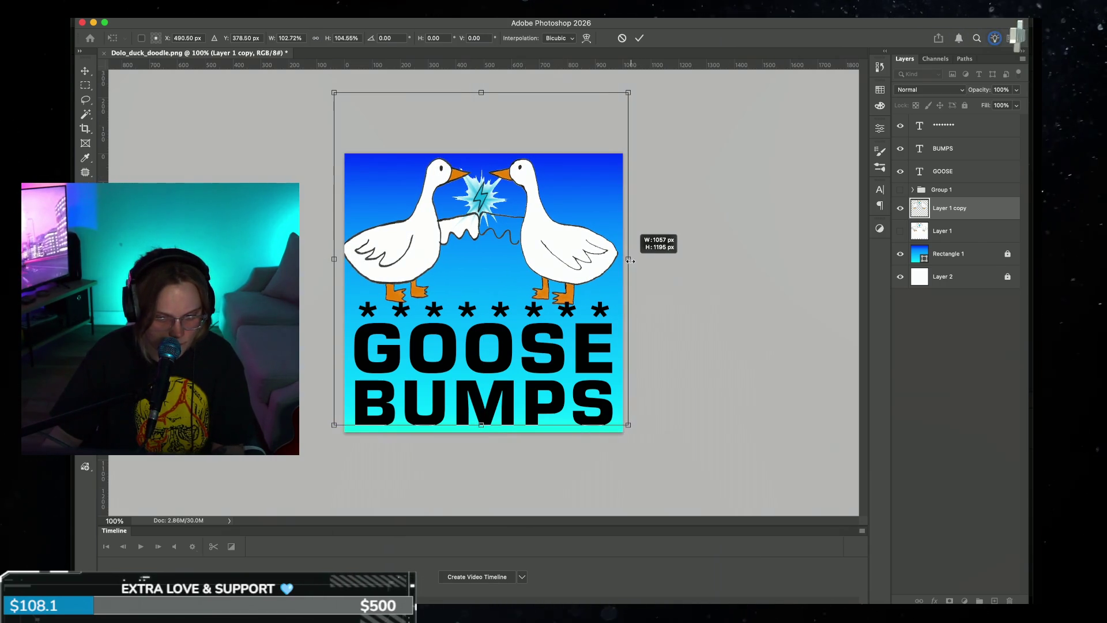
drag(336, 258, 340, 259)
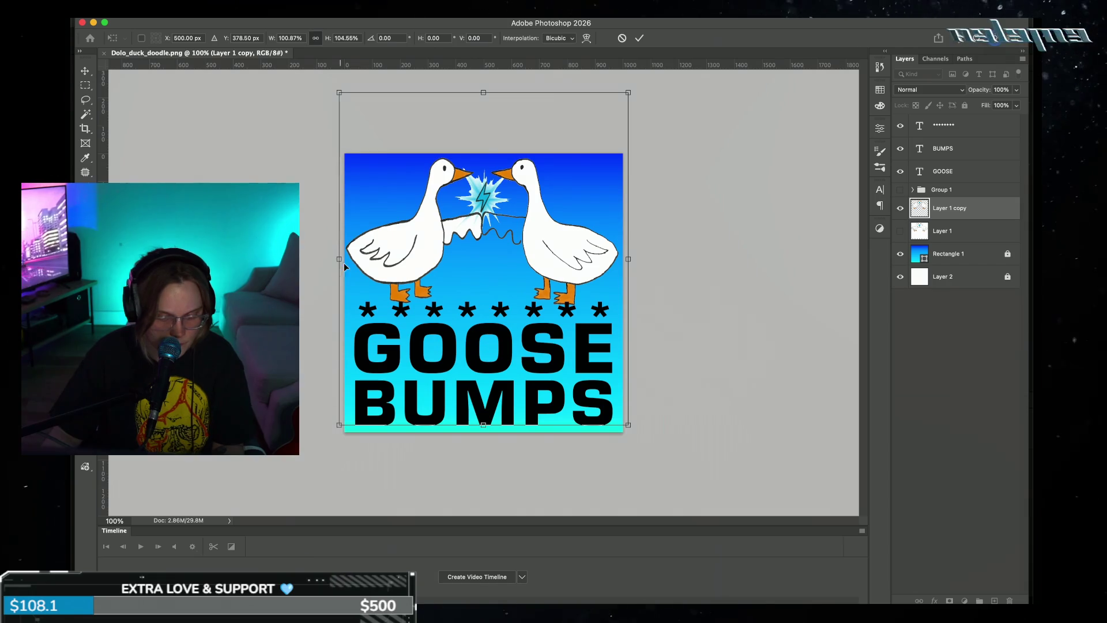
drag(483, 425, 483, 418)
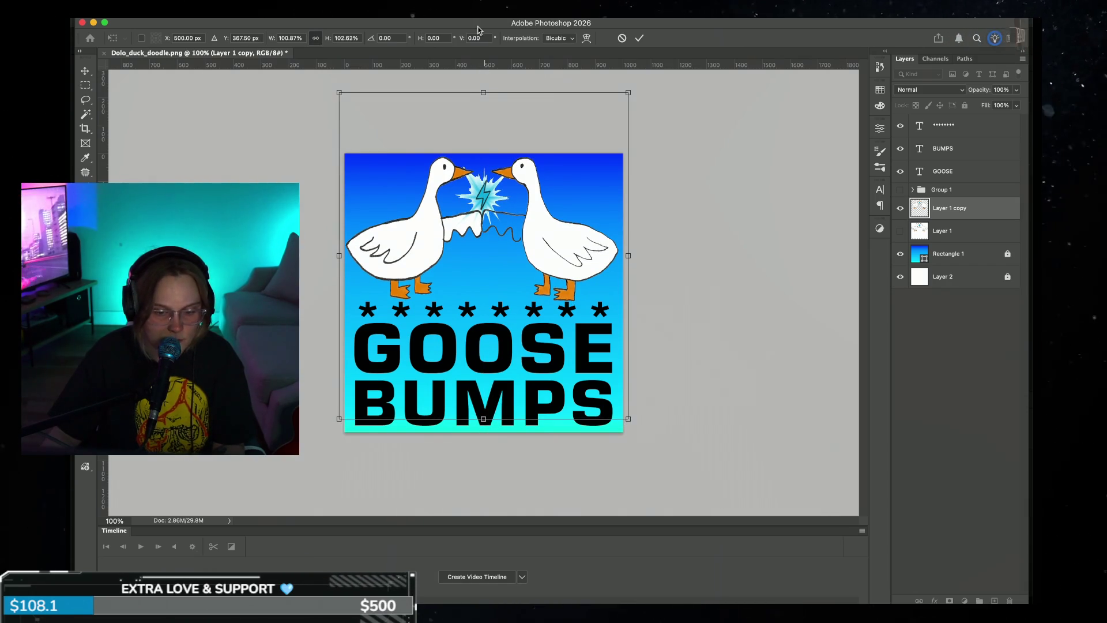
drag(484, 92, 483, 98)
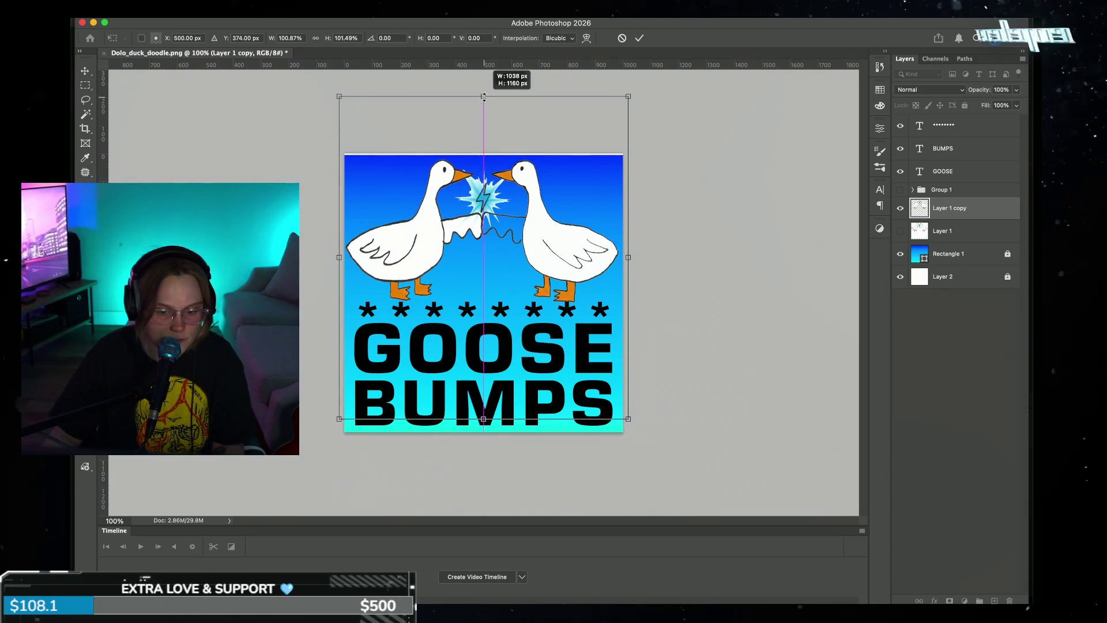
click(638, 40)
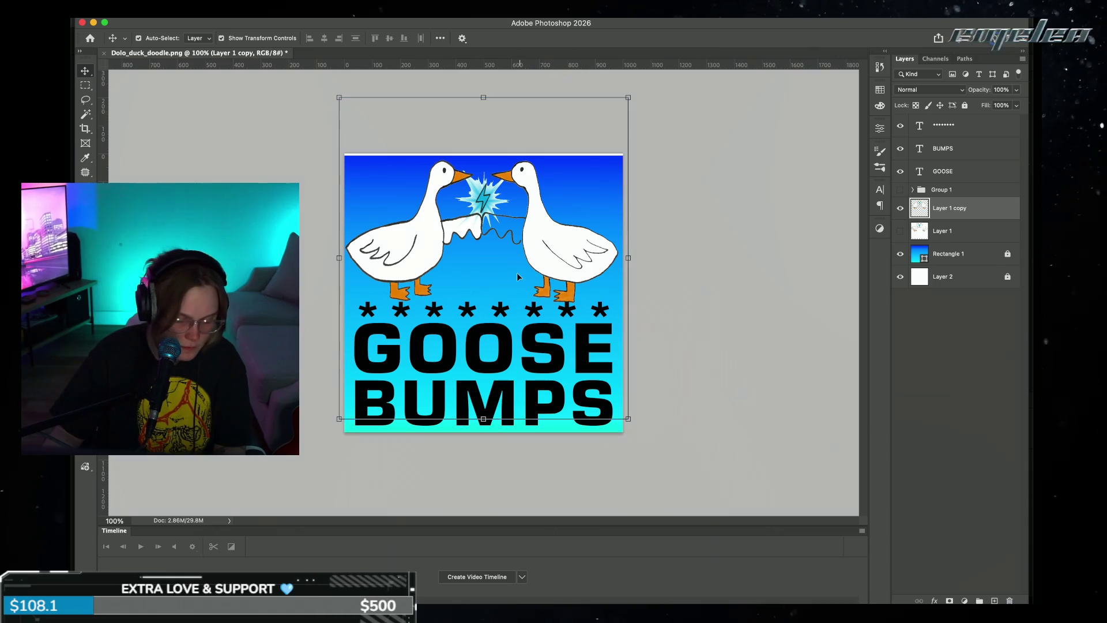
key(w)
click(445, 154)
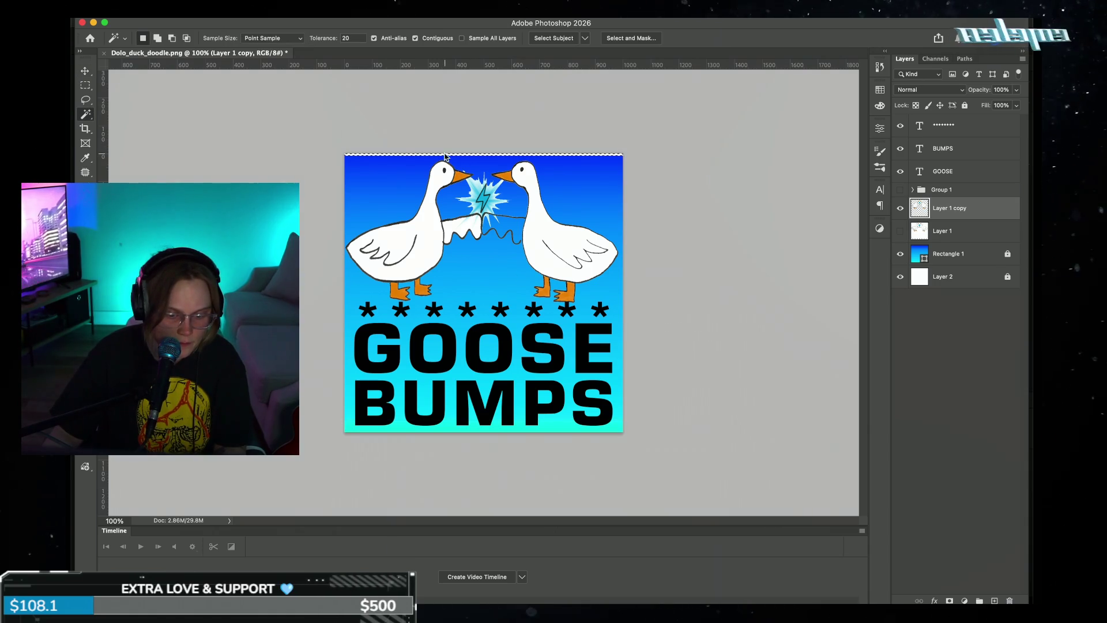
- Clear the top-edge selection and zoom out and in to check the full poster
key(ctrl+d)
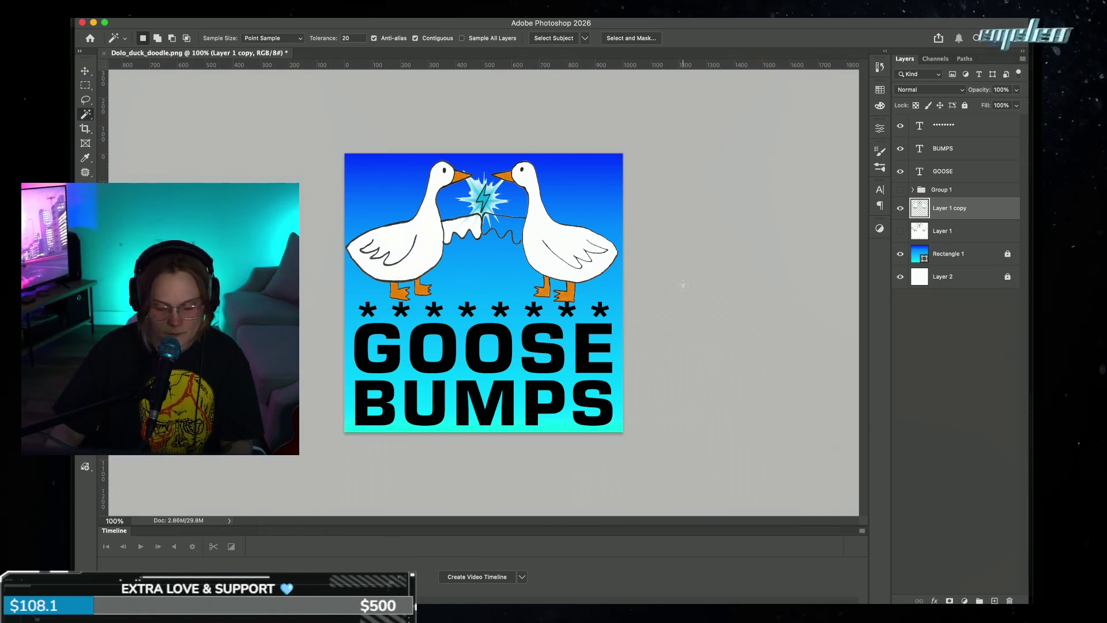
key(ctrl+minus)
key(ctrl+minus)
key(ctrl+minus)
key(ctrl+minus)
key(ctrl+minus)
key(ctrl+minus)
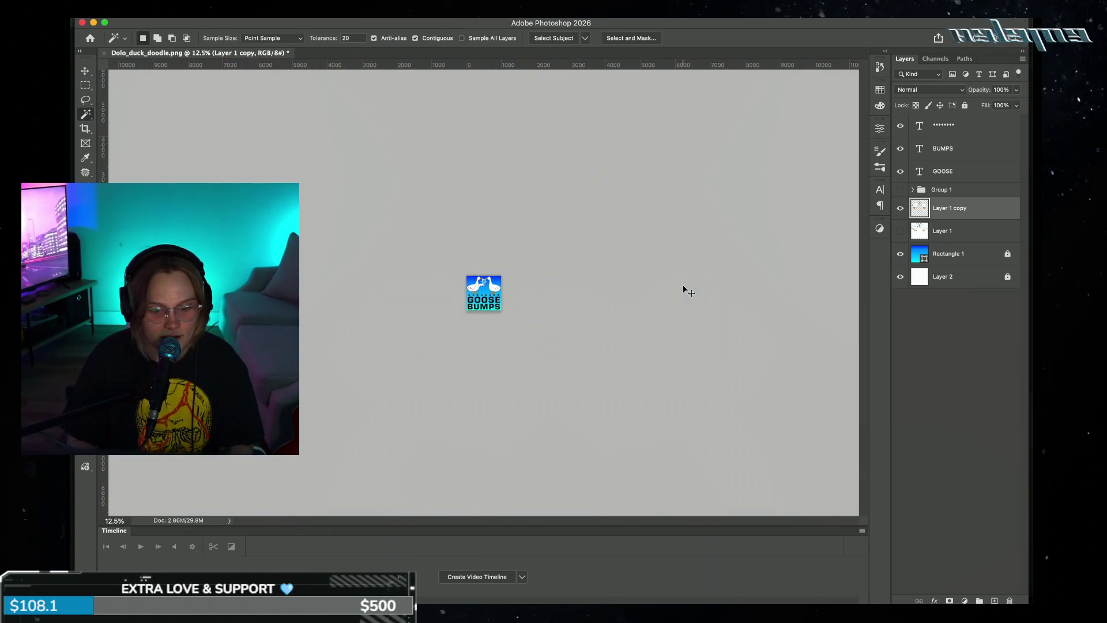
key(ctrl+plus)
key(ctrl+minus)
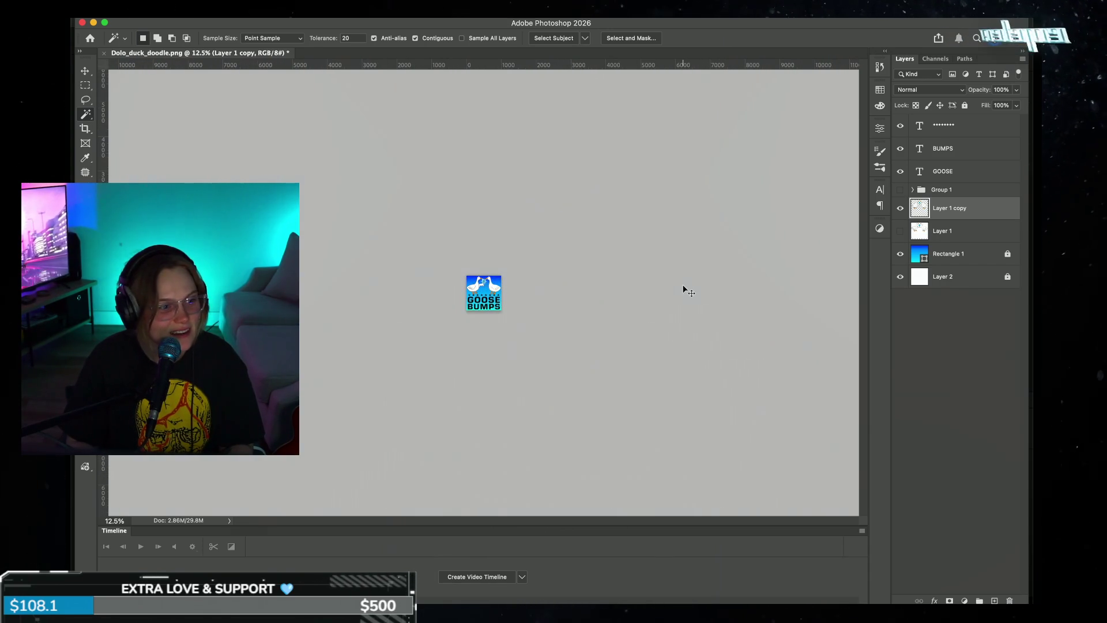
key(ctrl+plus)
key(ctrl+plus)
key(ctrl+plus)
key(ctrl+plus)
key(ctrl+plus)
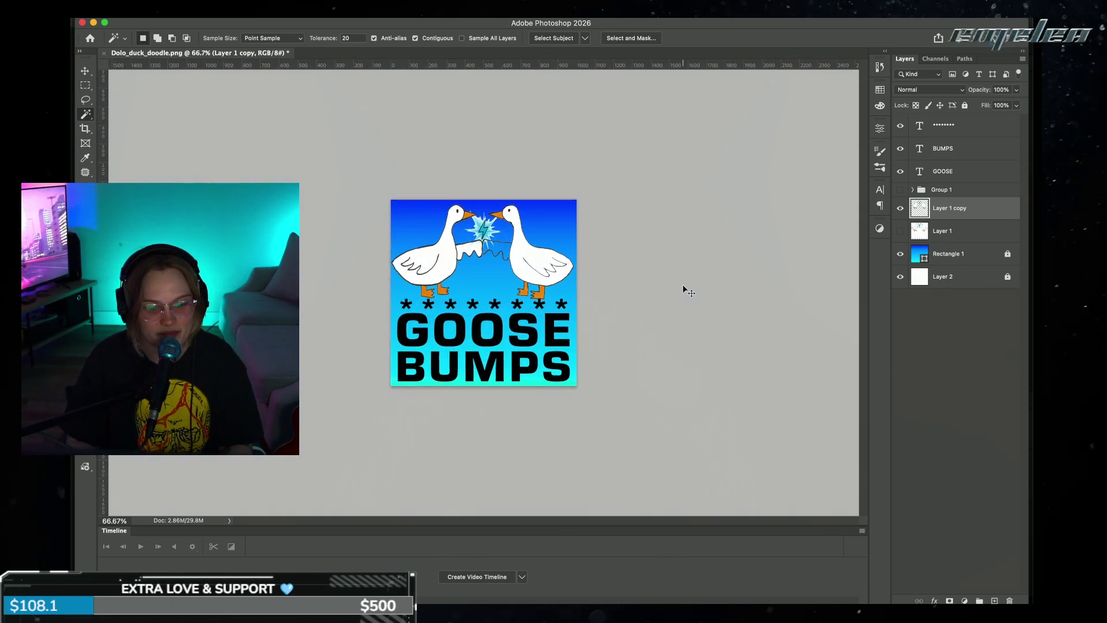
key(ctrl+plus)
key(ctrl+plus)
key(ctrl+plus)
key(ctrl+minus)
key(ctrl+minus)
key(ctrl+plus)
key(ctrl+plus)
key(ctrl+minus)
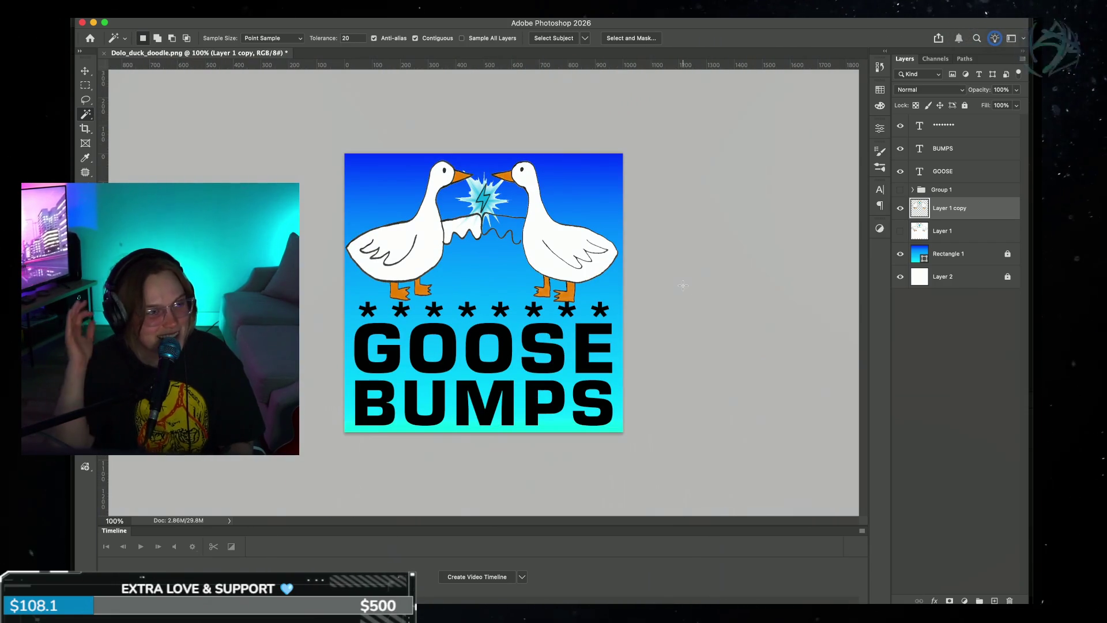
- Nudge the row of asterisks down about 2 px toward the GOOSE text
key(v)
click(509, 315)
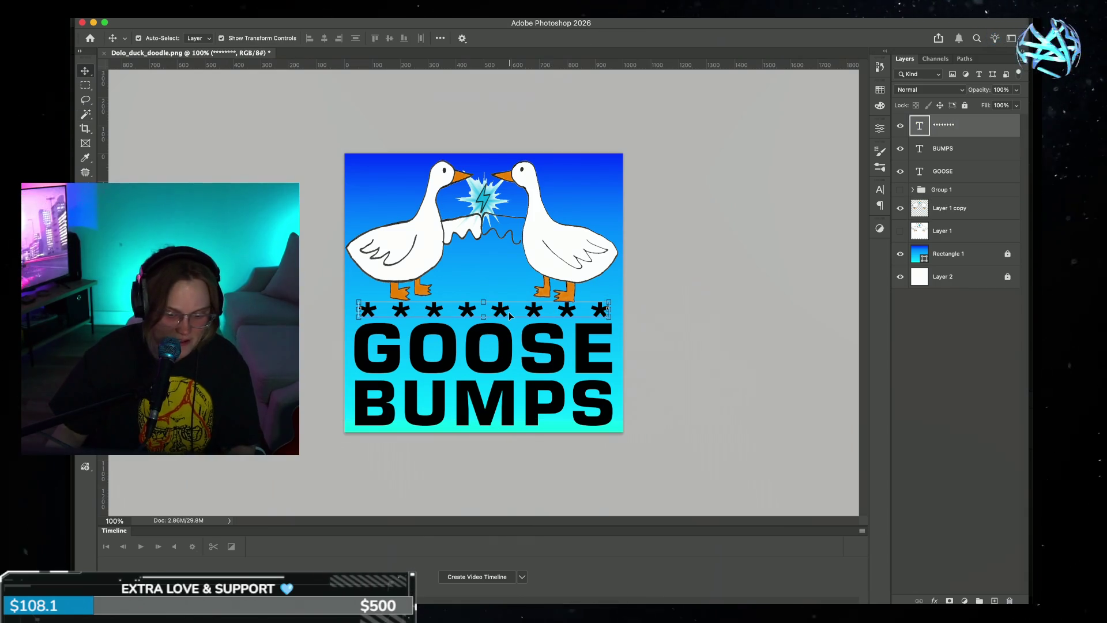
key(Down)
key(Down)
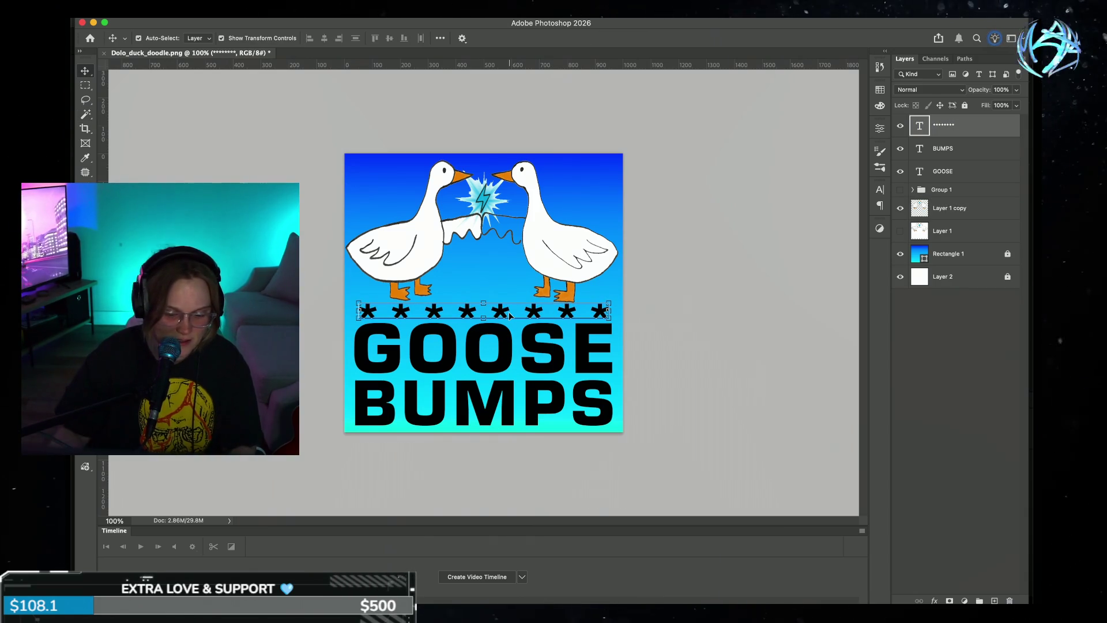
click(503, 348)
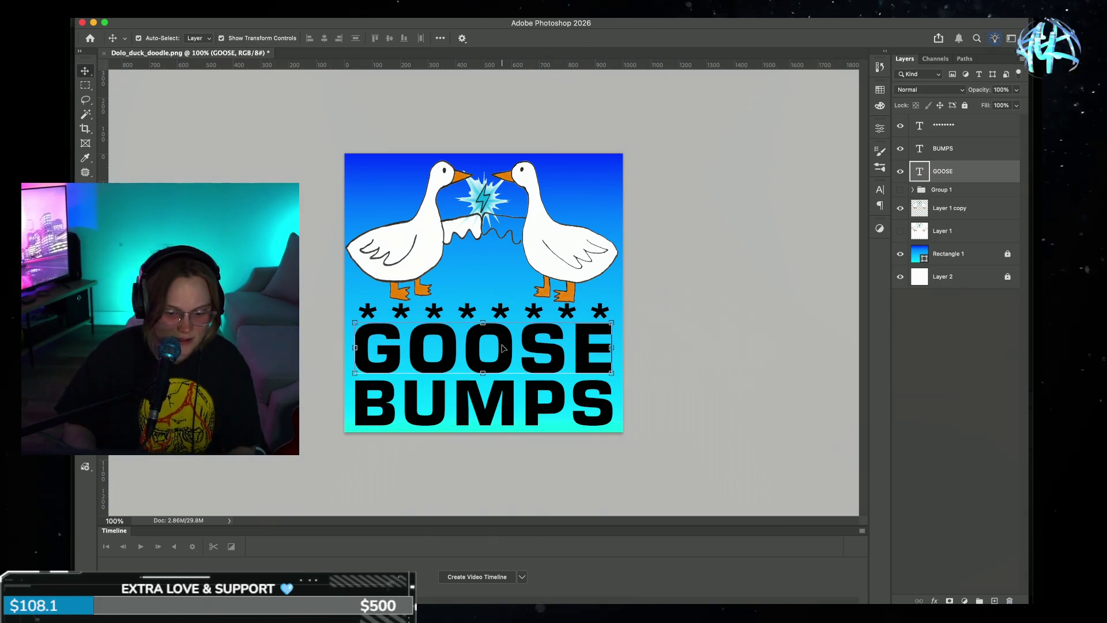
click(736, 296)
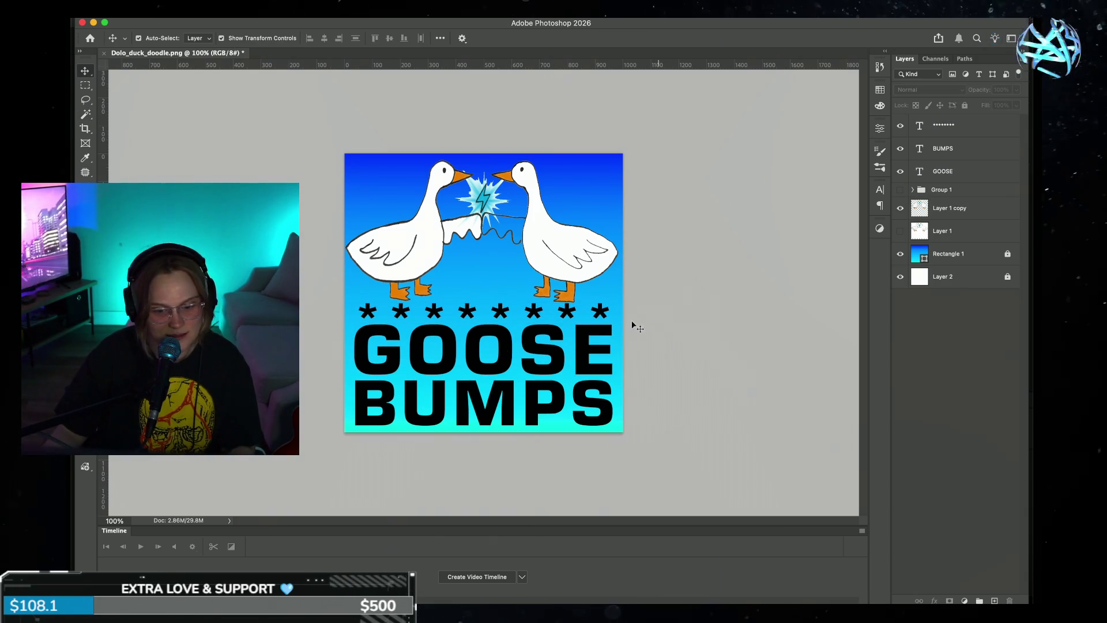
click(575, 320)
key(Down)
key(Down)
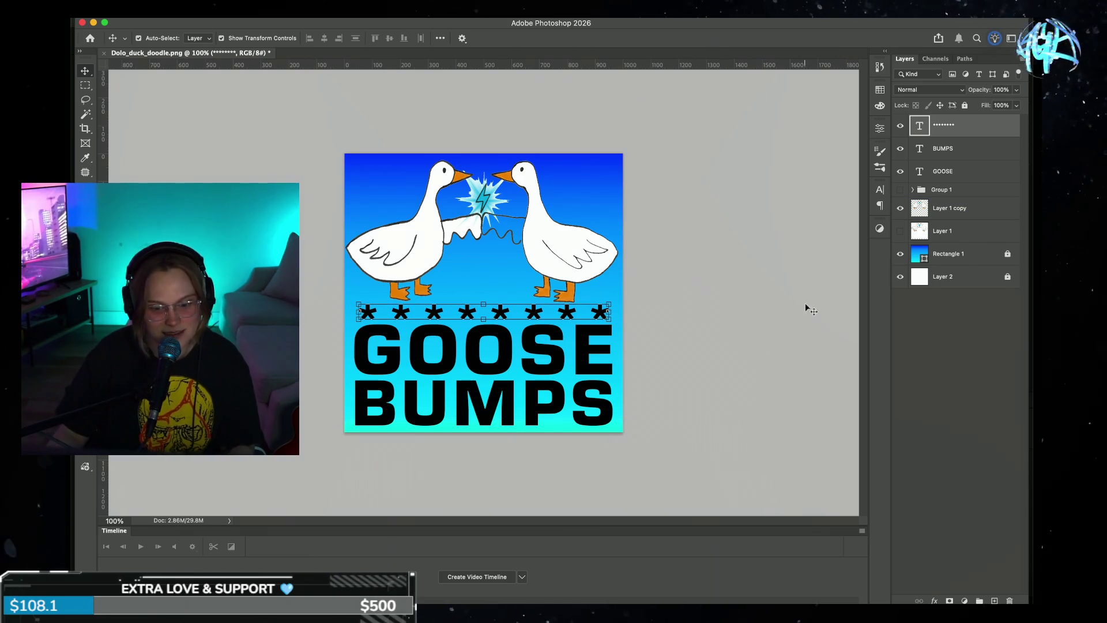
click(785, 304)
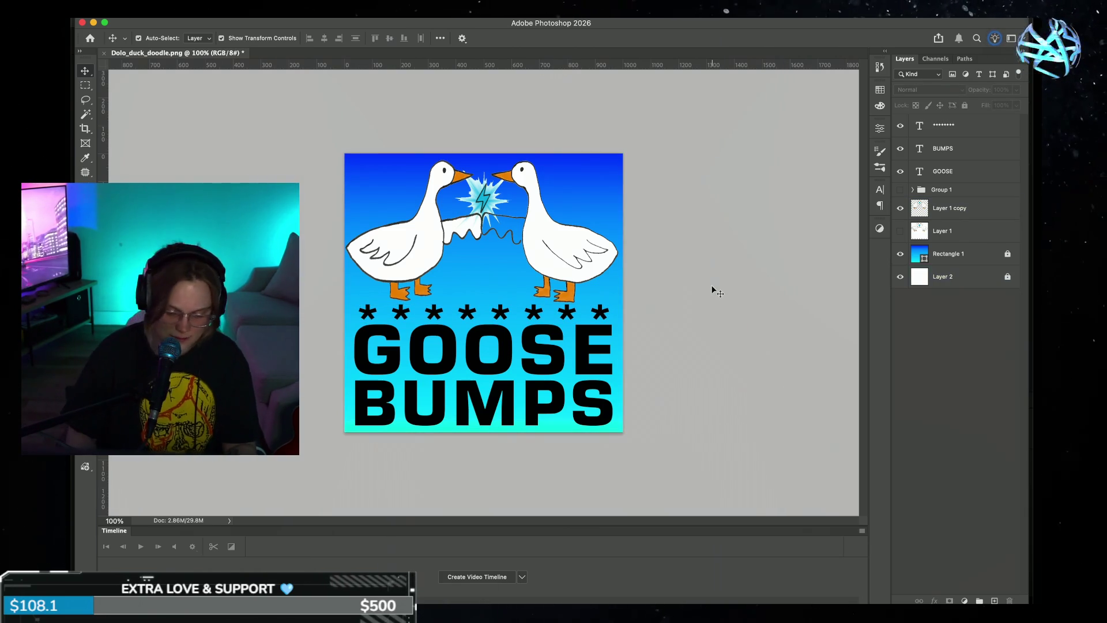
- Try editing Rectangle 1, dismiss the locked-layer warning, and unlock the layer
key(super+minus)
key(super+minus)
key(super+minus)
key(super+minus)
key(super+equal)
key(super+equal)
key(super+equal)
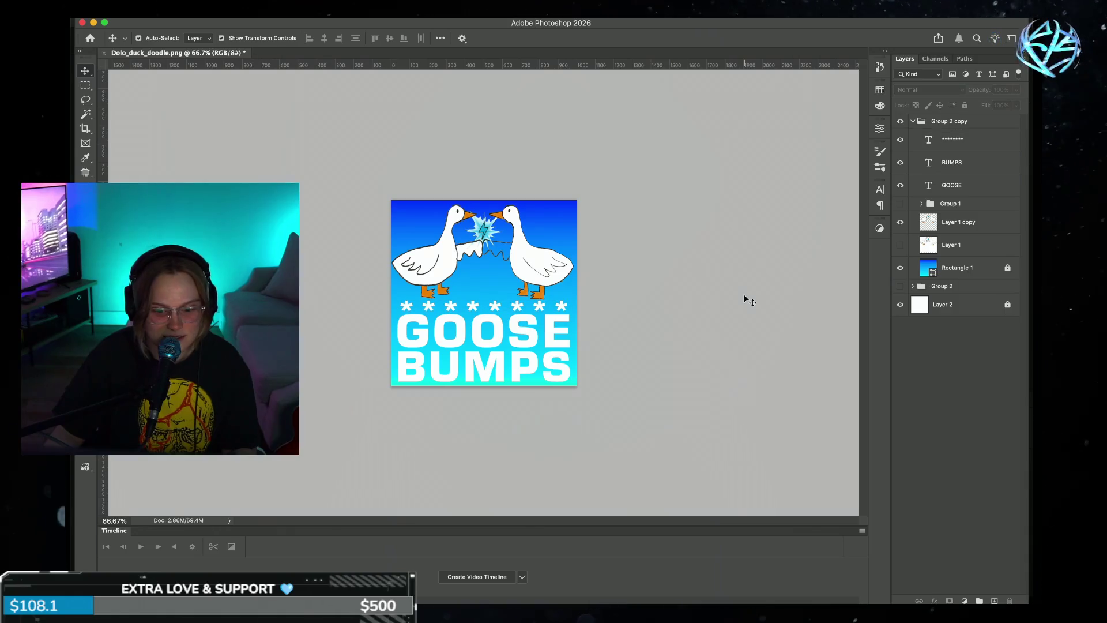
click(917, 269)
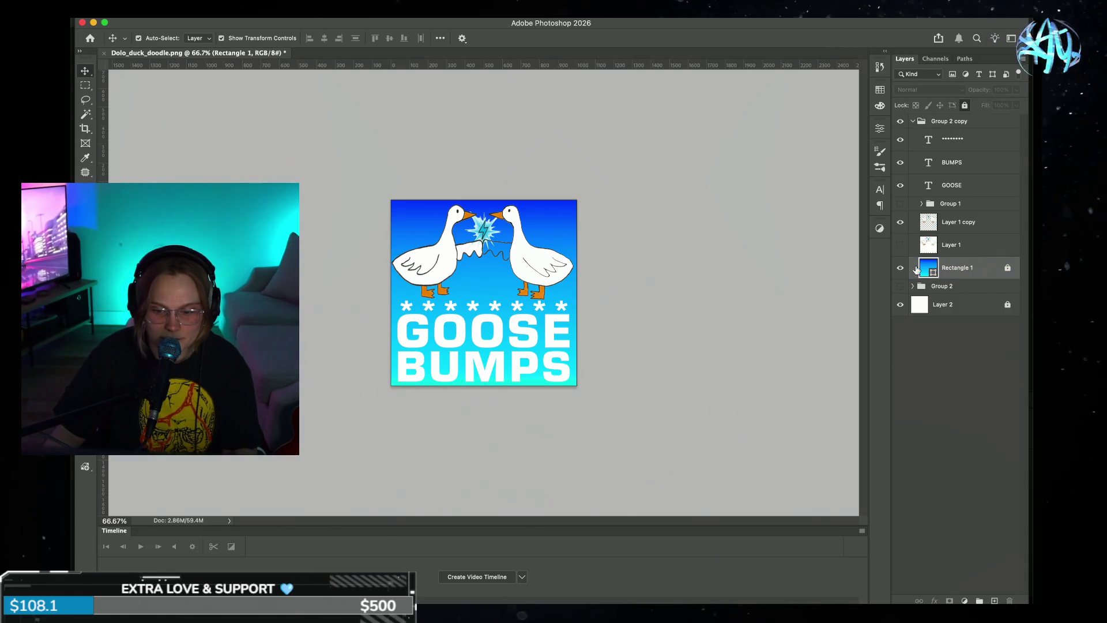
double_click(977, 271)
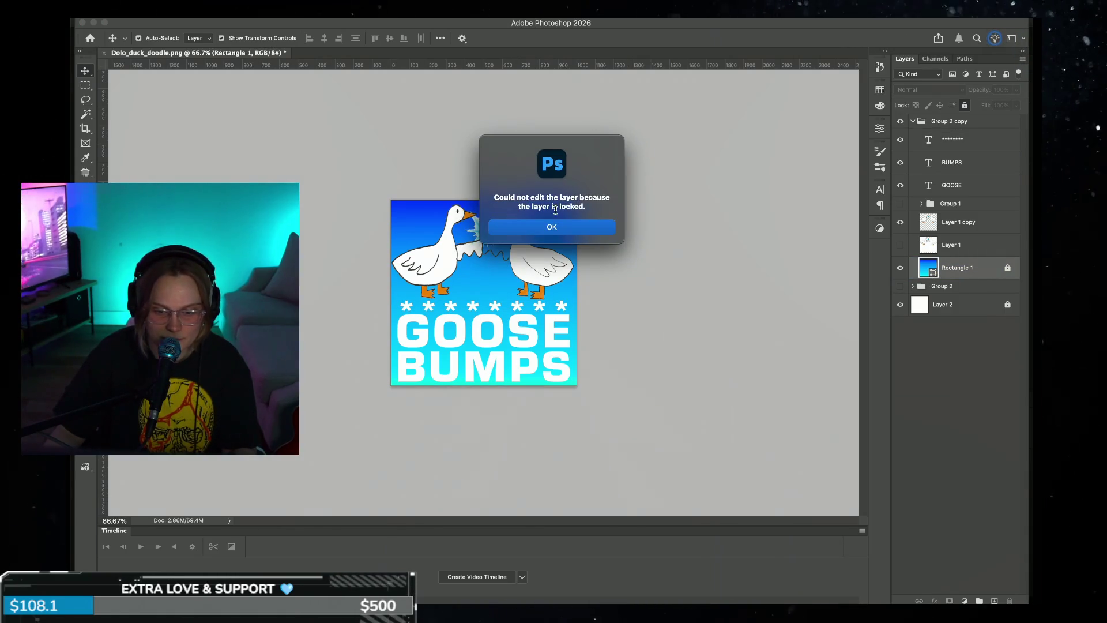
key(Return)
click(1007, 268)
- Bring up Rectangle 1's shape properties and its gradient colours
double_click(971, 268)
double_click(980, 273)
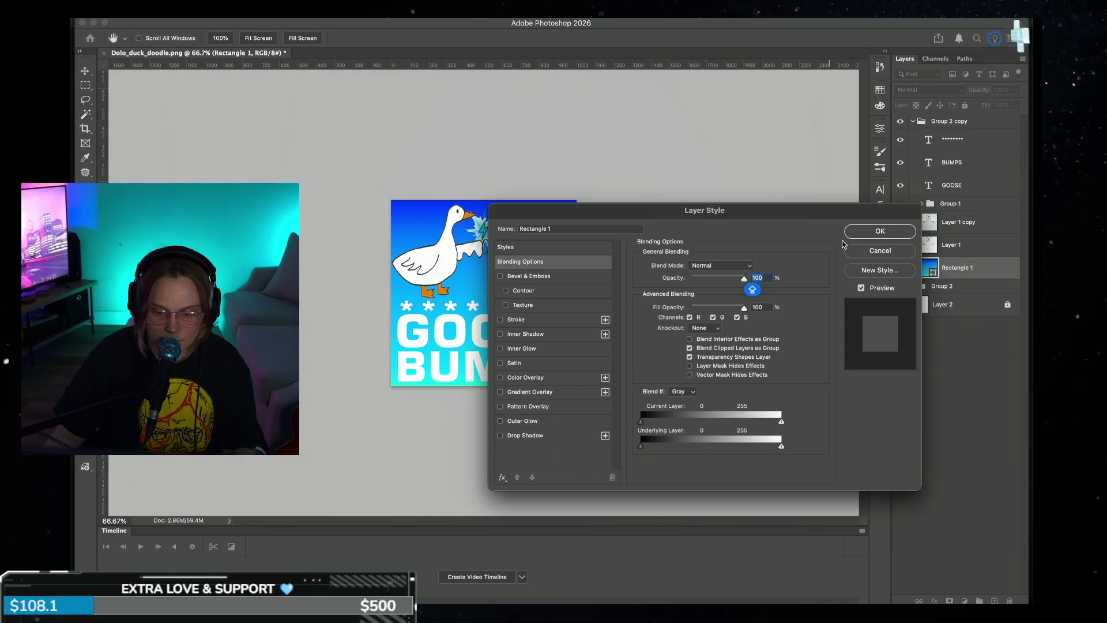
click(880, 250)
click(879, 128)
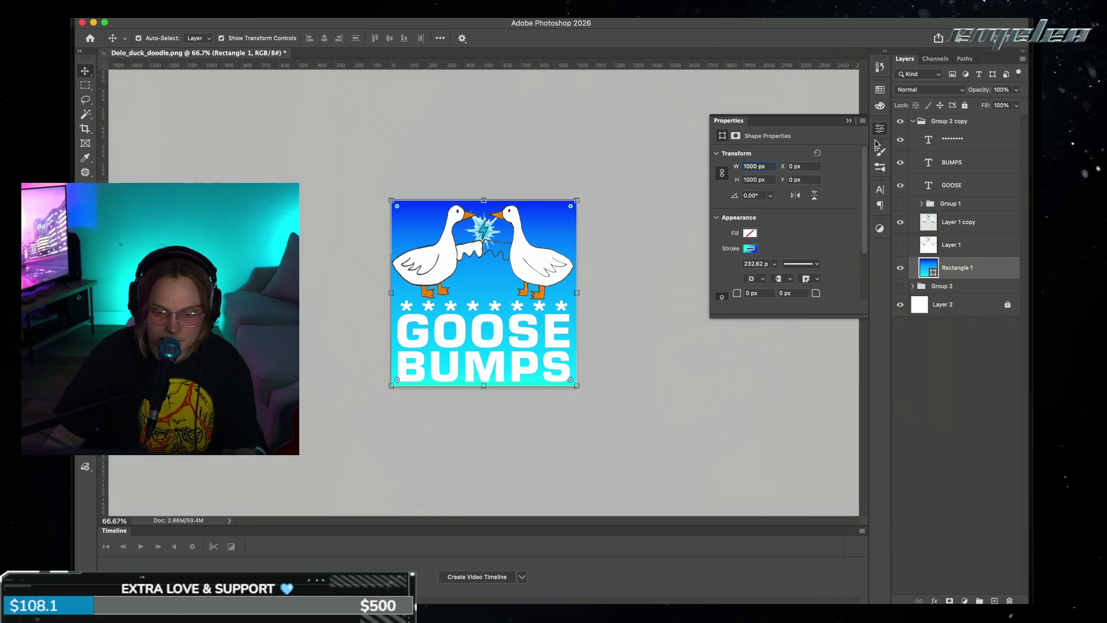
click(751, 249)
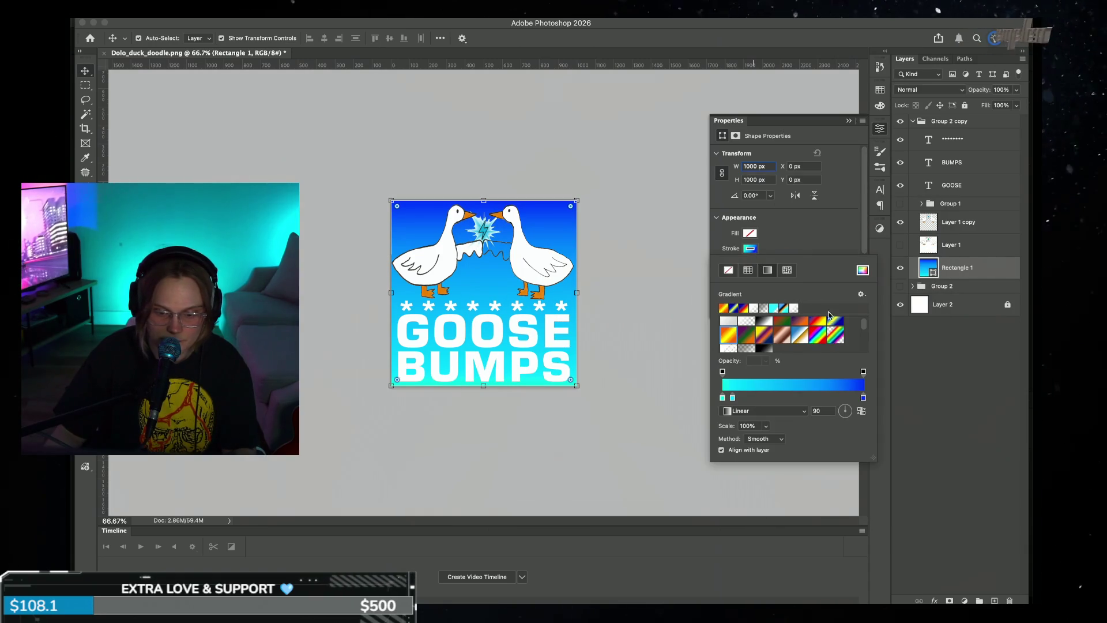
- Recolour the gradient's left stop, trying teals before applying a bright blue
double_click(723, 398)
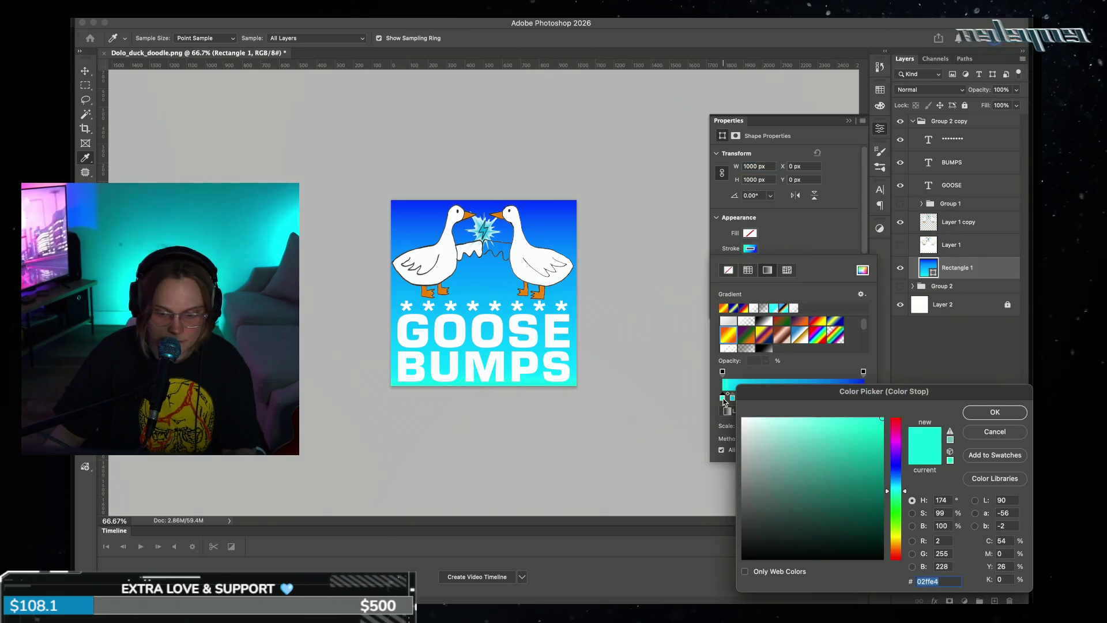
click(882, 476)
drag(882, 476, 821, 485)
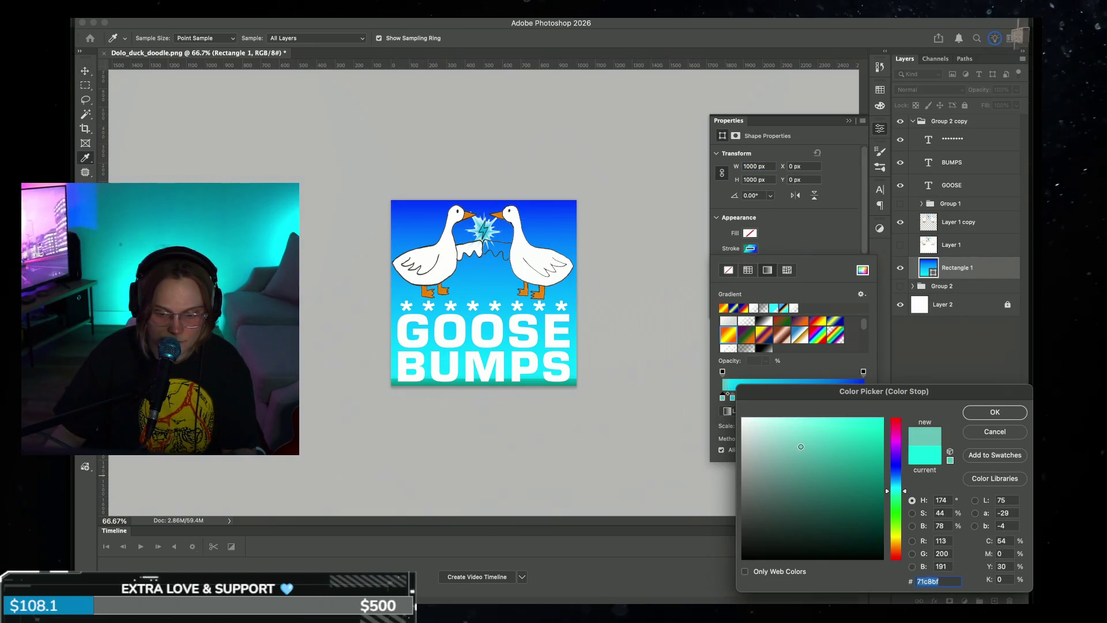
drag(904, 490, 903, 481)
click(873, 440)
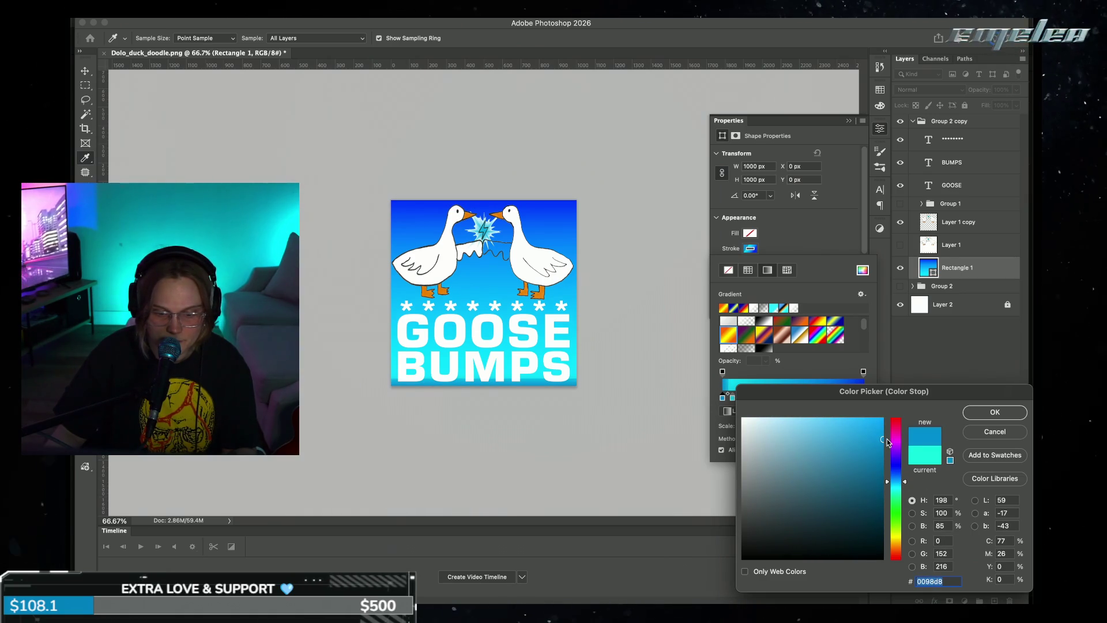
click(994, 413)
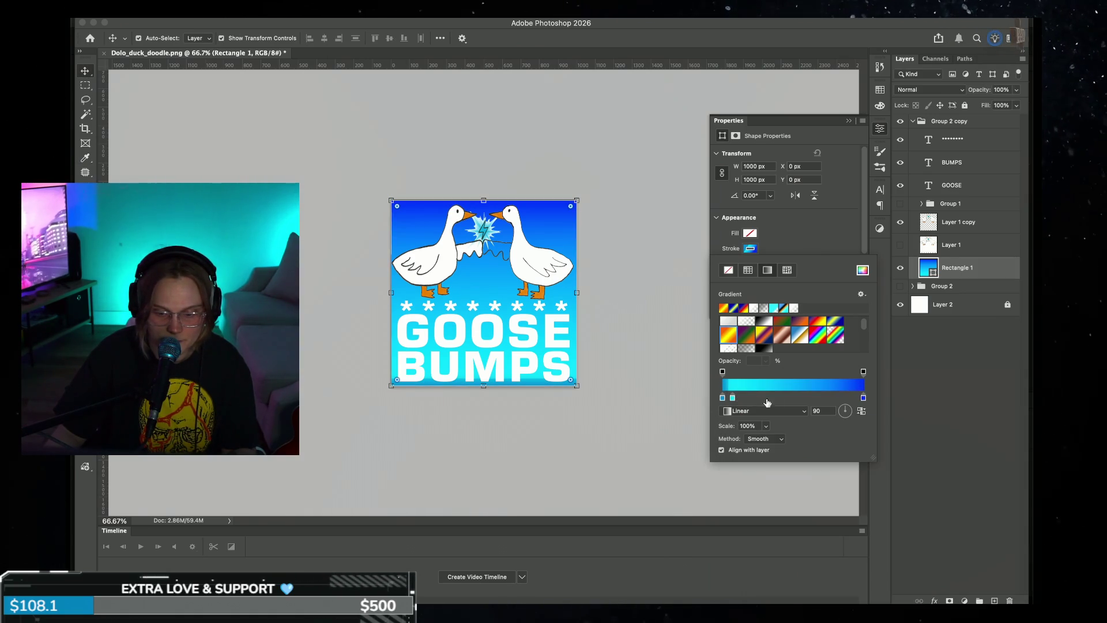
- Change the left stop to teal #00aabe, then to cyan #00d5d8
double_click(732, 399)
drag(879, 423, 888, 456)
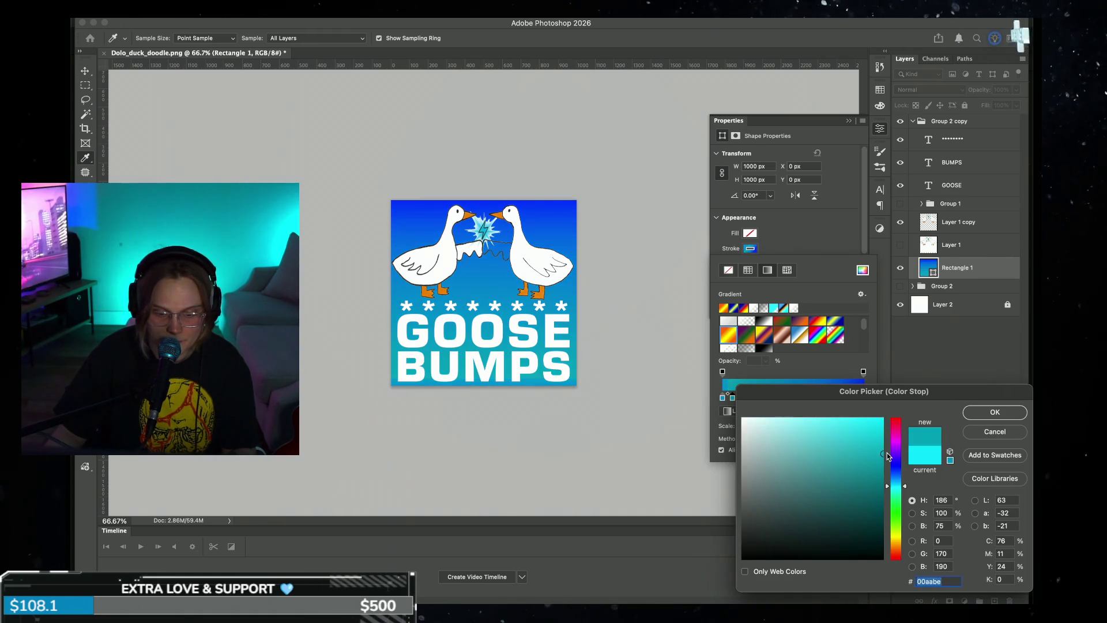
click(994, 413)
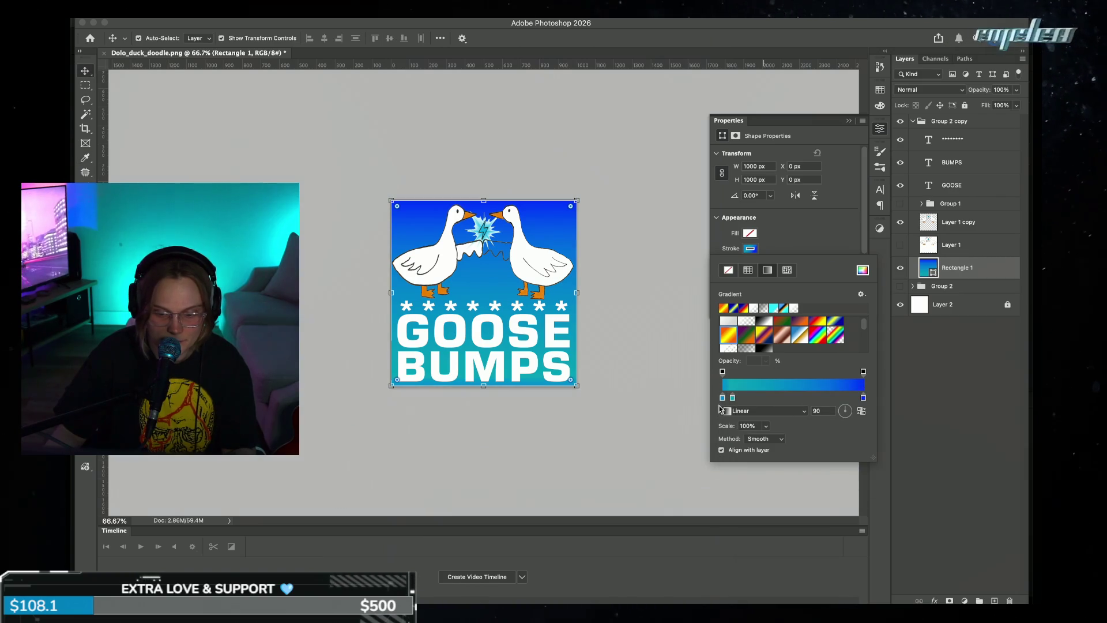
double_click(722, 399)
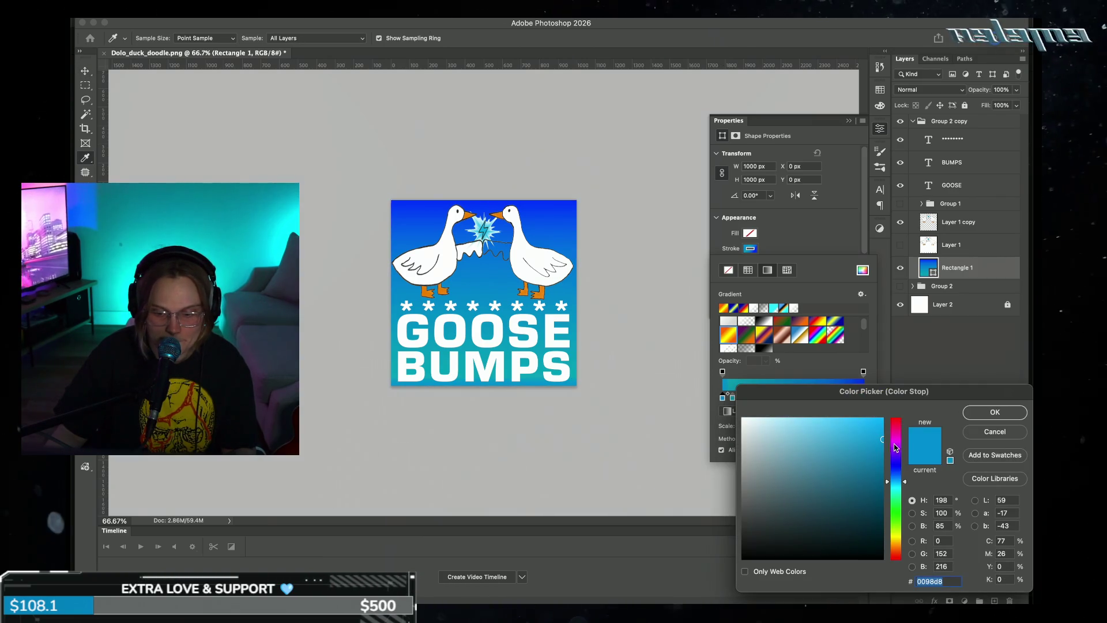
drag(894, 481, 895, 488)
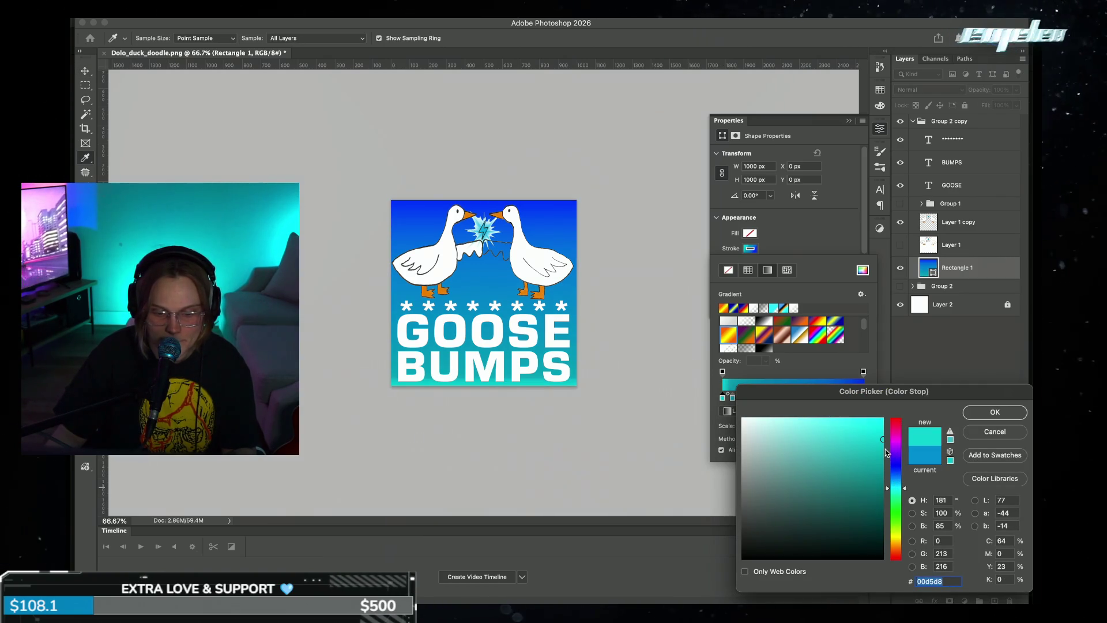
click(991, 413)
click(946, 383)
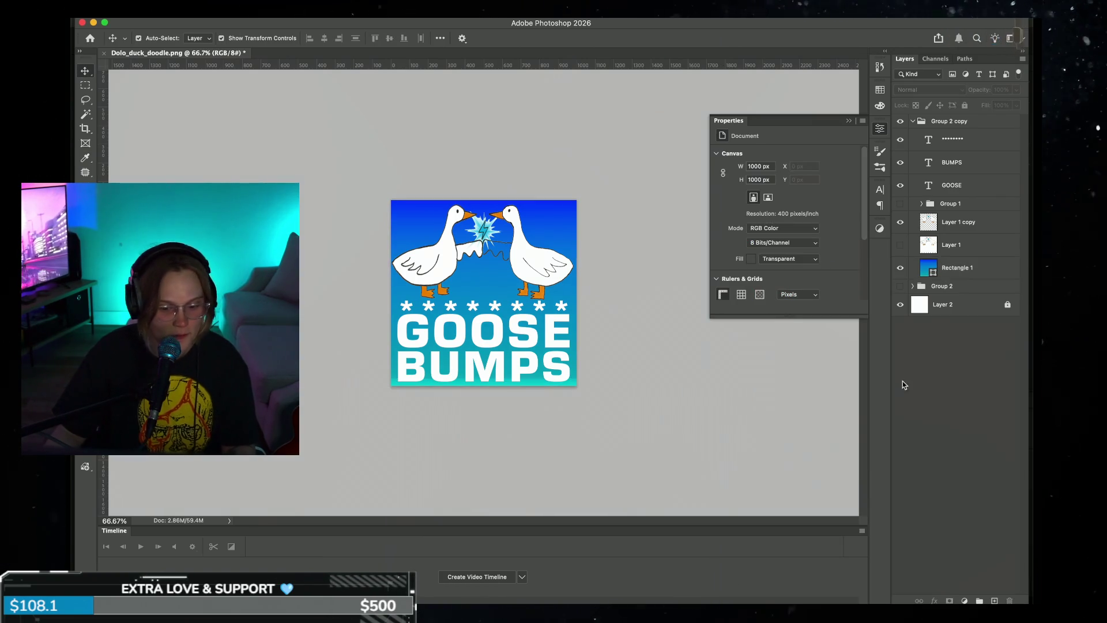
- Close Properties, try tilting Rectangle 1 with Free Transform, then cancel so the gradient background stays upright
click(848, 121)
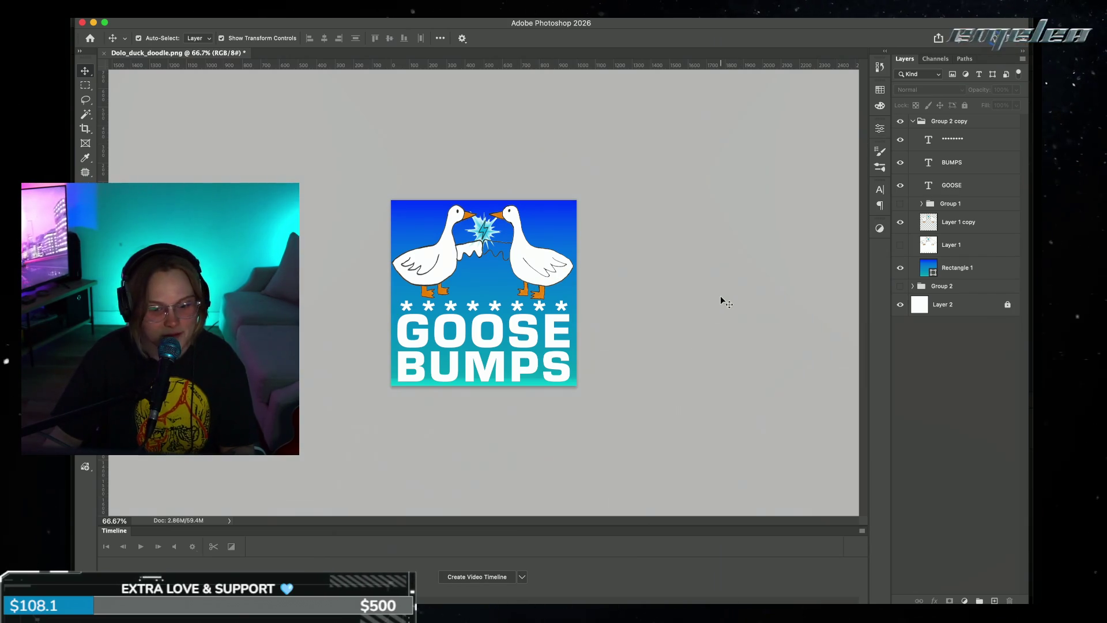
click(549, 214)
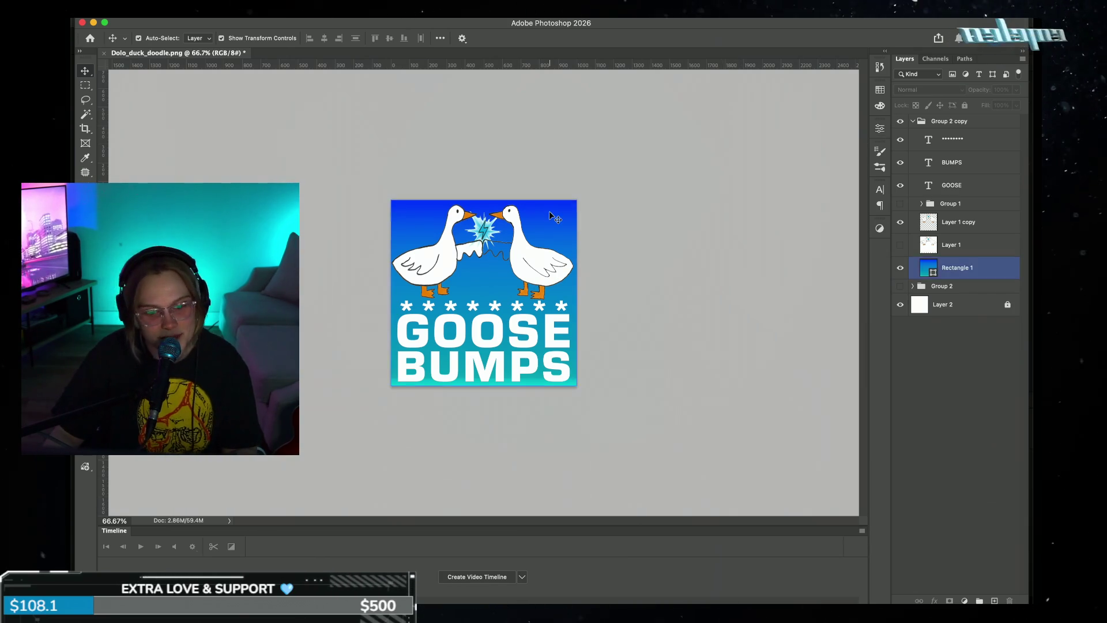
drag(585, 191, 384, 391)
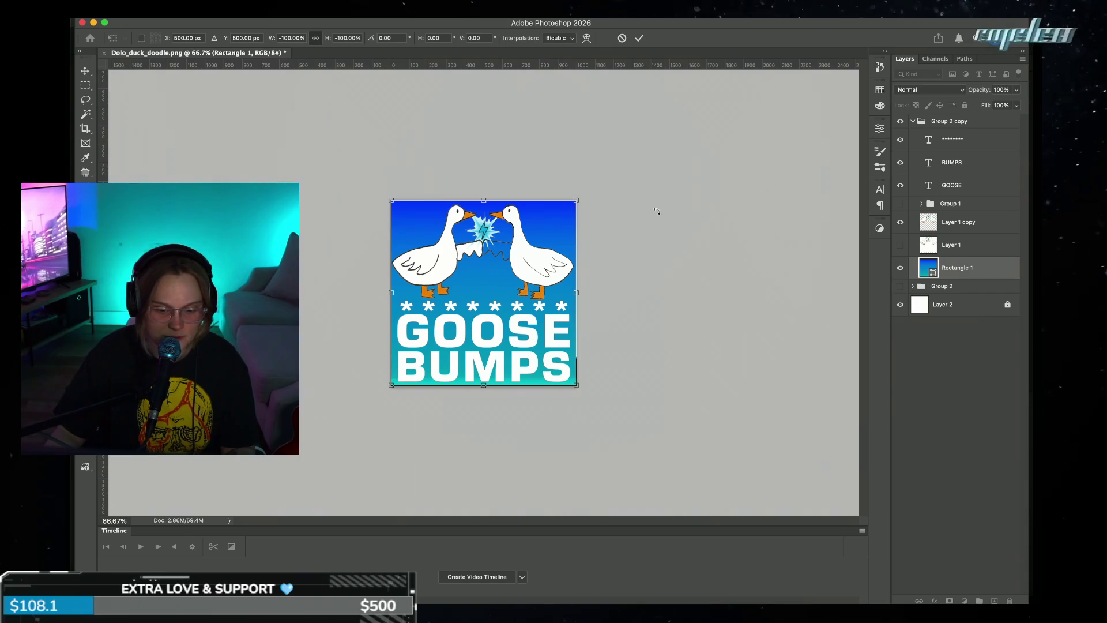
mouse_move(579, 196)
mouse_down()
mouse_move(366, 402)
mouse_move(521, 205)
mouse_move(561, 279)
mouse_move(555, 218)
mouse_move(584, 392)
mouse_move(403, 222)
mouse_move(408, 211)
mouse_up()
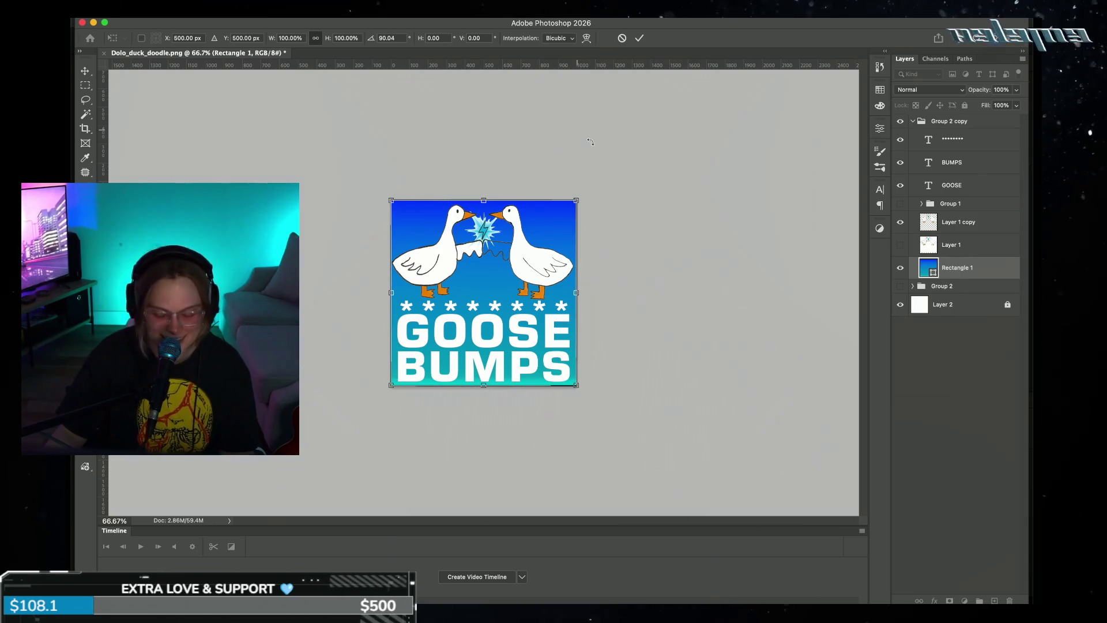
key(super+plus)
drag(669, 143, 610, 111)
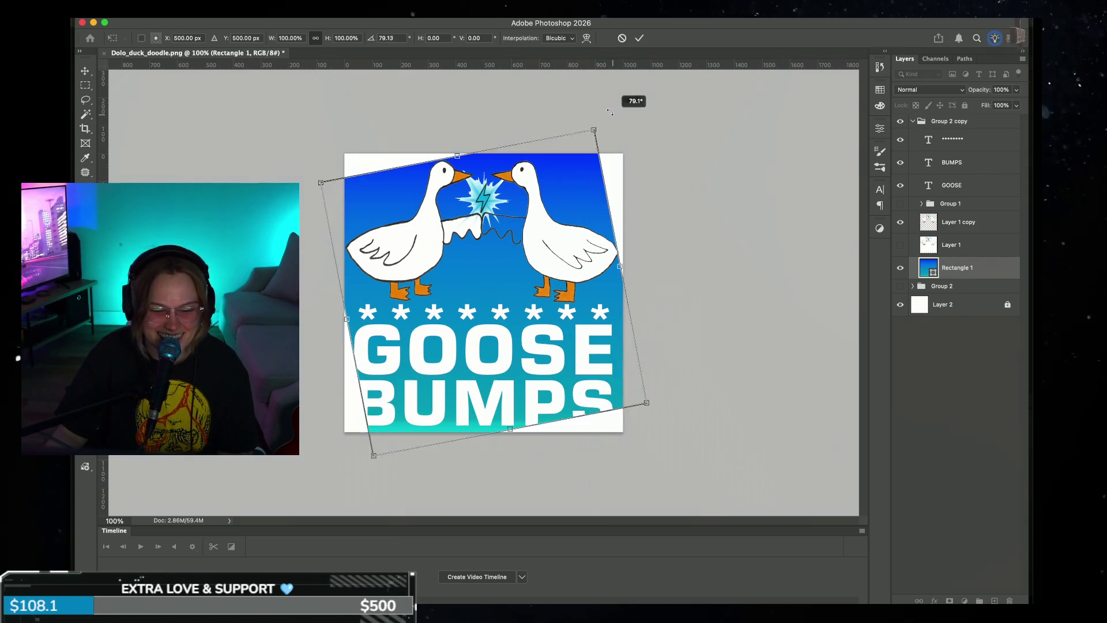
key(super+z)
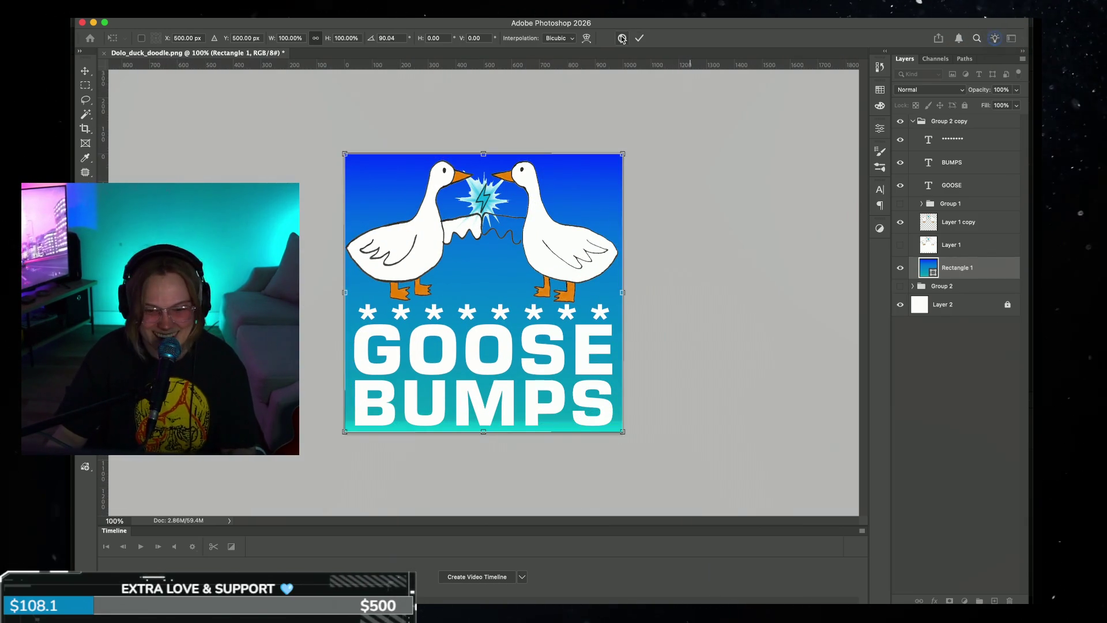
click(622, 39)
- Open the background's fill colour and layer styles, closing both without changes
double_click(927, 270)
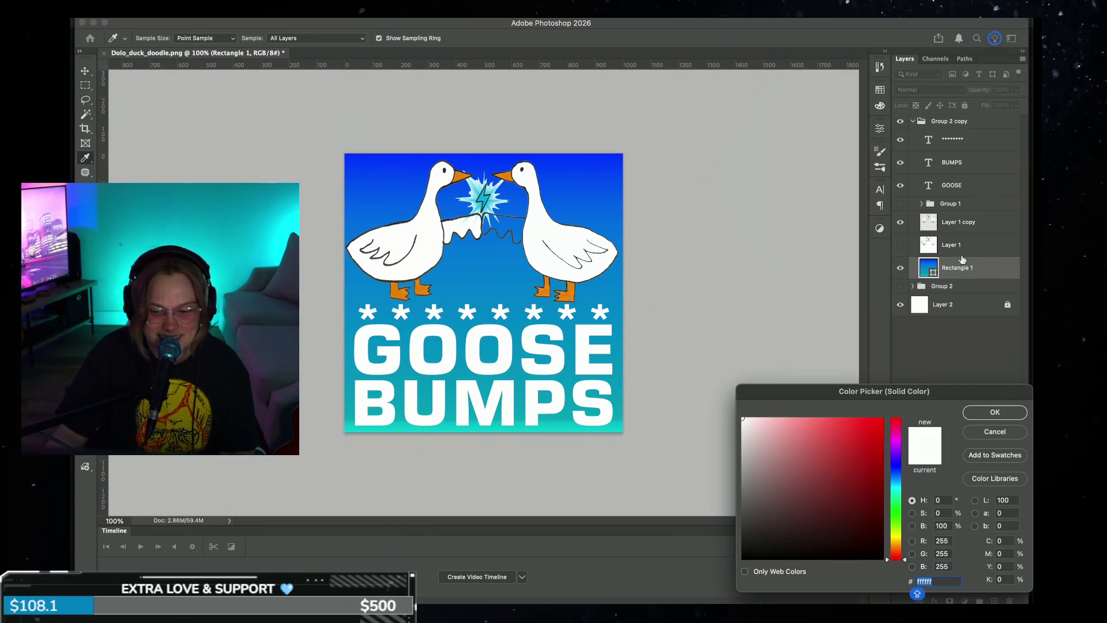
click(1001, 433)
double_click(983, 271)
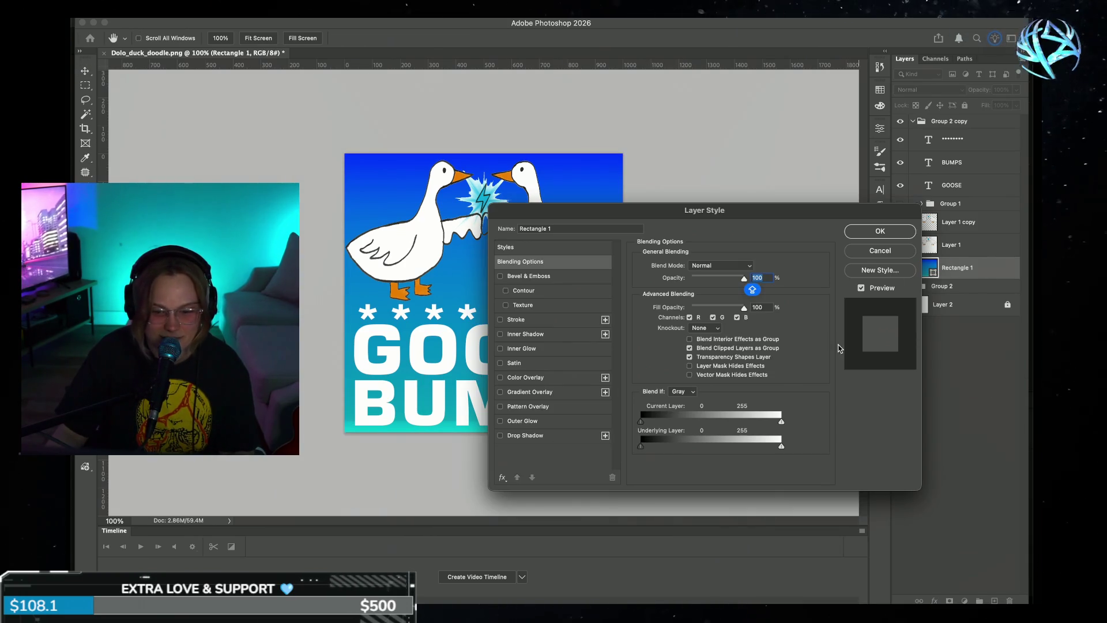
click(908, 232)
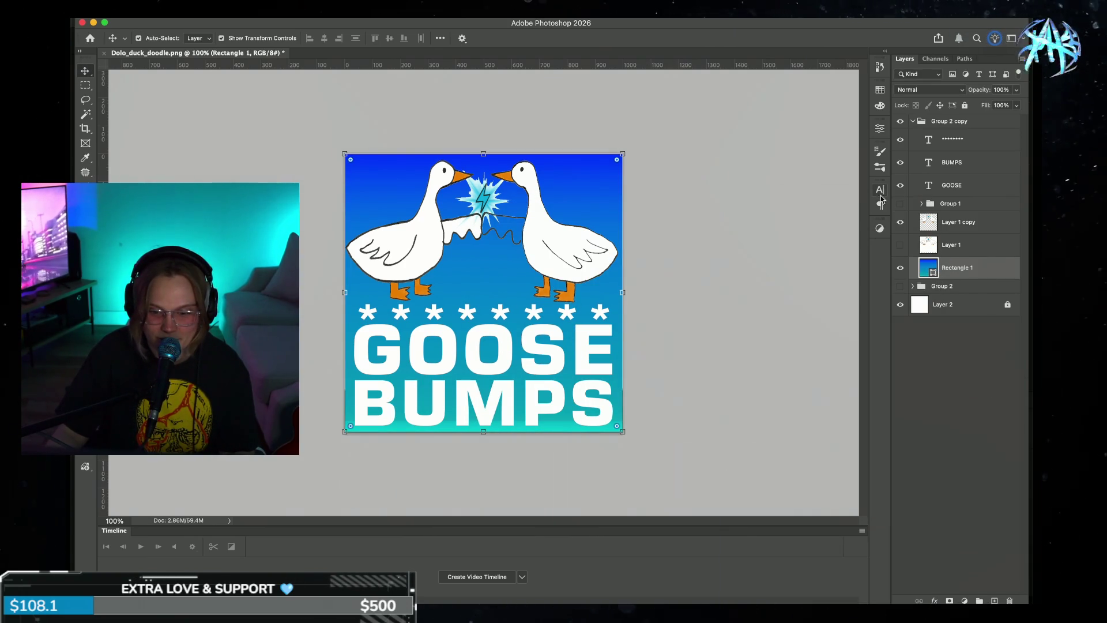
- Delete Rectangle 1's blue gradient stop and place teal stops at locations 34 and 55
click(879, 128)
click(750, 249)
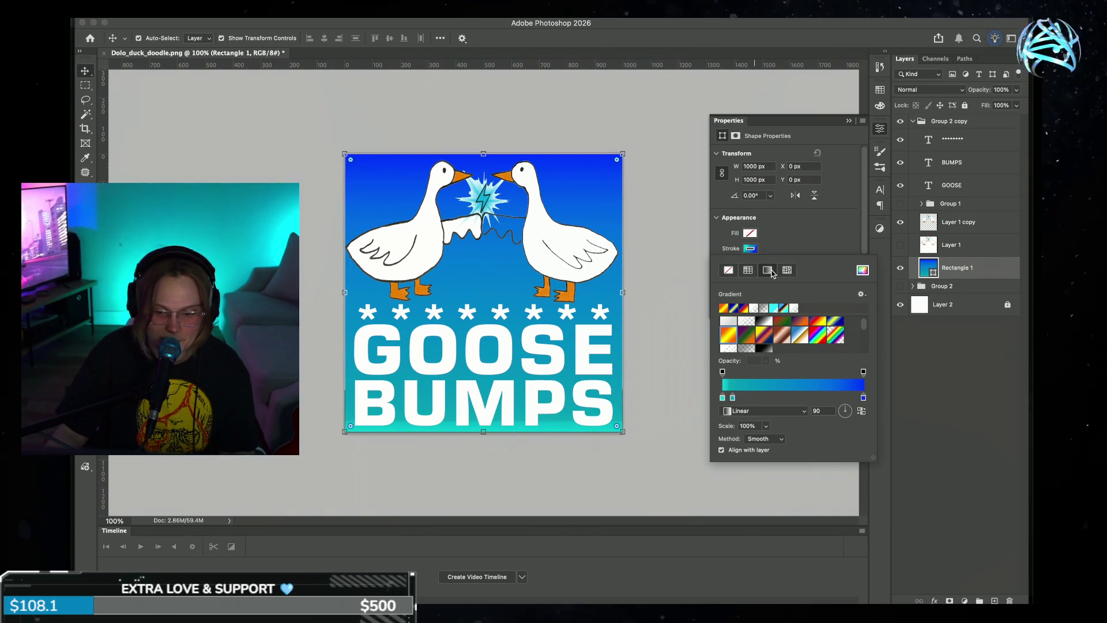
drag(785, 404, 719, 406)
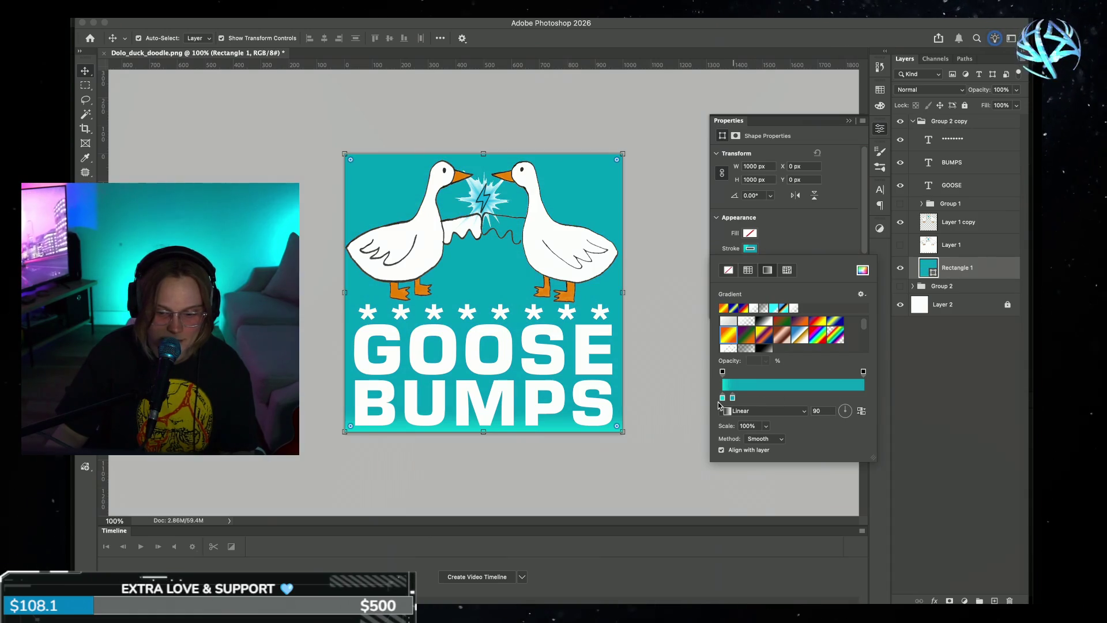
click(848, 387)
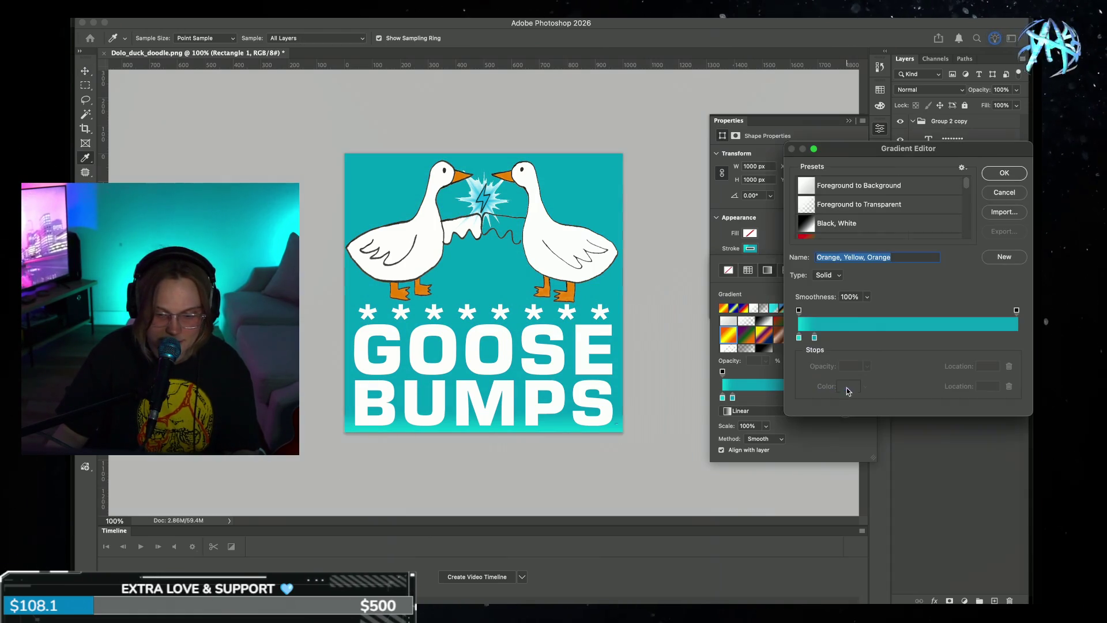
drag(815, 338, 838, 342)
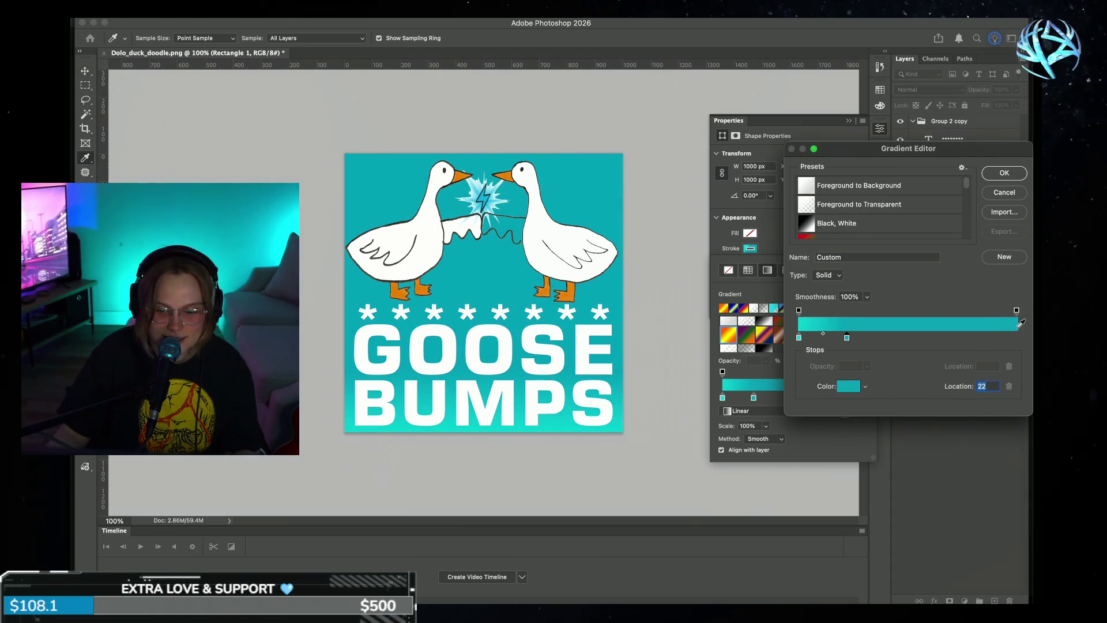
drag(849, 338, 873, 338)
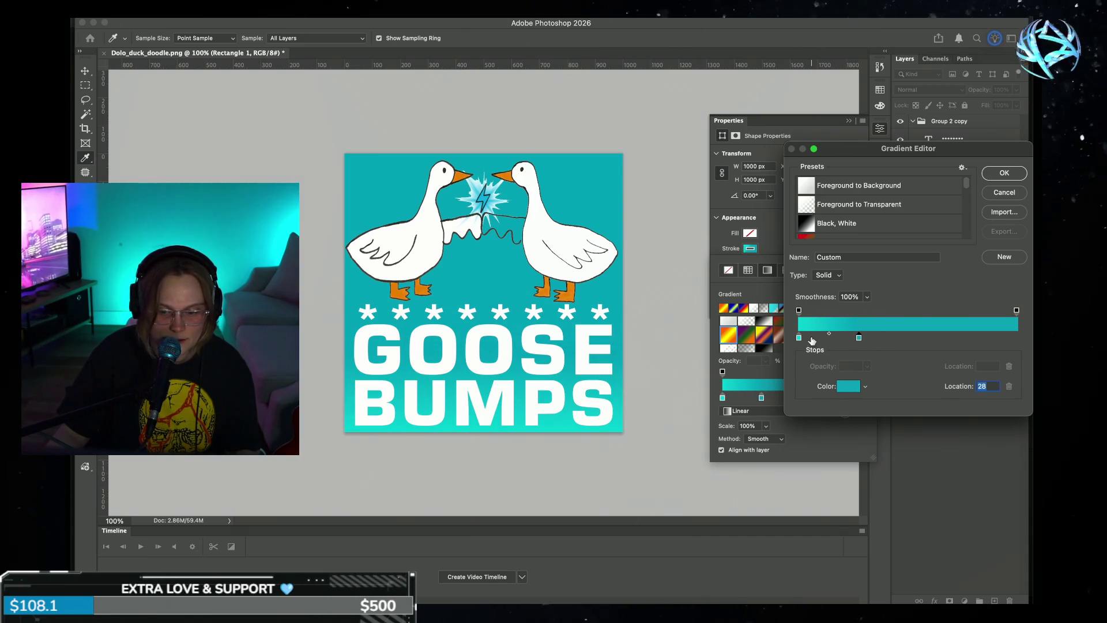
click(852, 338)
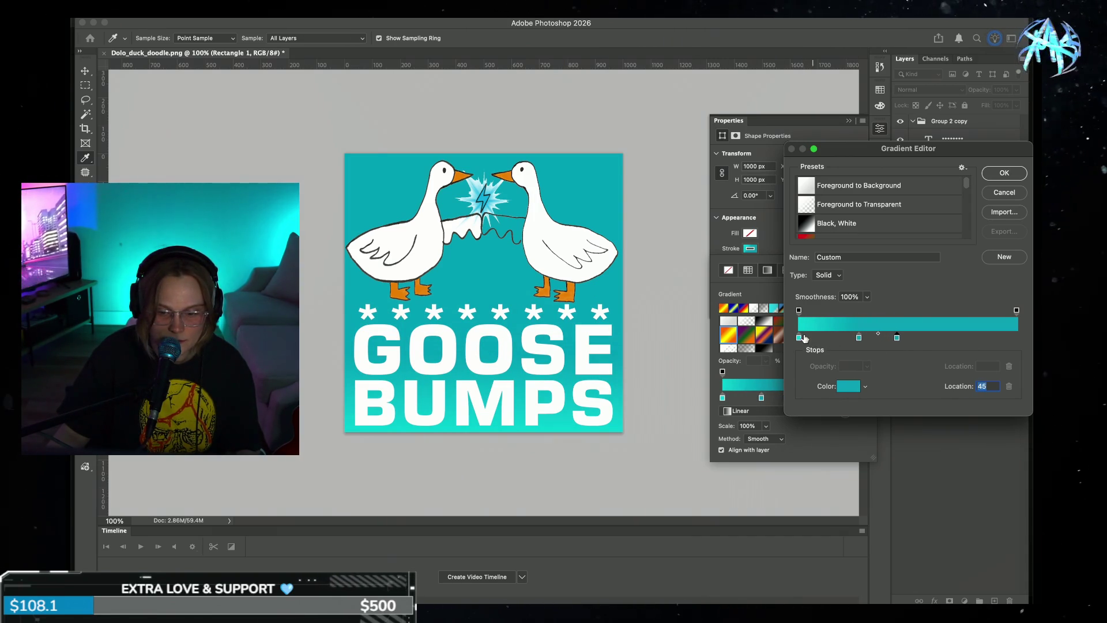
drag(799, 338, 918, 338)
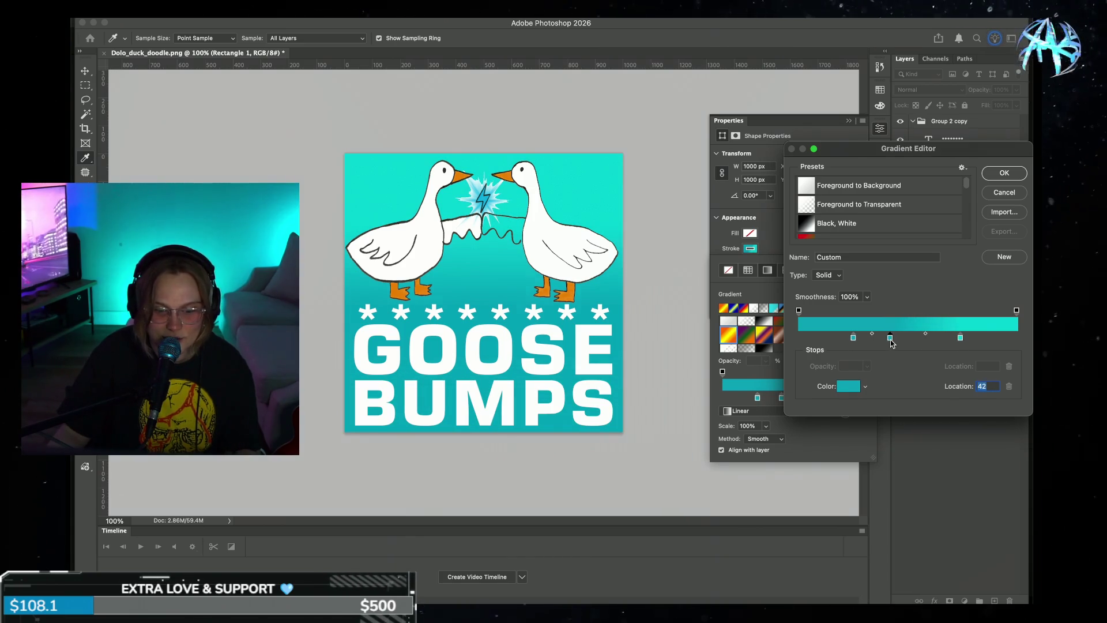
click(1004, 173)
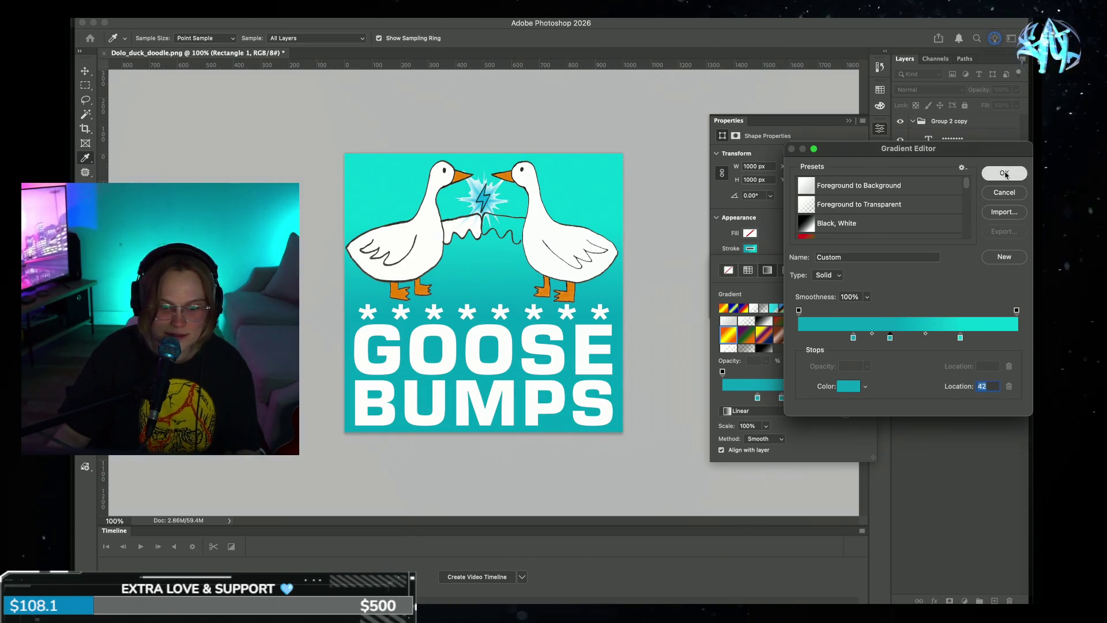
click(770, 91)
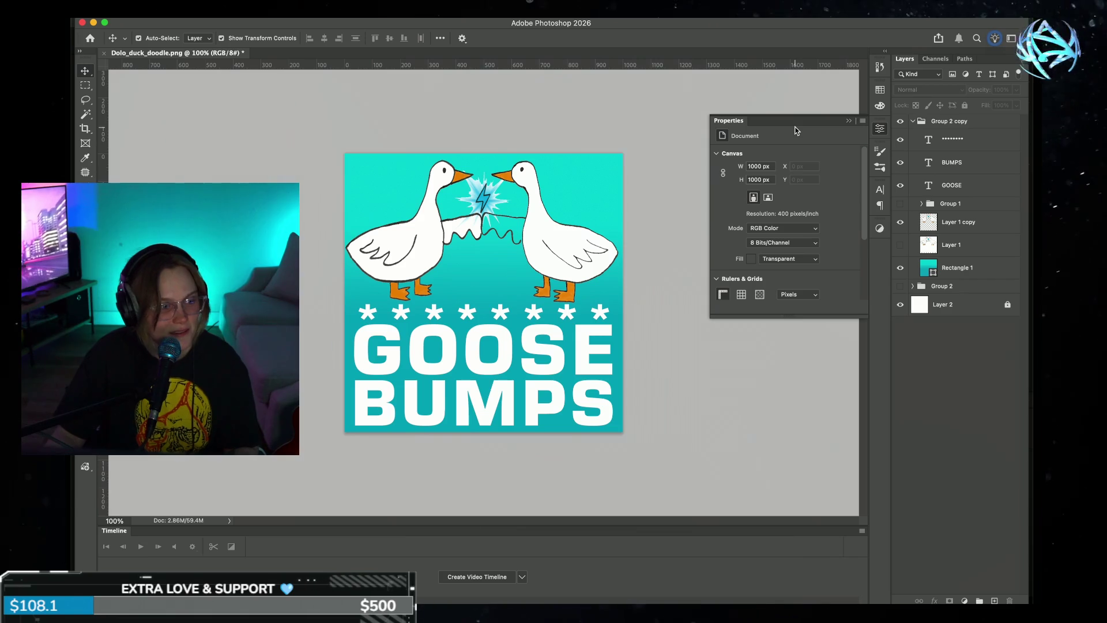
click(850, 121)
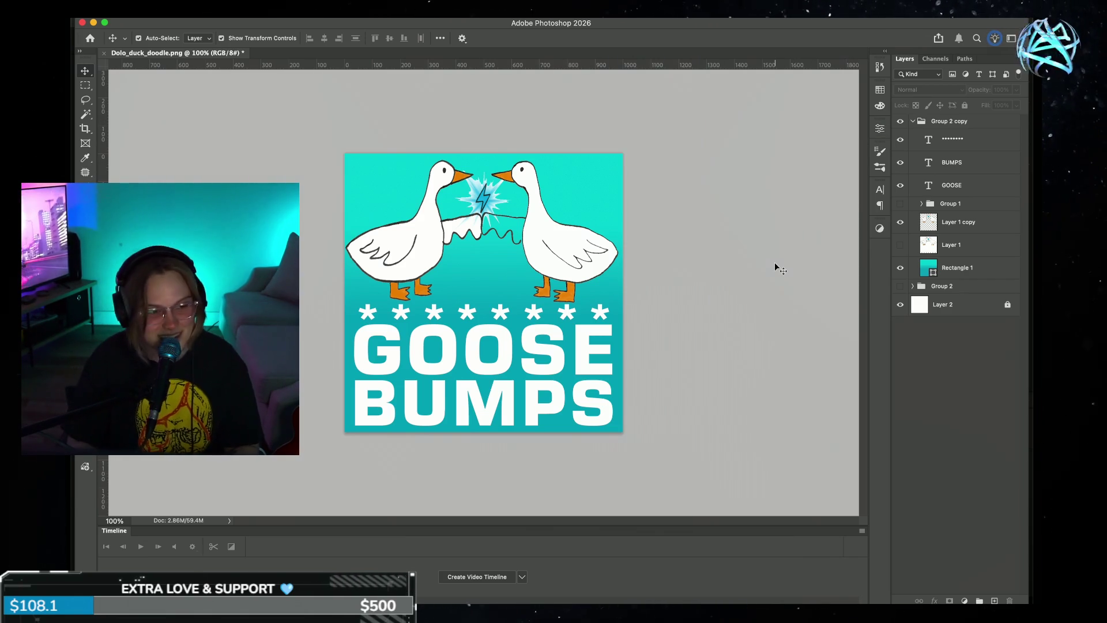
key(super+minus)
key(super+equal)
key(super+equal)
key(super+equal)
key(super+minus)
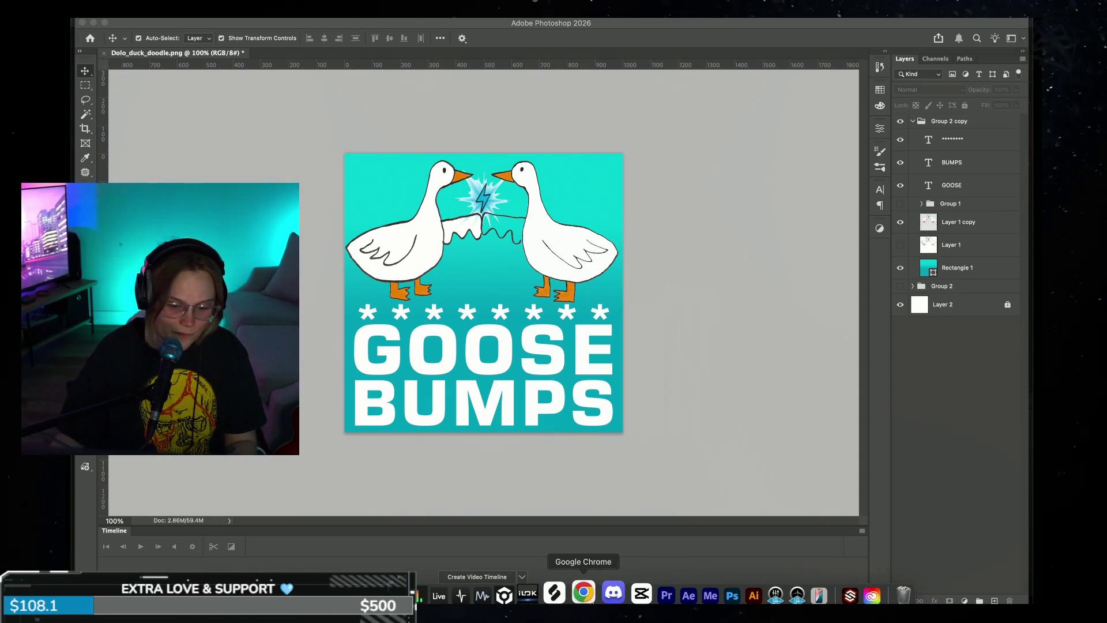
- Bring up the browser's window options from its Dock icon
right_click(584, 593)
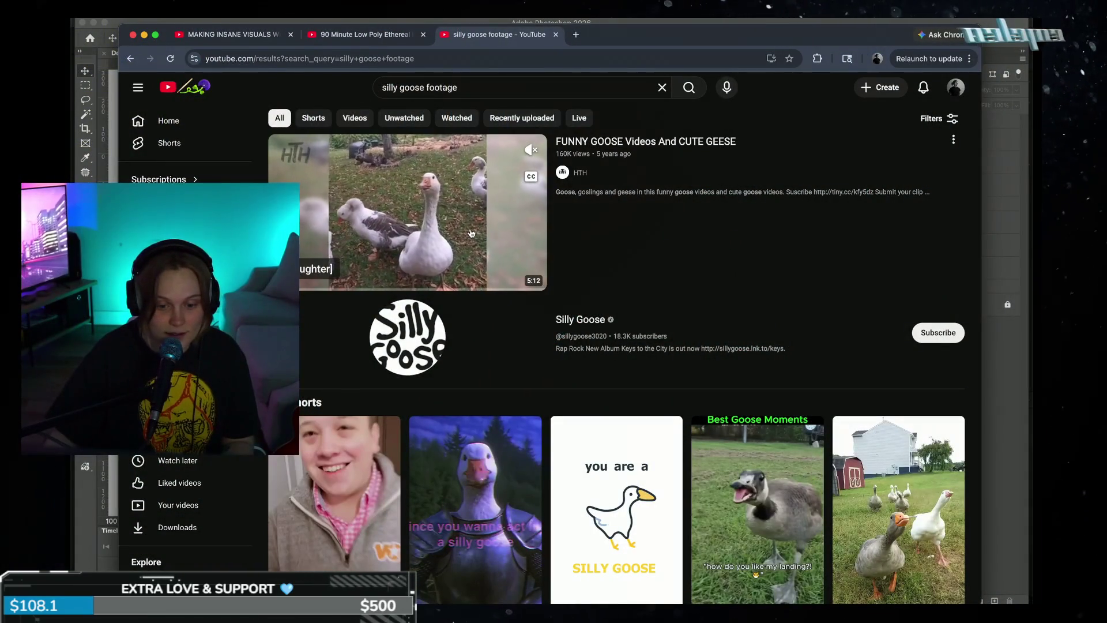
- Play 'FUNNY GOOSE Videos And CUTE GEESE', skipping ahead to 0:32, 1:02 and 1:31
click(455, 233)
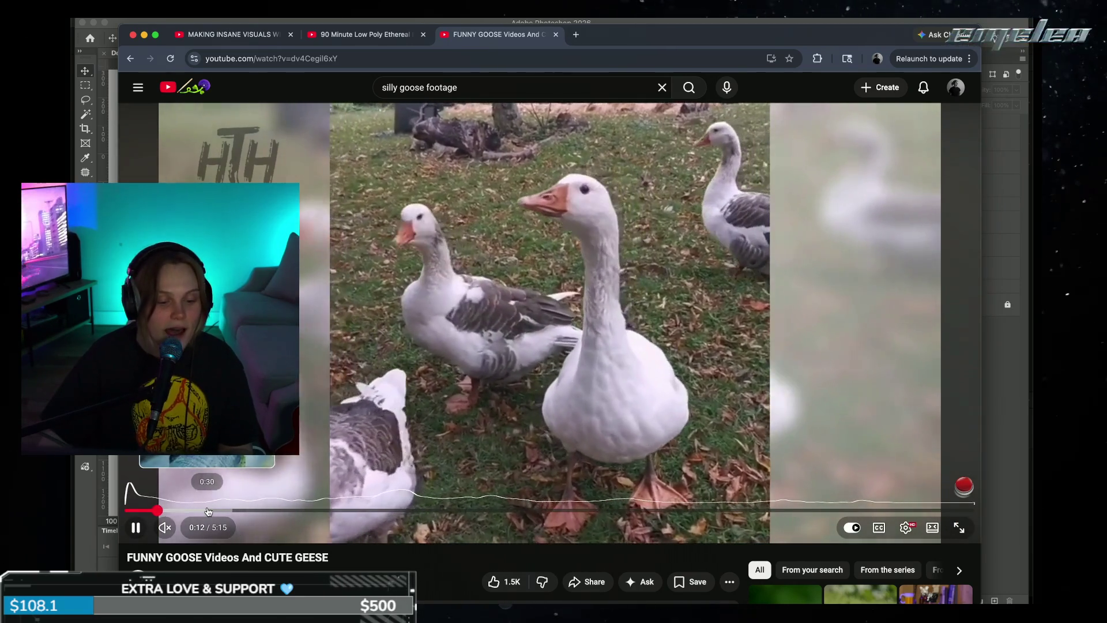
click(214, 511)
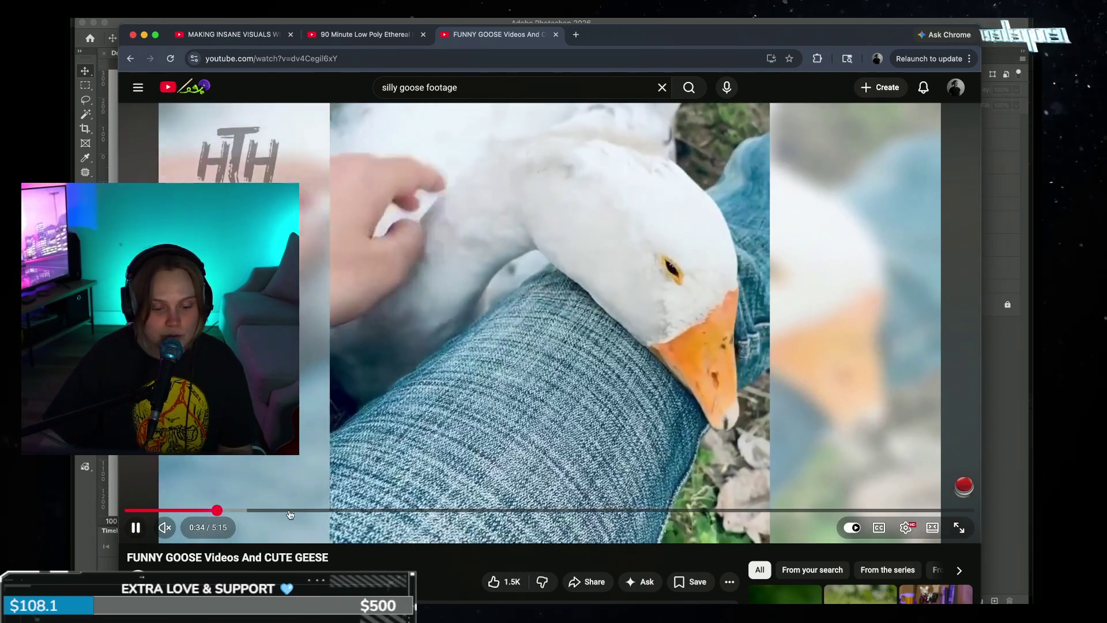
click(293, 511)
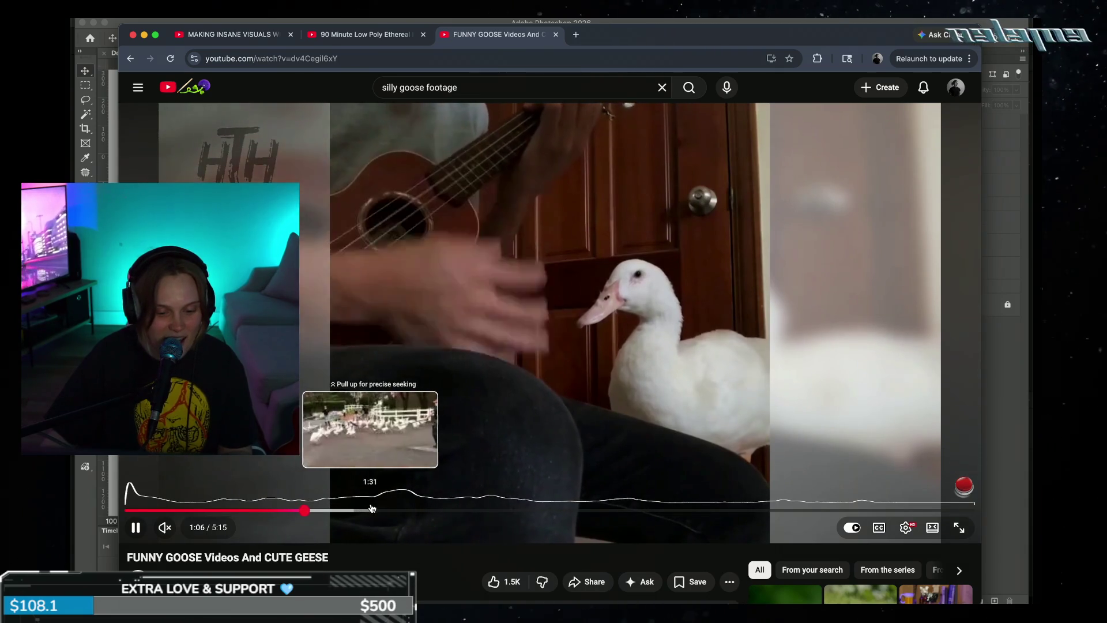
click(370, 510)
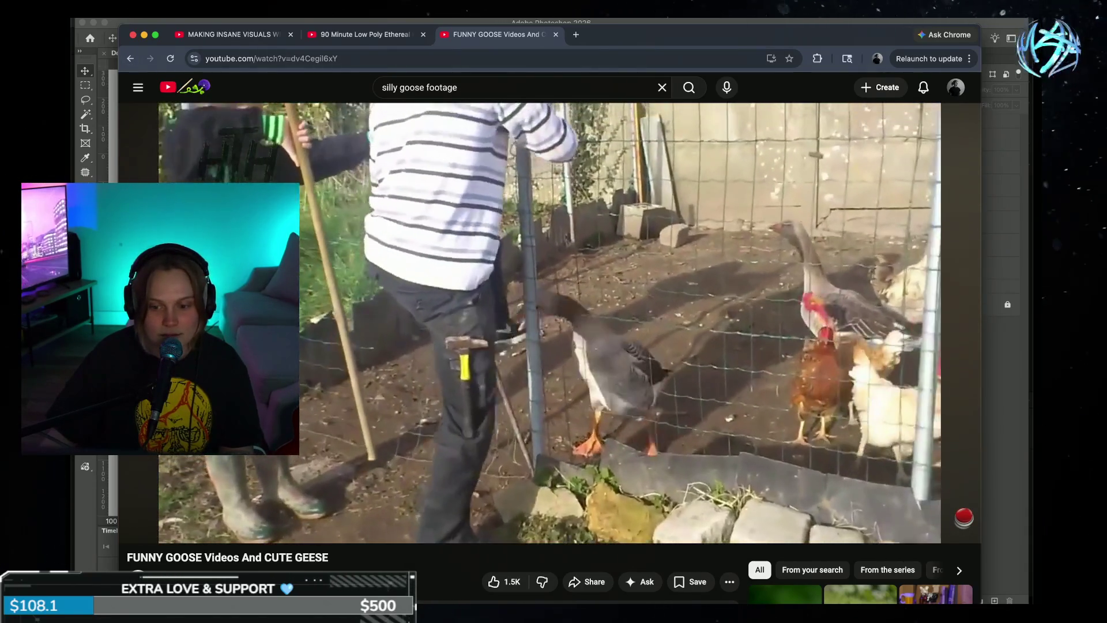
- Open Spotlight and start a '4k' search, erasing the mistyped part
key(super+space)
text(4k)
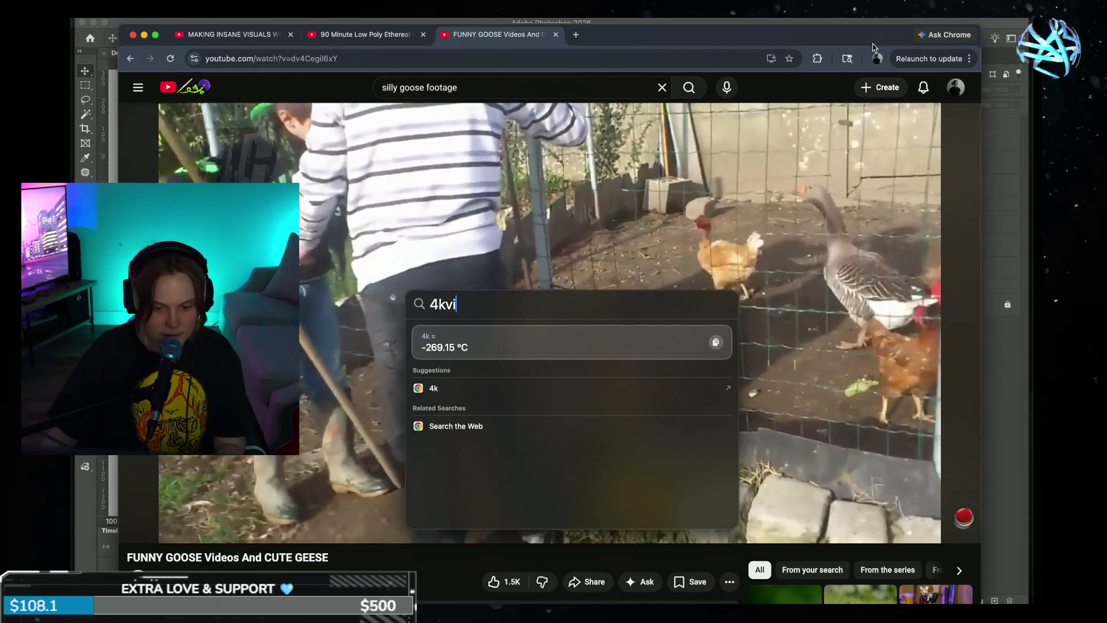
key(BackSpace)
key(BackSpace)
key(BackSpace)
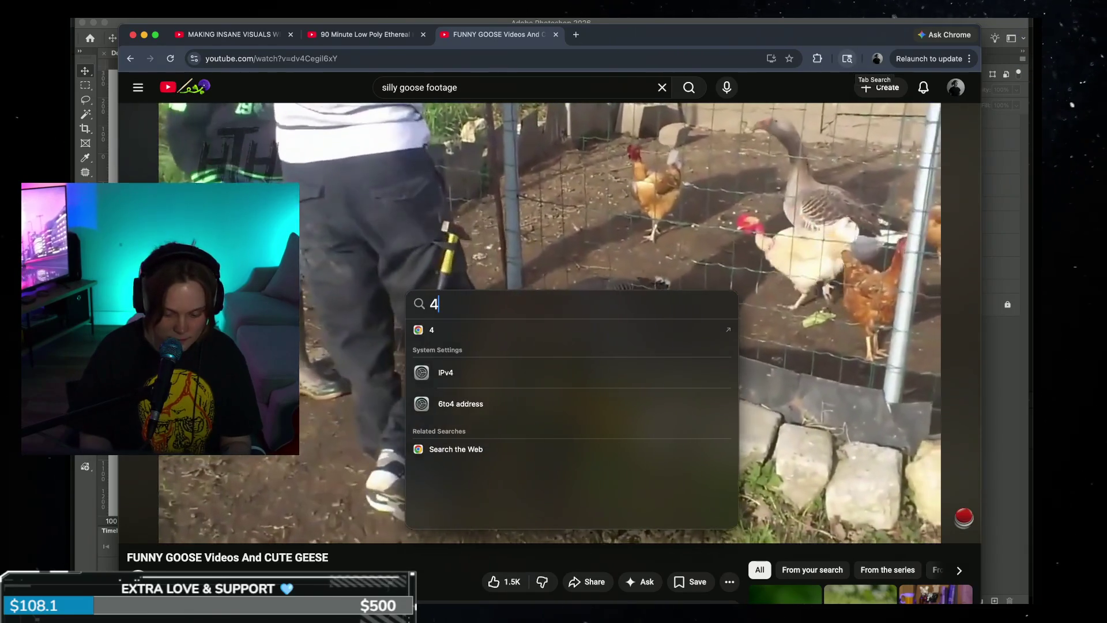
text(k video)
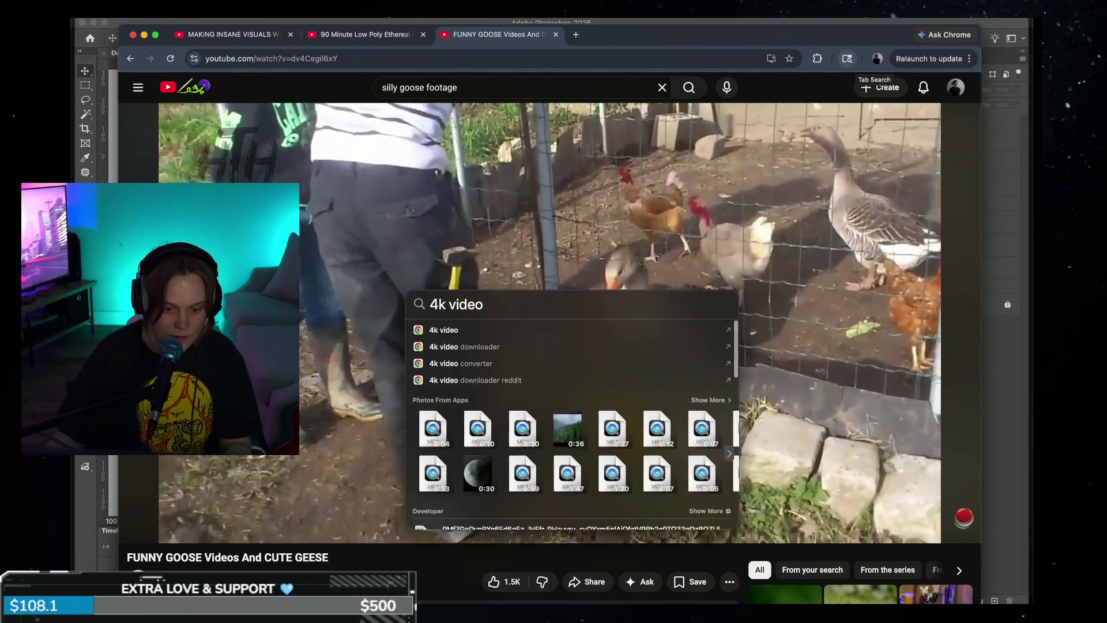
text( down)
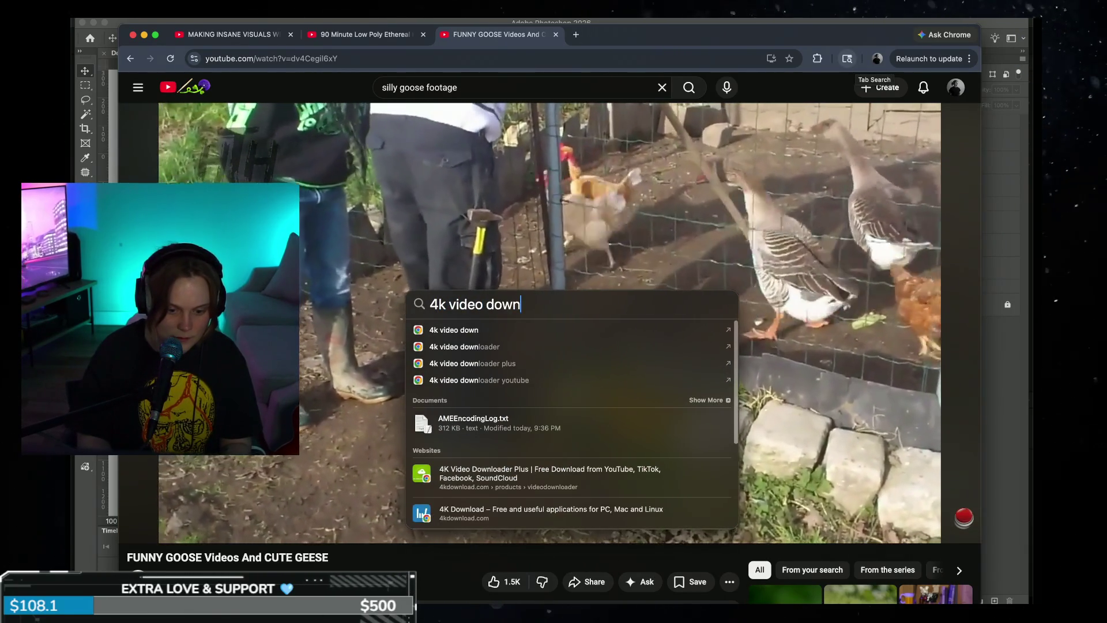
text(loader)
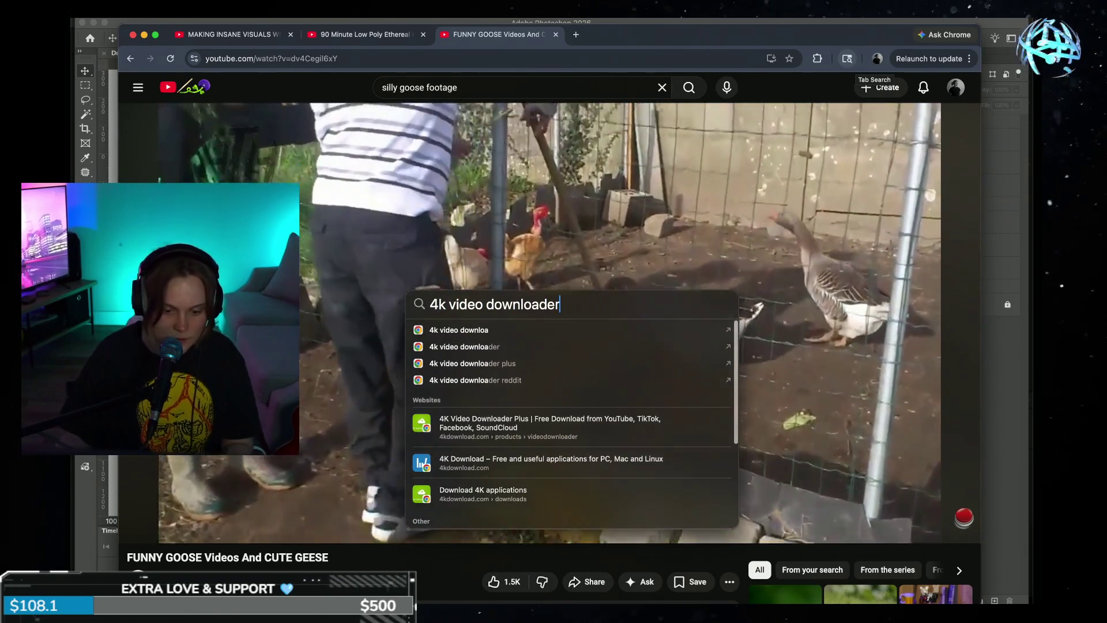
scroll(564, 456, down, 2)
scroll(564, 456, down, 5)
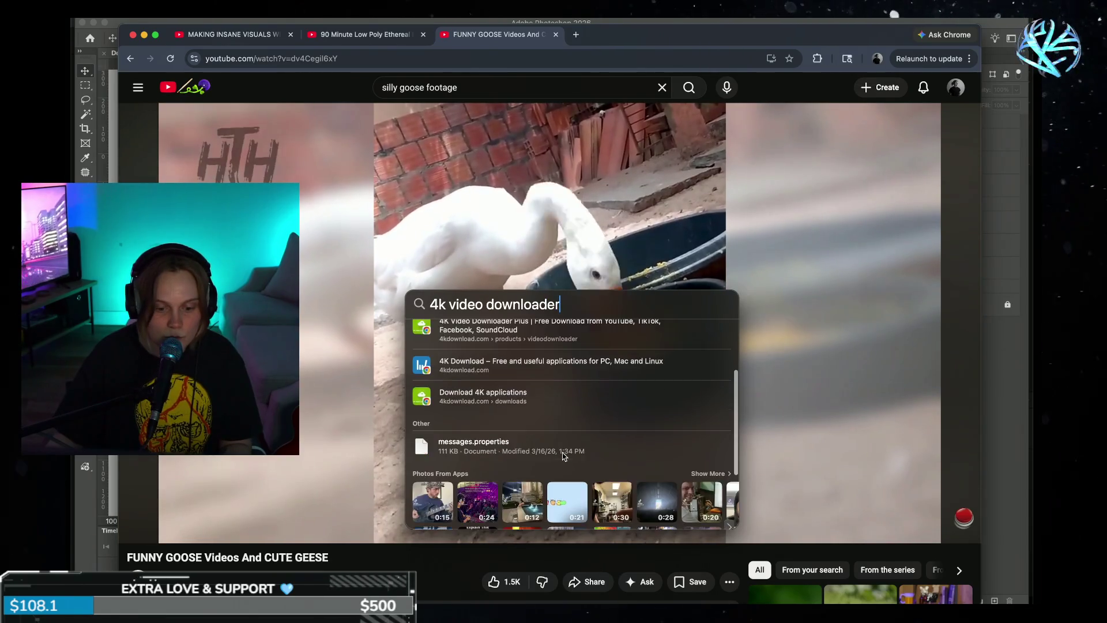
scroll(567, 453, up, 10)
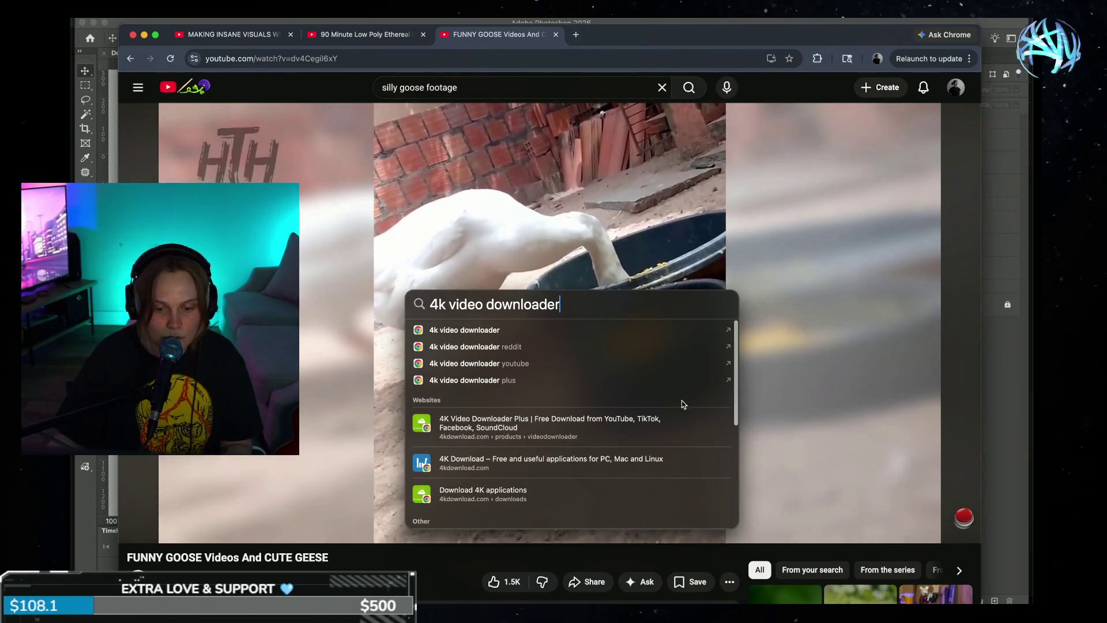
key(Escape)
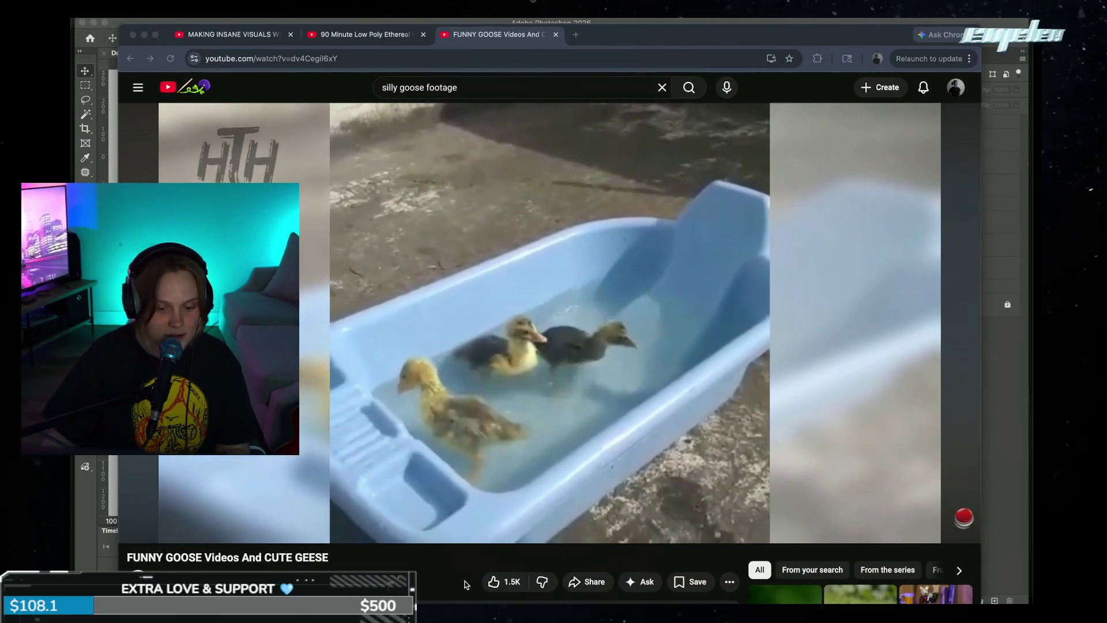
- Bring Chrome forward and go back to the 'silly goose footage' results
key(super+Tab)
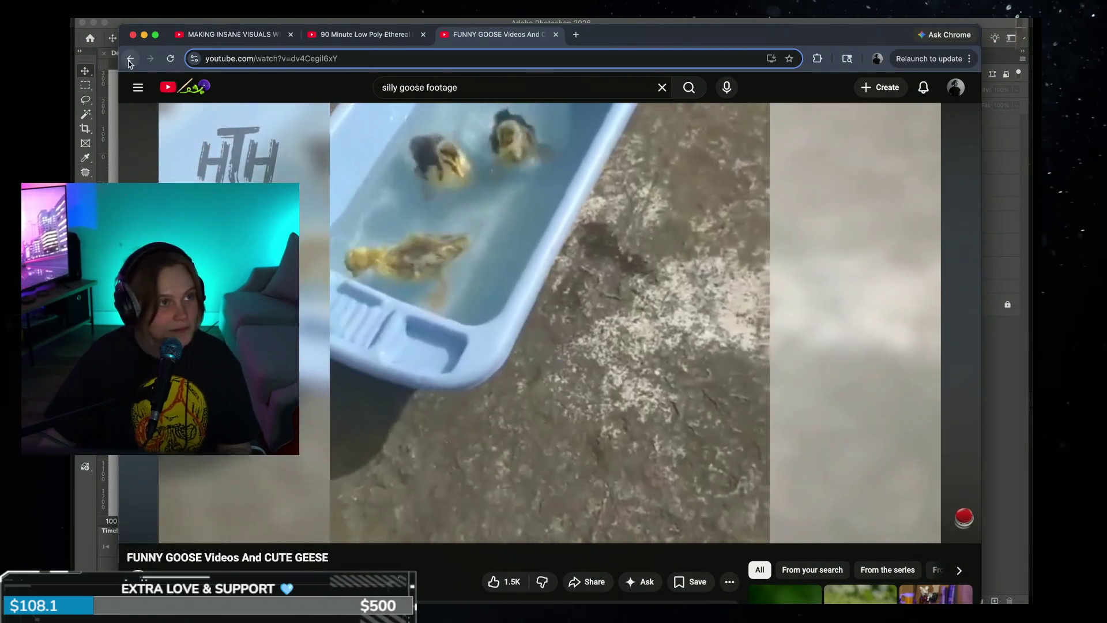
click(130, 58)
scroll(897, 329, down, 4)
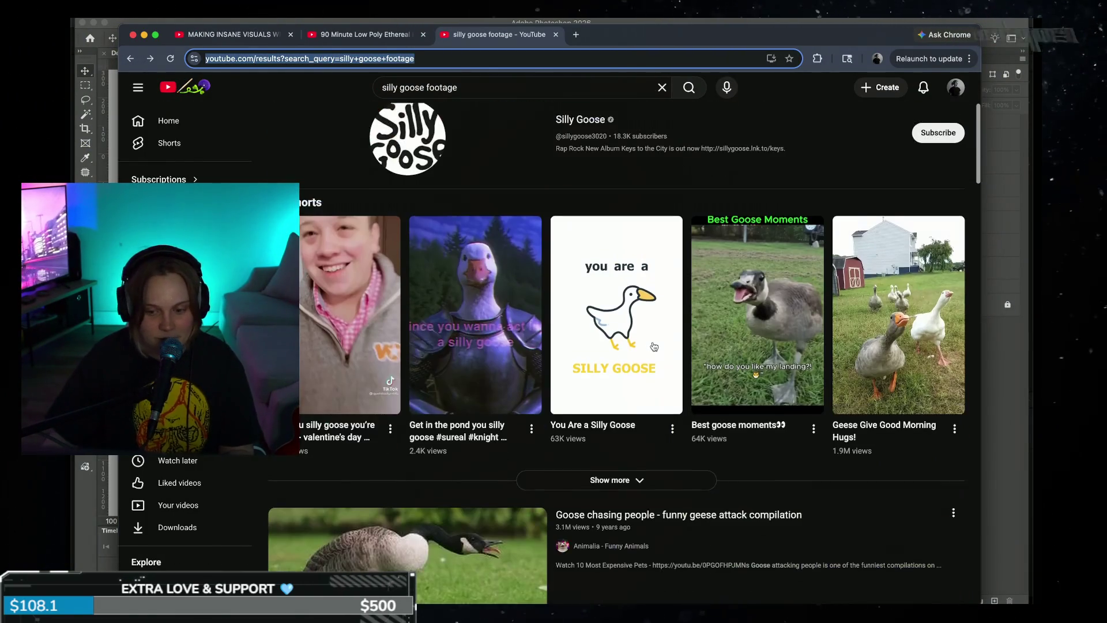
- Watch the 'Geese Give Good Morning Hugs!' Short, then return to the results and scroll on
click(898, 329)
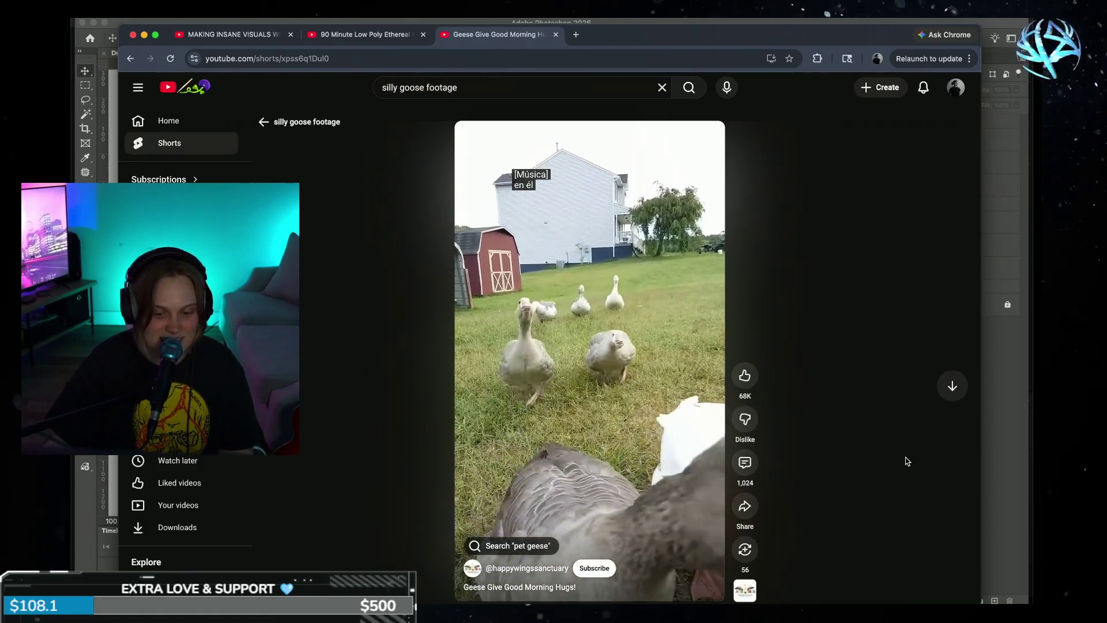
click(264, 123)
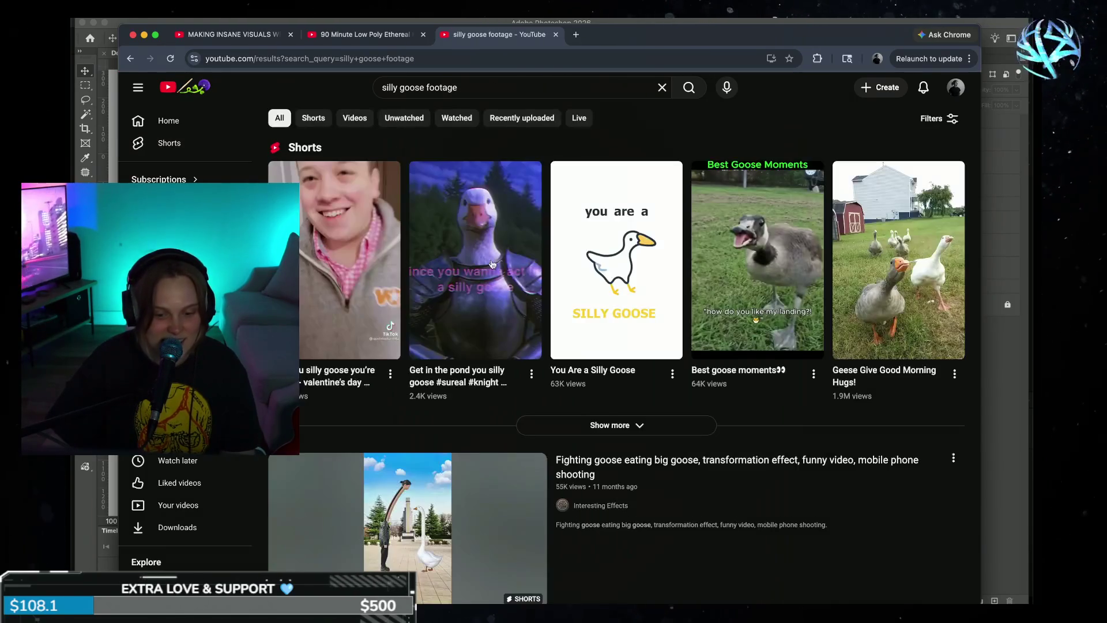
scroll(606, 397, down, 4)
mouse_move(498, 321)
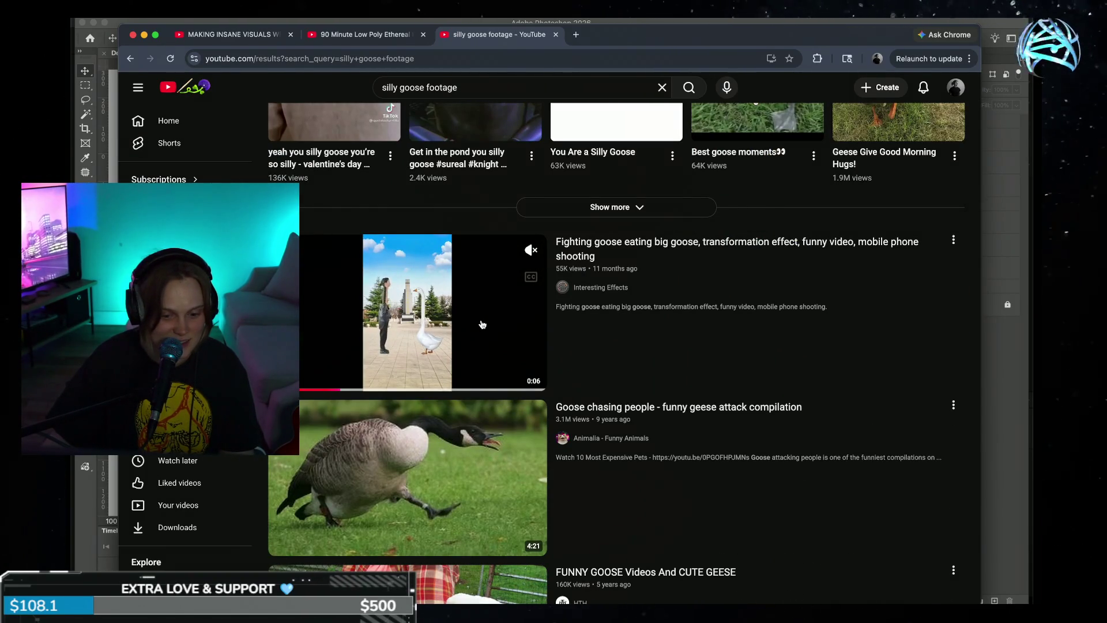
scroll(482, 351, down, 2)
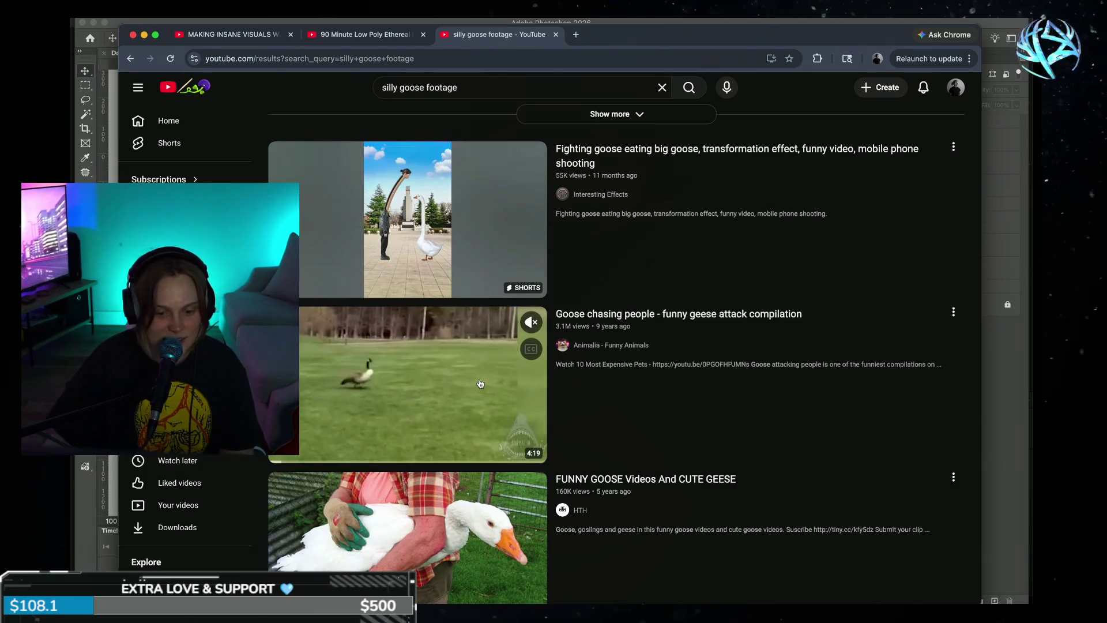
click(428, 400)
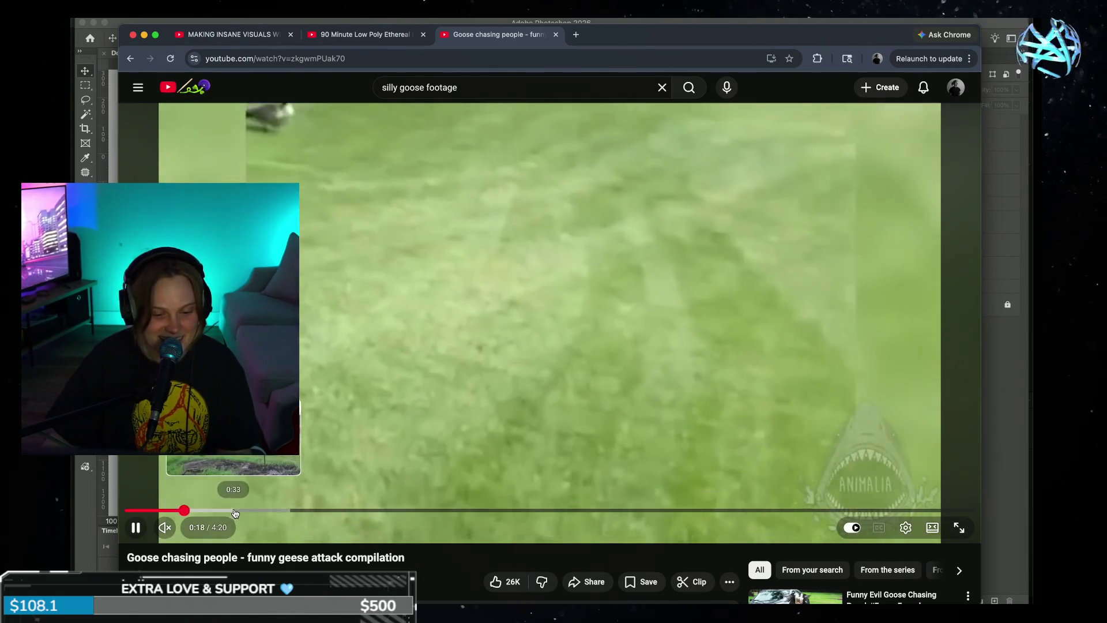
key(l)
key(l)
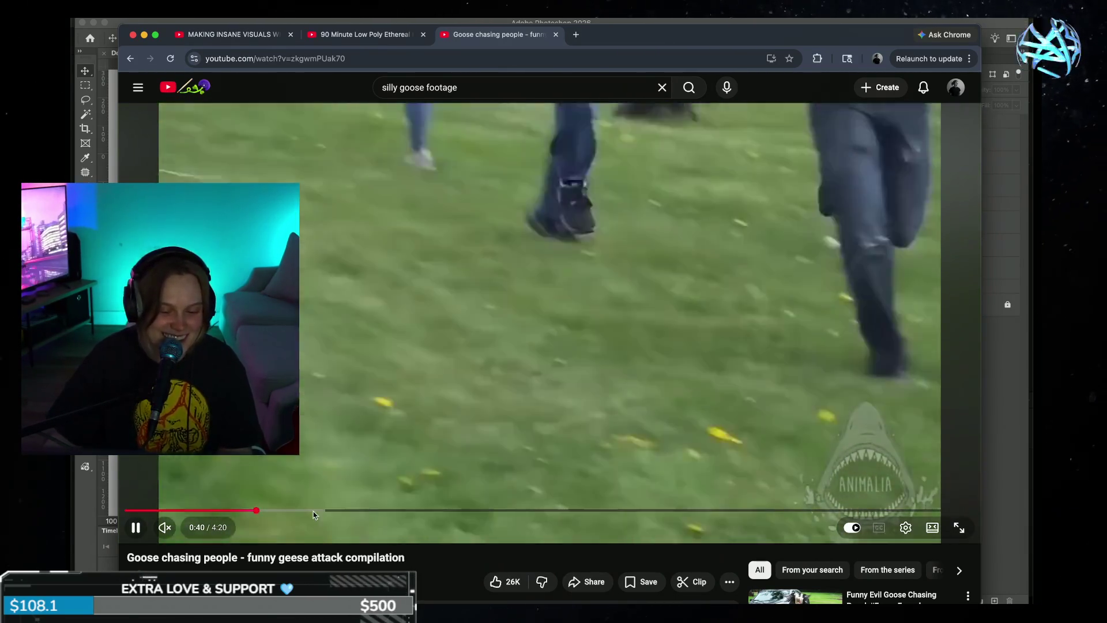
click(315, 511)
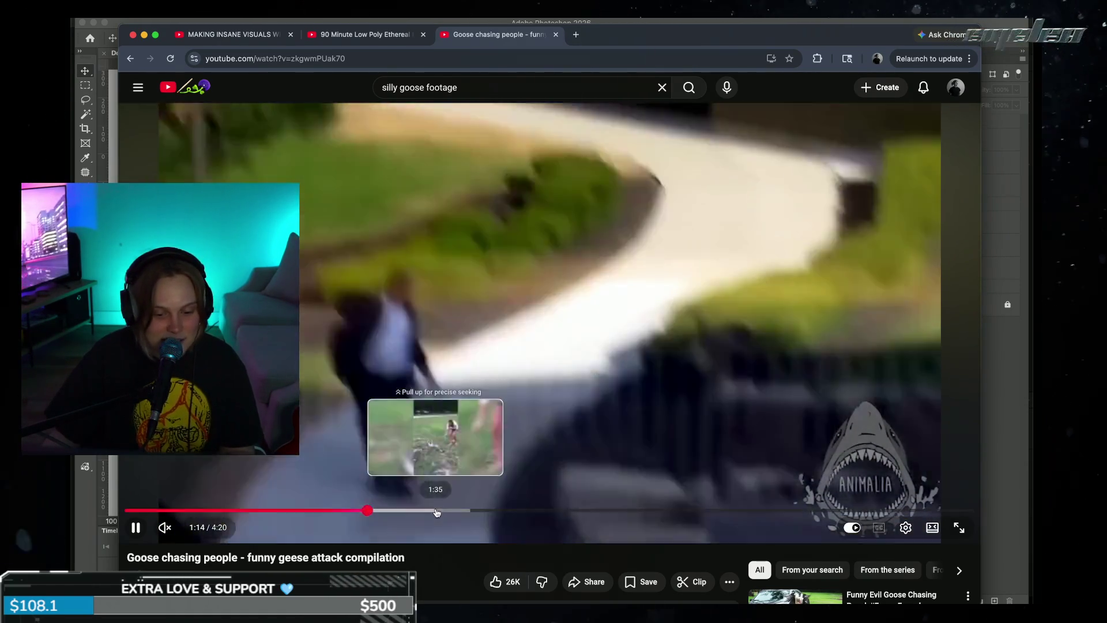
click(437, 510)
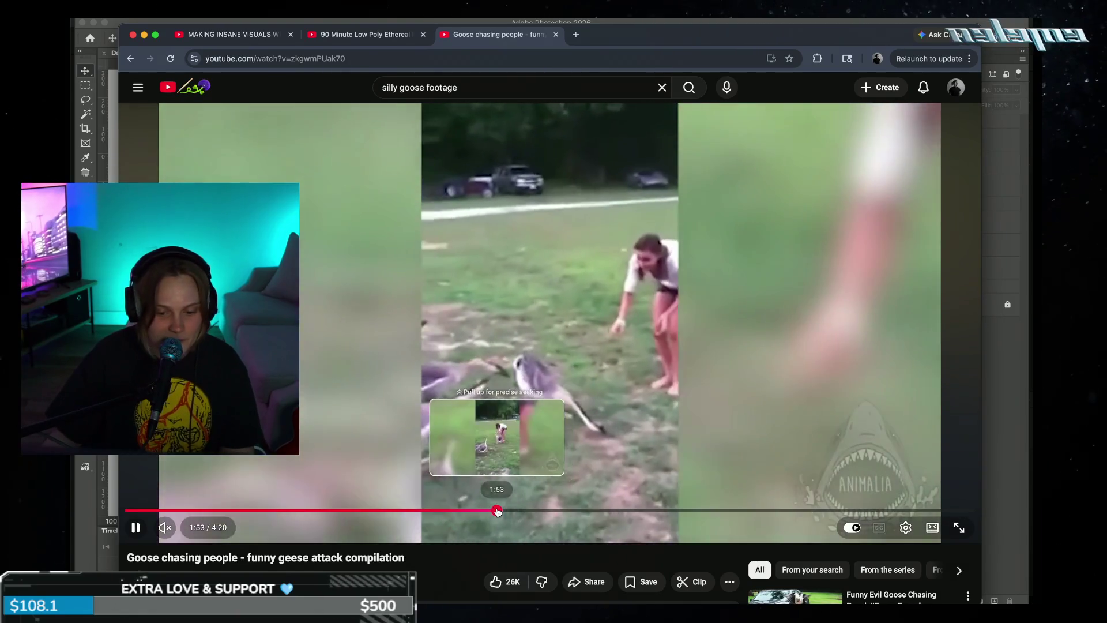
click(500, 510)
click(562, 511)
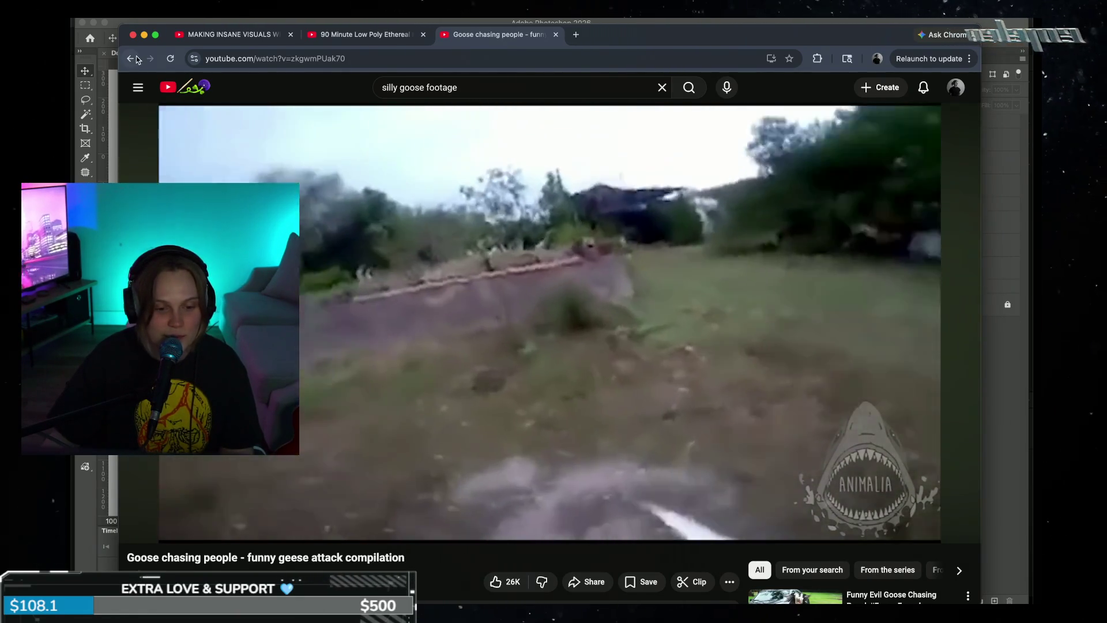
key(super+bracketleft)
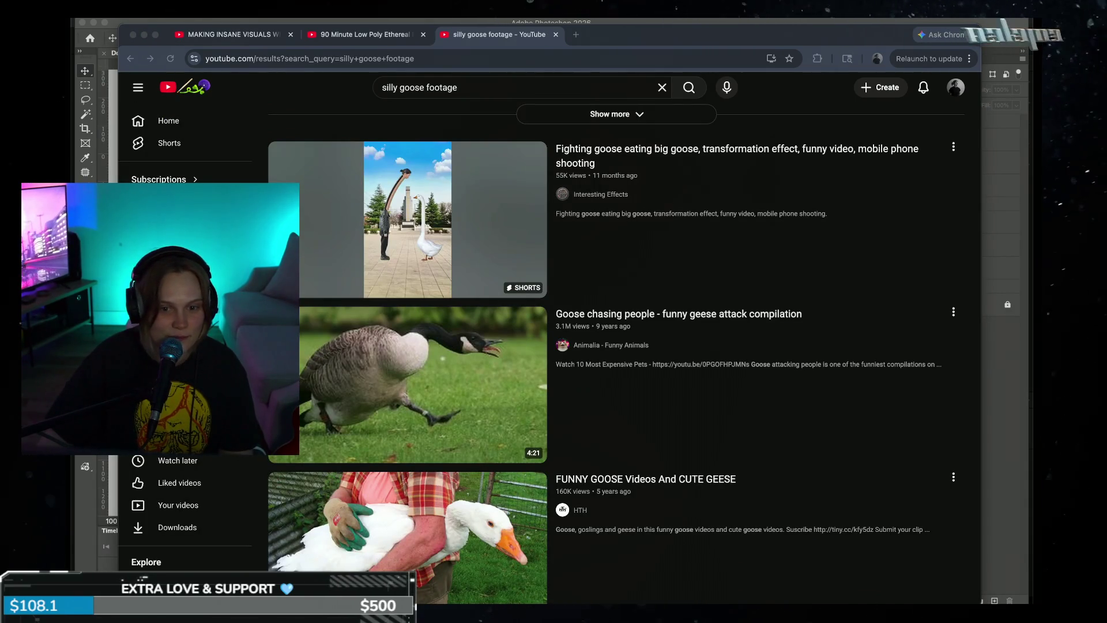
- Scroll through the 'silly goose footage' results past 'Goose goes on the attack', then select the search box
scroll(678, 394, down, 4)
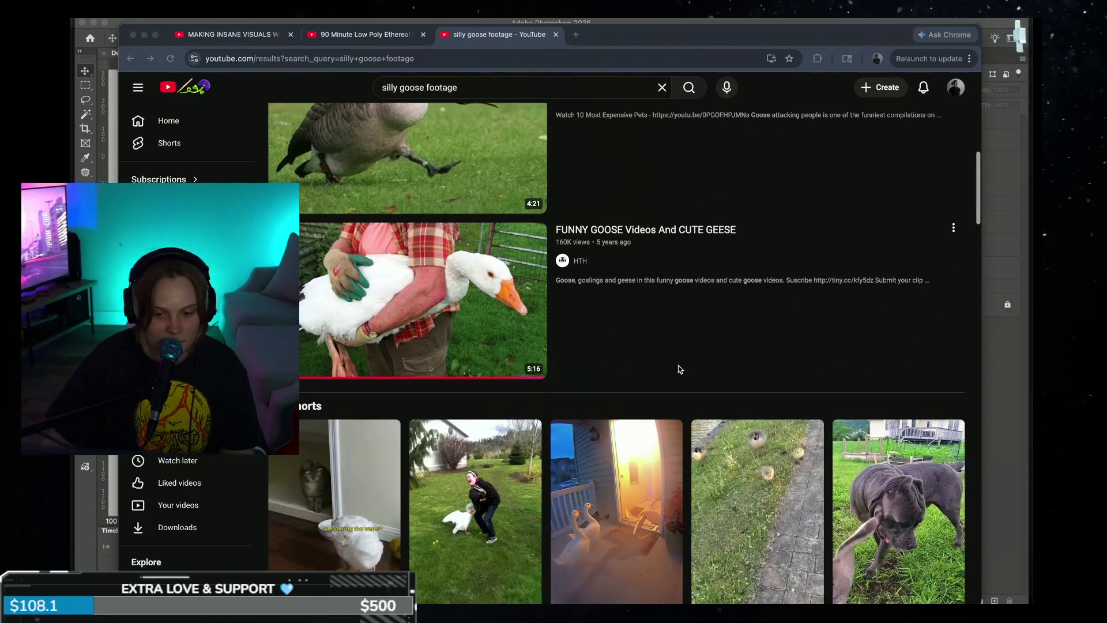
scroll(677, 356, down, 4)
scroll(671, 381, down, 4)
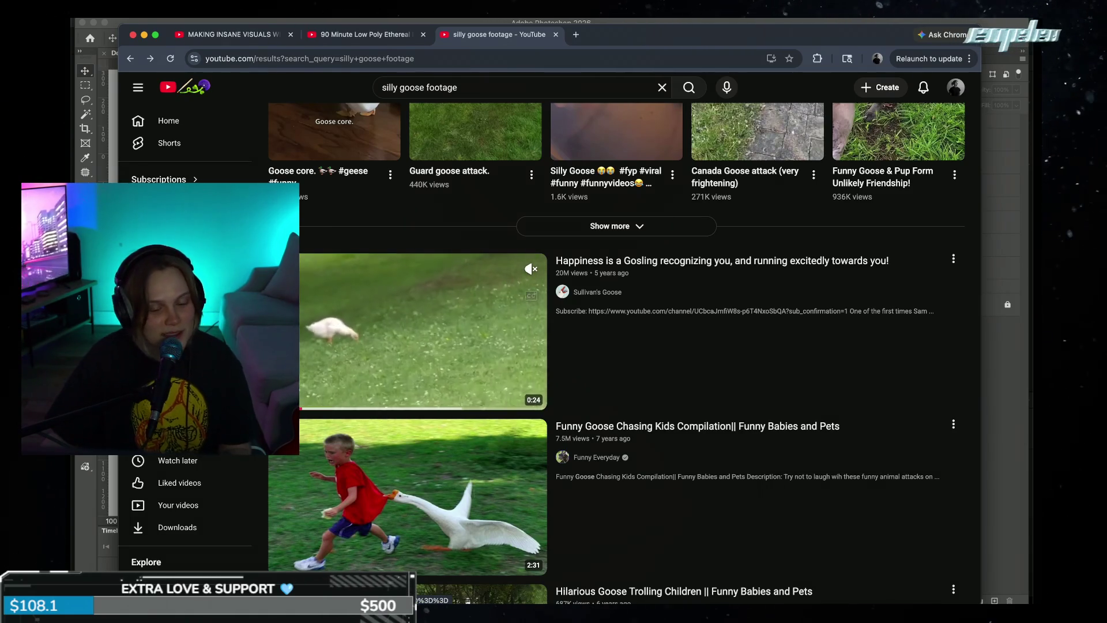
scroll(452, 497, down, 3)
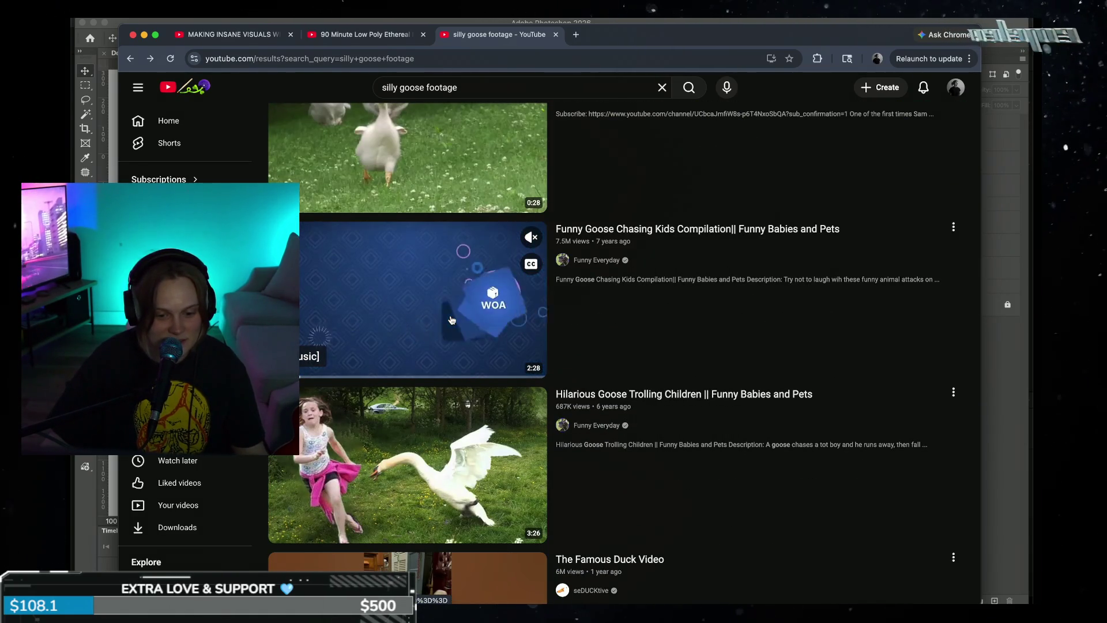
mouse_move(460, 460)
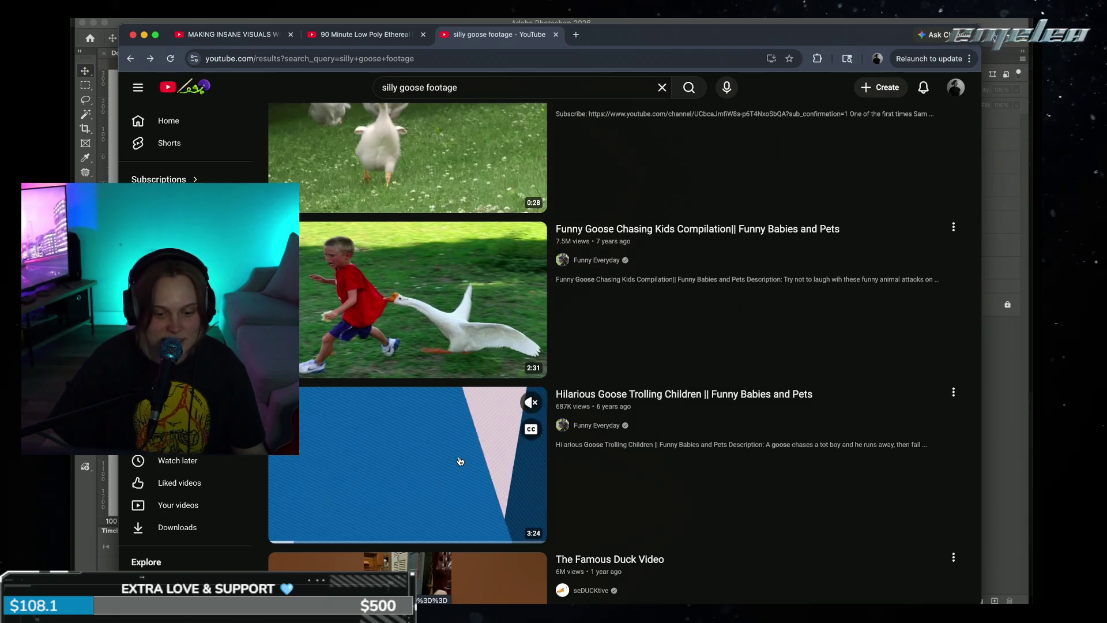
scroll(467, 461, down, 3)
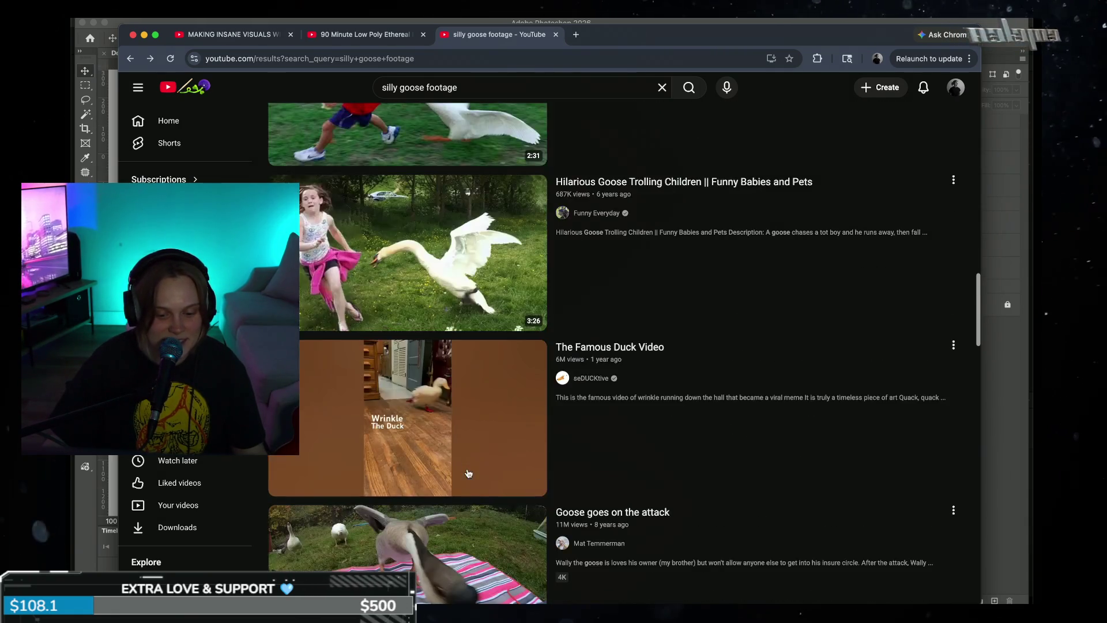
scroll(467, 415, down, 3)
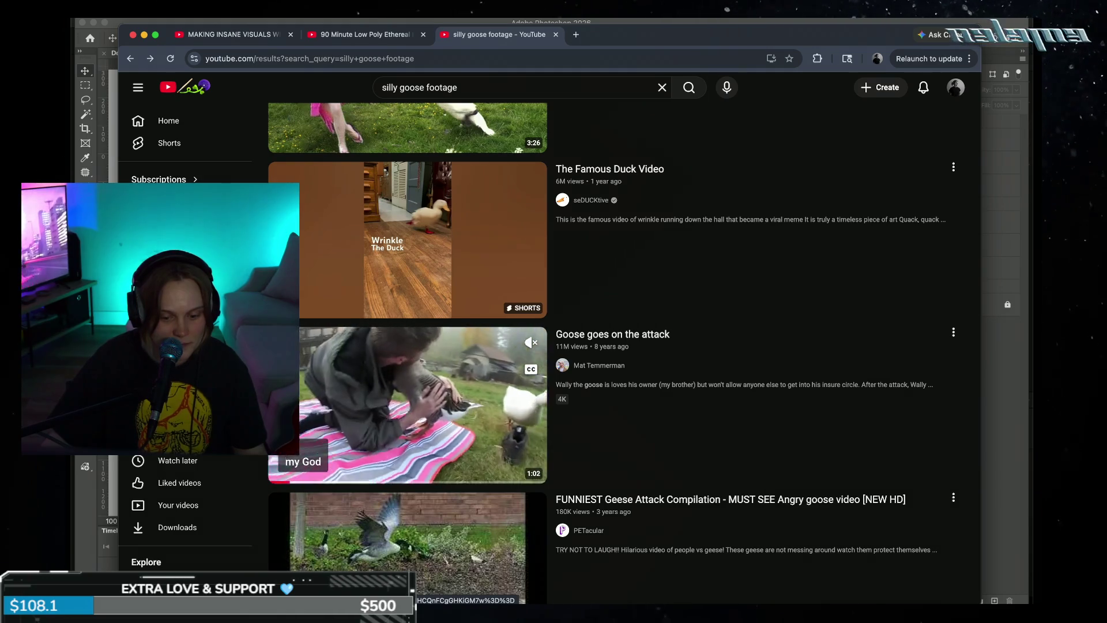
scroll(485, 77, up, 1)
click(489, 83)
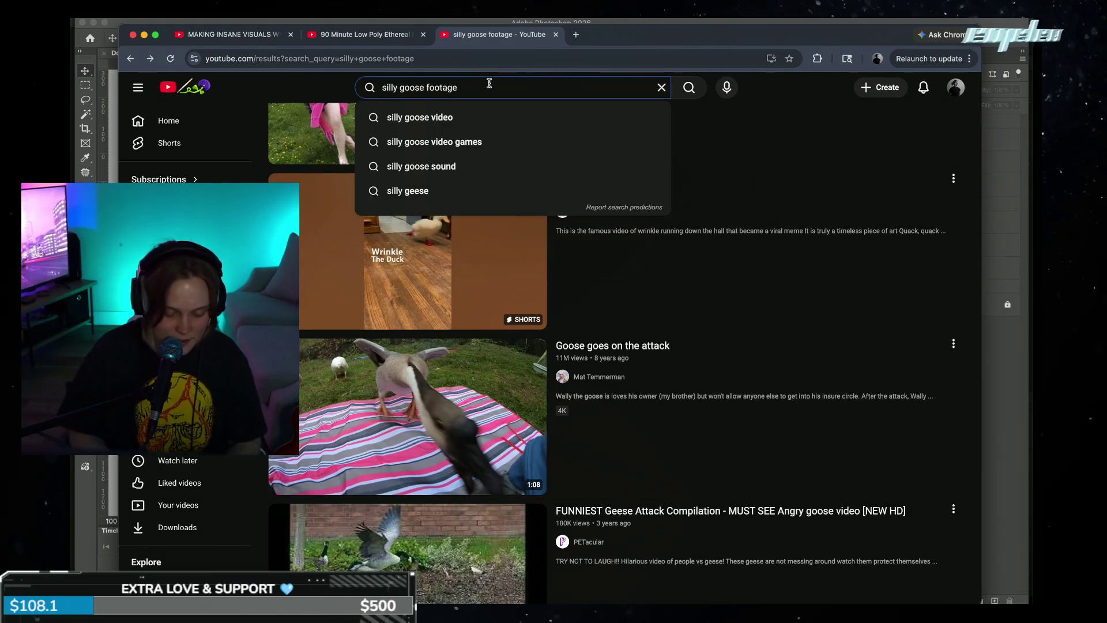
- Change the search to 'silly goose animation' and open the HONK video
key(BackSpace)
key(BackSpace)
key(BackSpace)
key(BackSpace)
key(BackSpace)
text(animation)
key(Return)
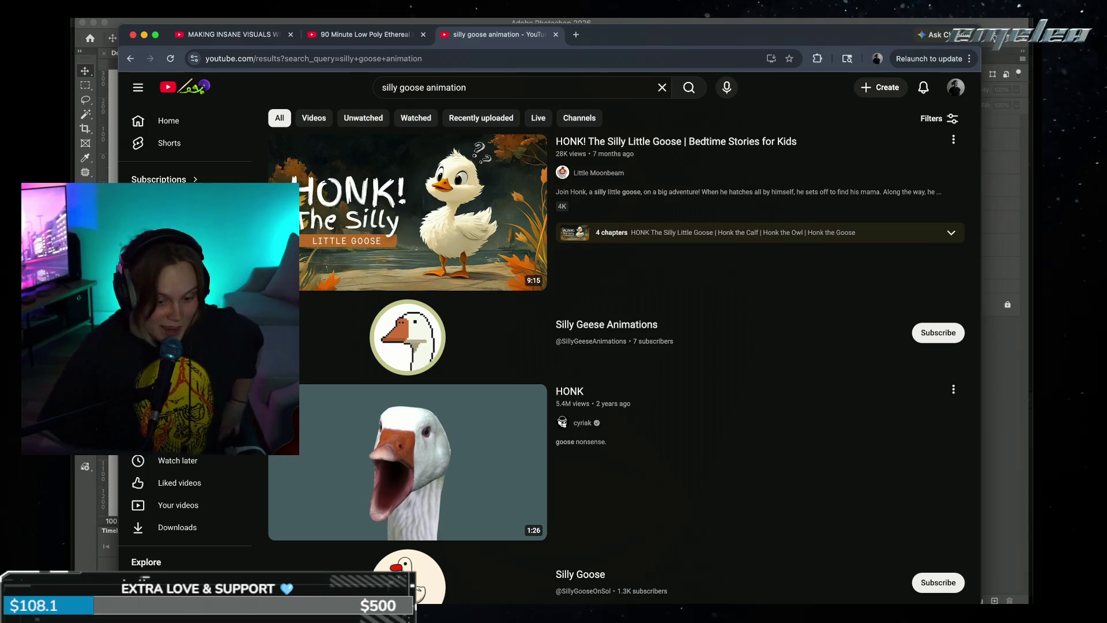
mouse_move(448, 432)
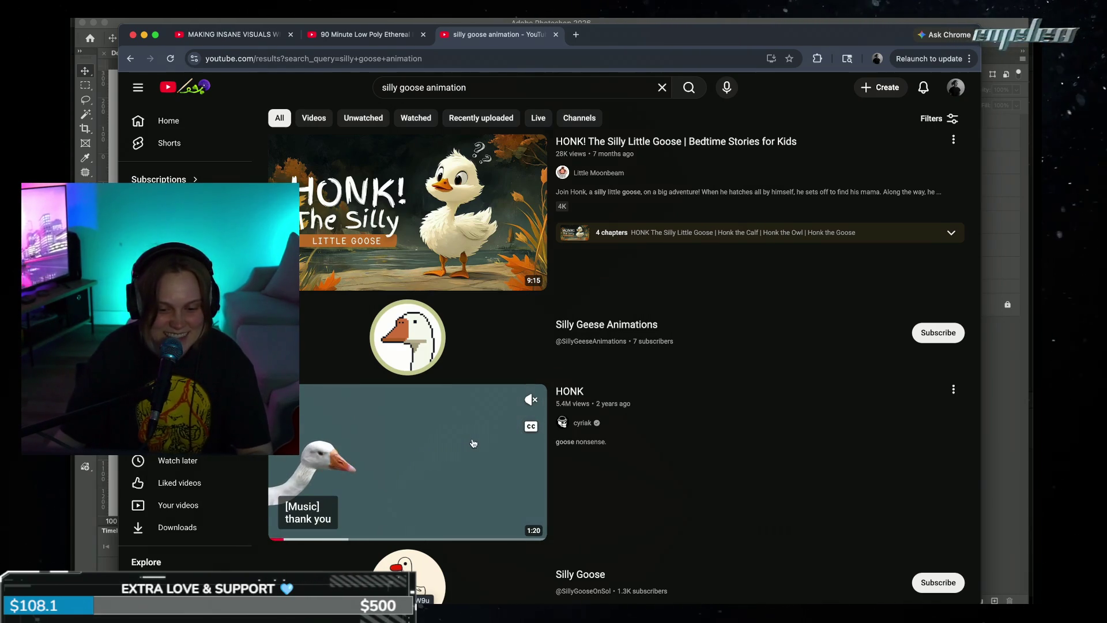
click(473, 442)
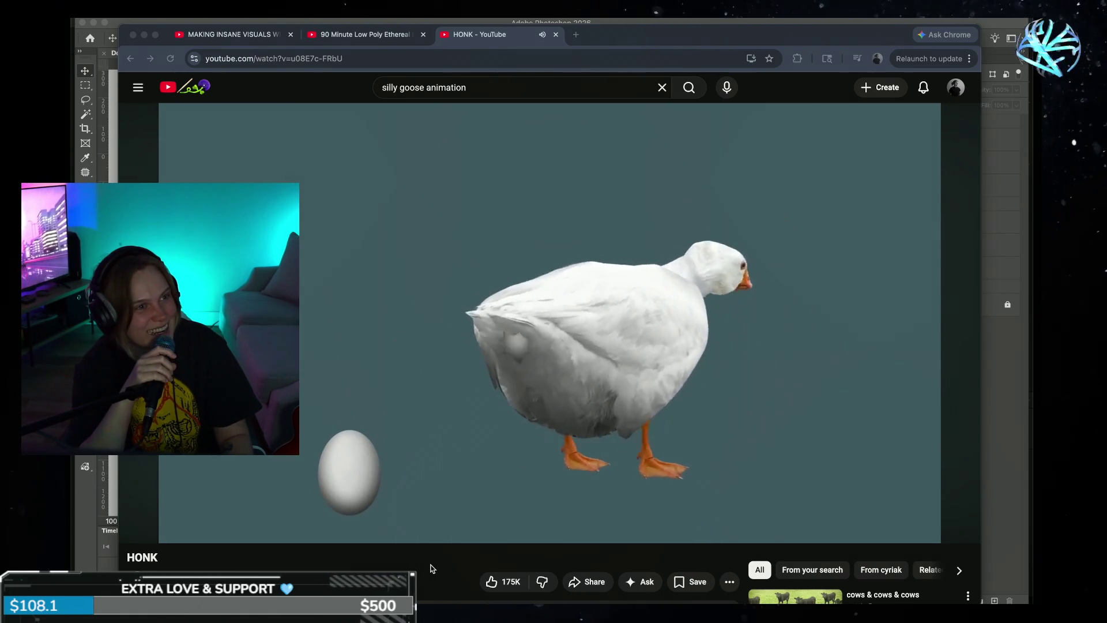
- Skip ahead in the HONK video, jump back near the start, and pause it
scroll(839, 383, down, 3)
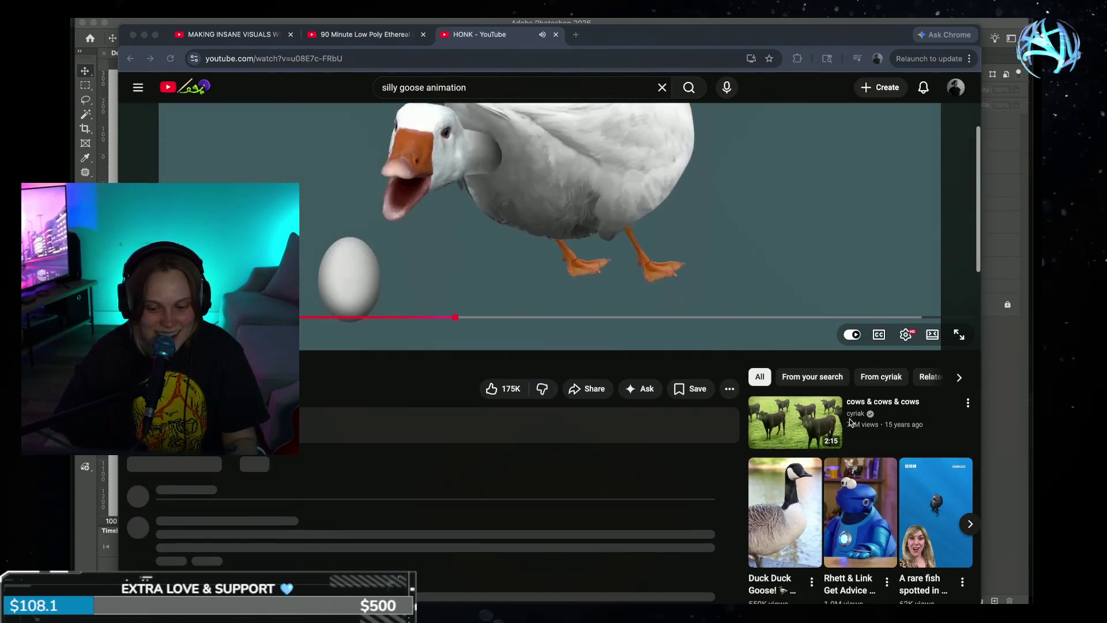
scroll(720, 441, up, 3)
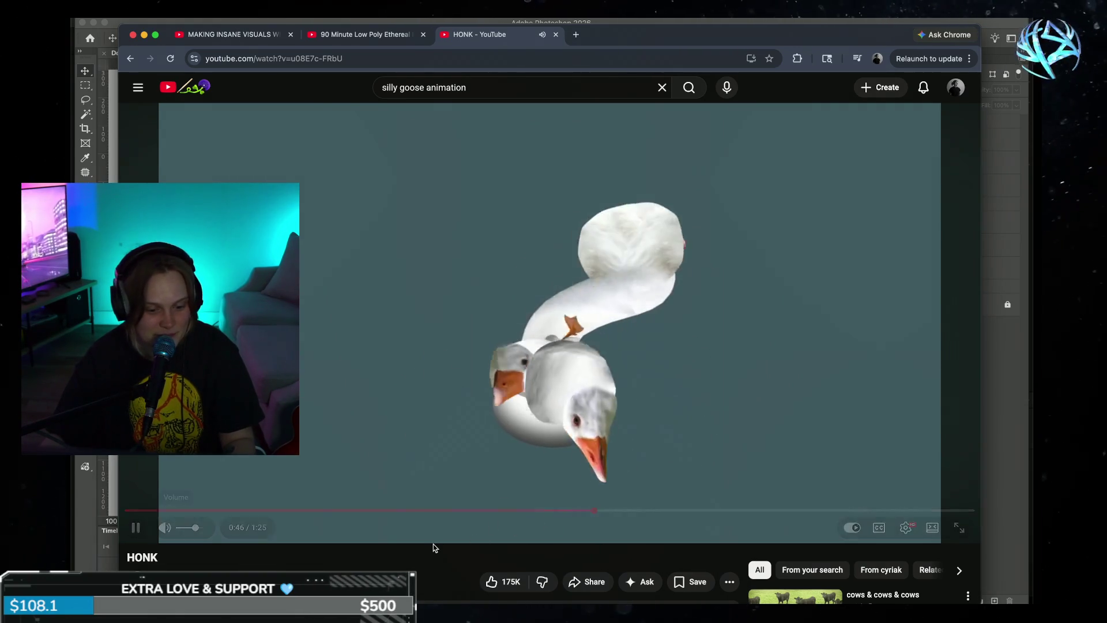
scroll(433, 545, down, 2)
scroll(421, 540, down, 2)
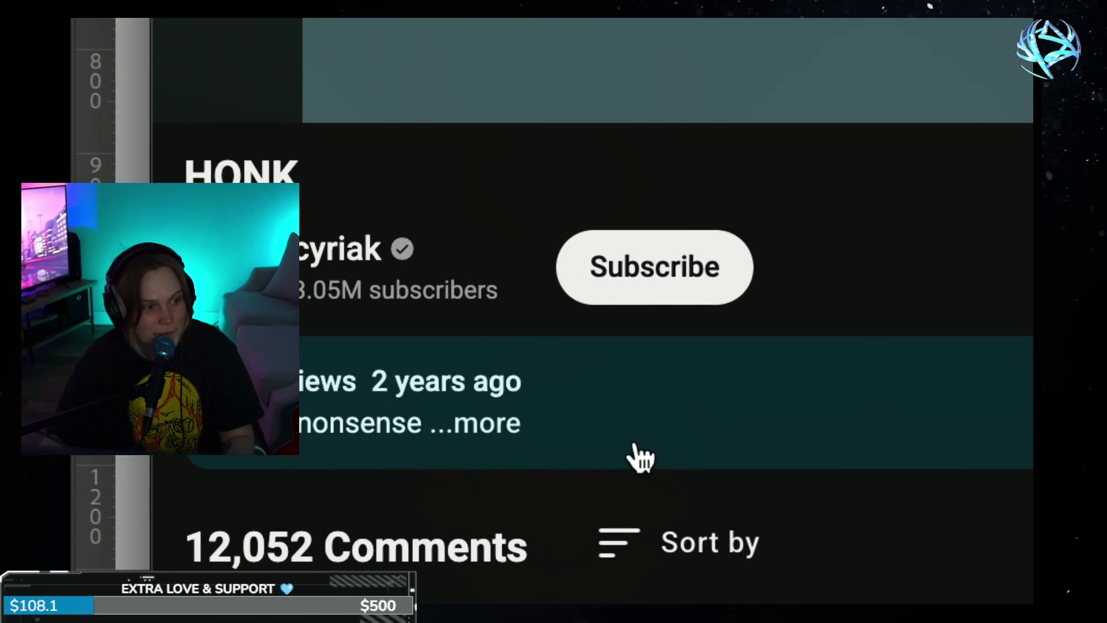
scroll(651, 452, up, 3)
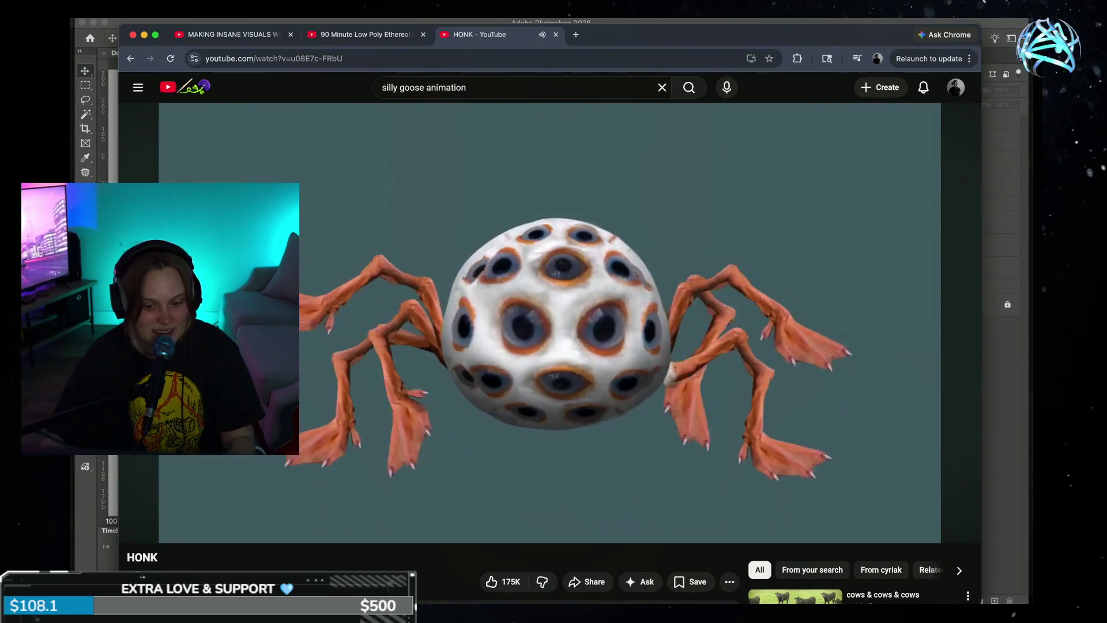
click(759, 510)
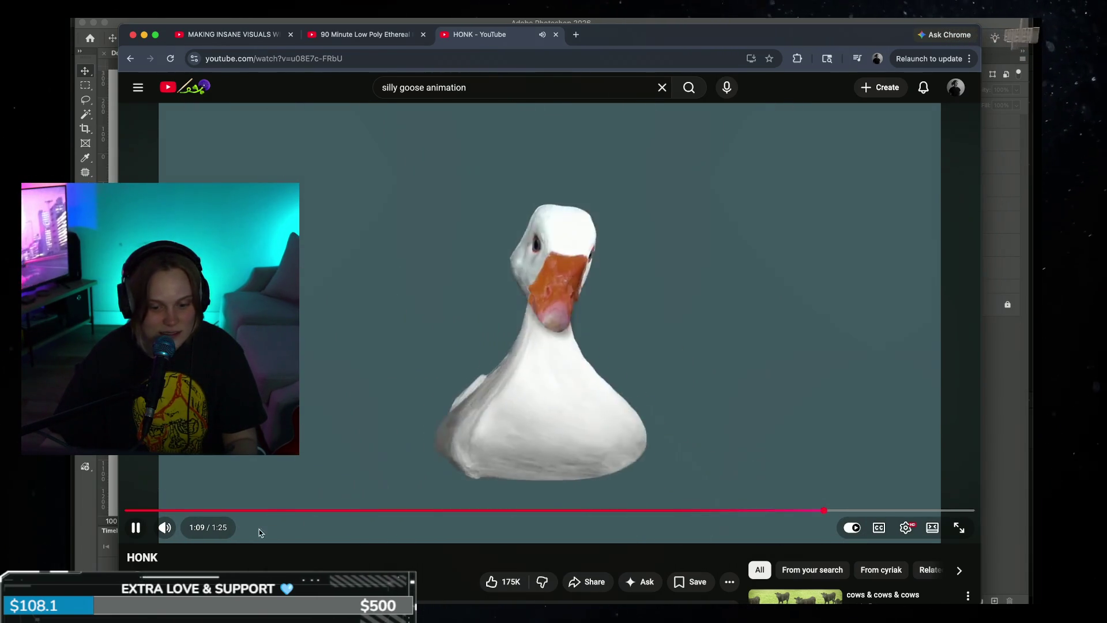
click(198, 510)
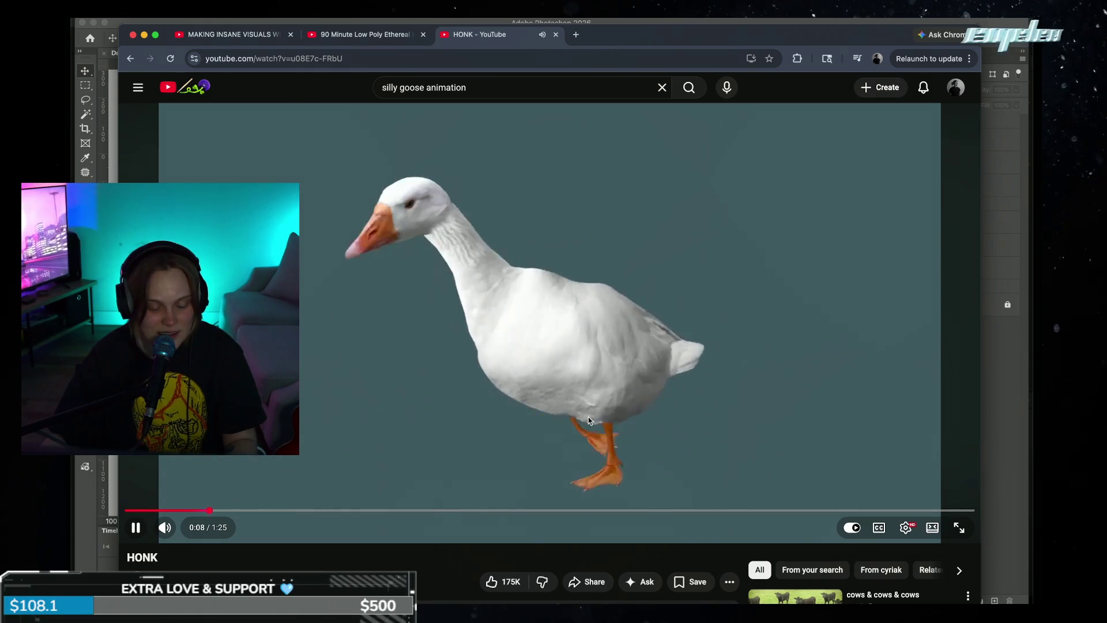
click(382, 502)
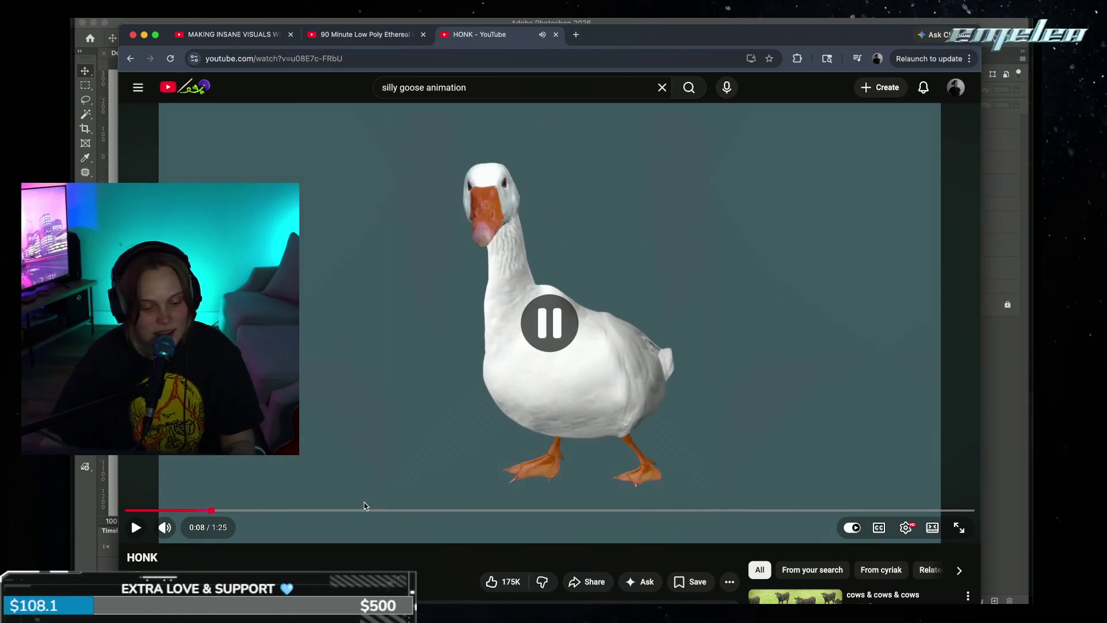
- Browse the suggestions and open the 'Silly Goose animation!!' video
scroll(369, 519, down, 2)
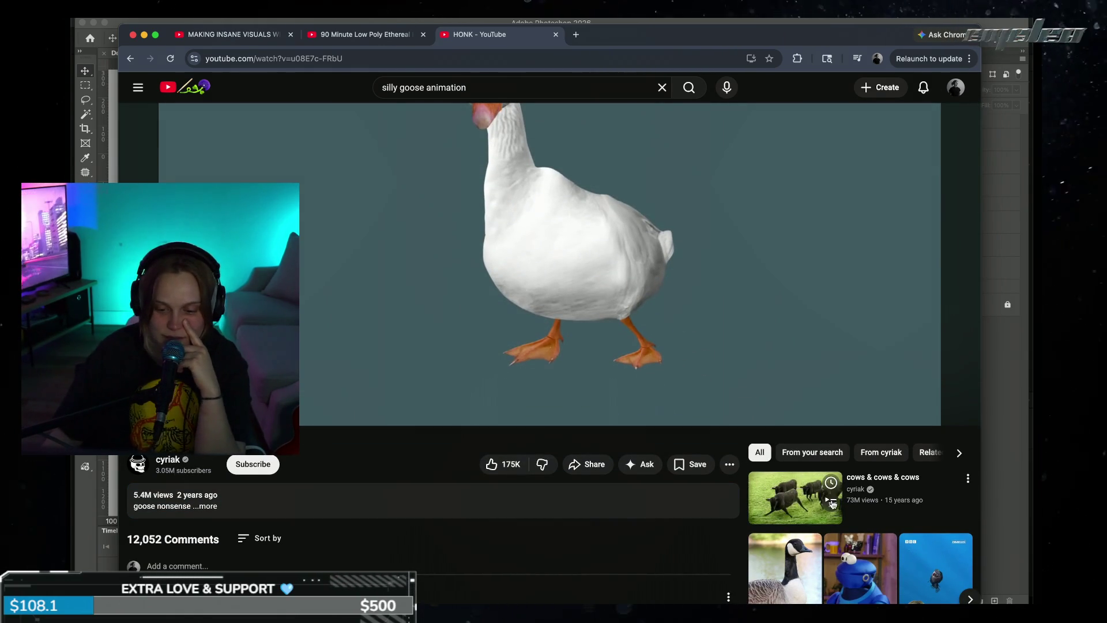
scroll(427, 521, down, 4)
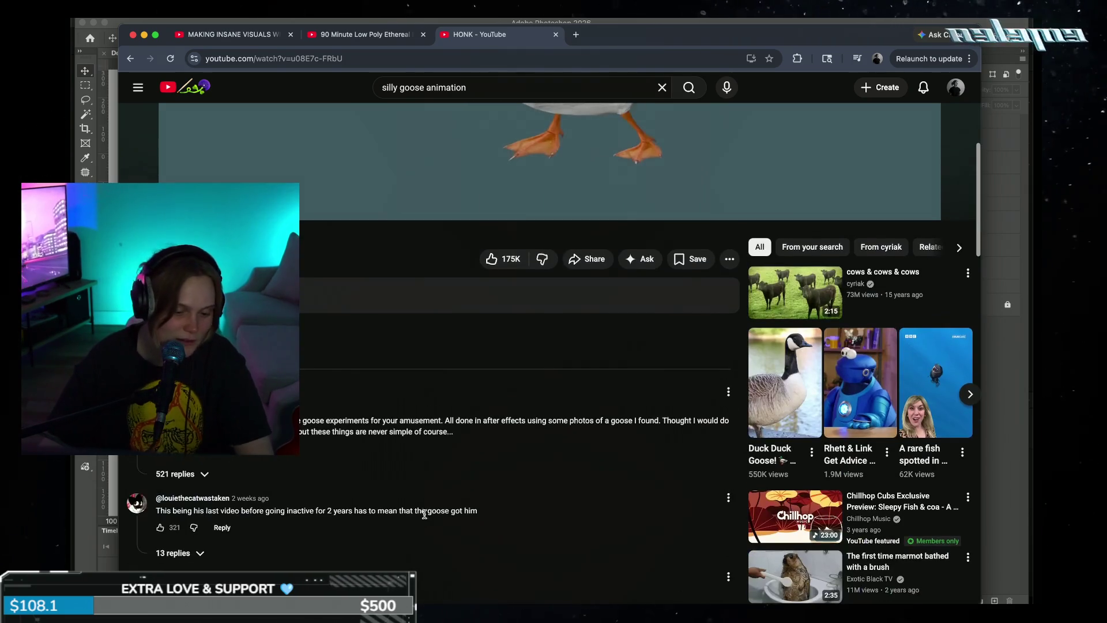
scroll(581, 423, up, 4)
scroll(468, 284, up, 3)
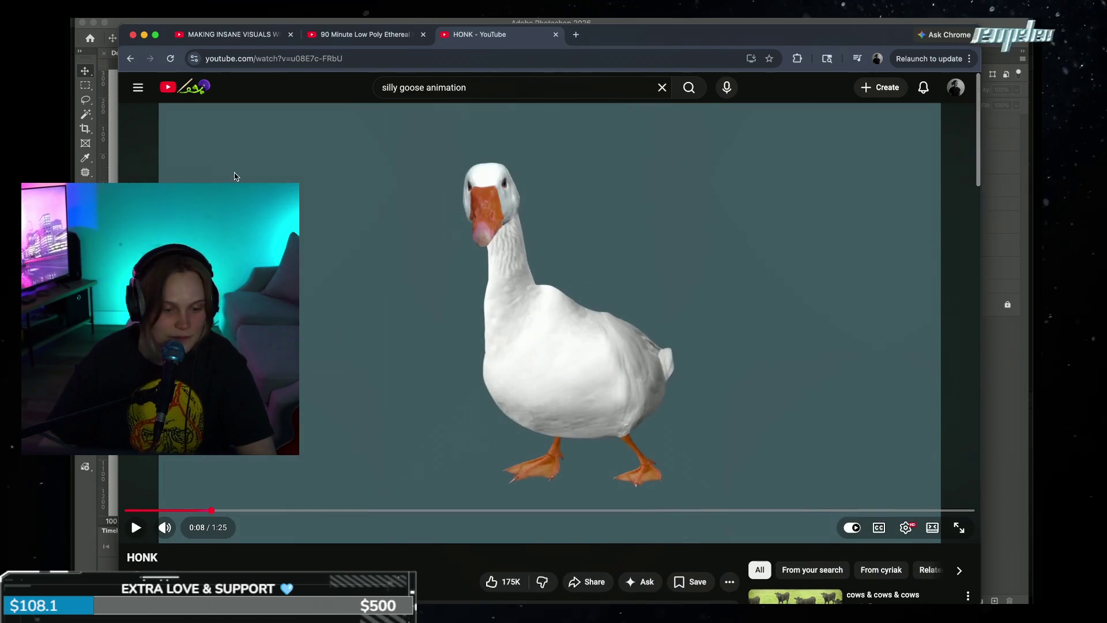
scroll(541, 380, down, 4)
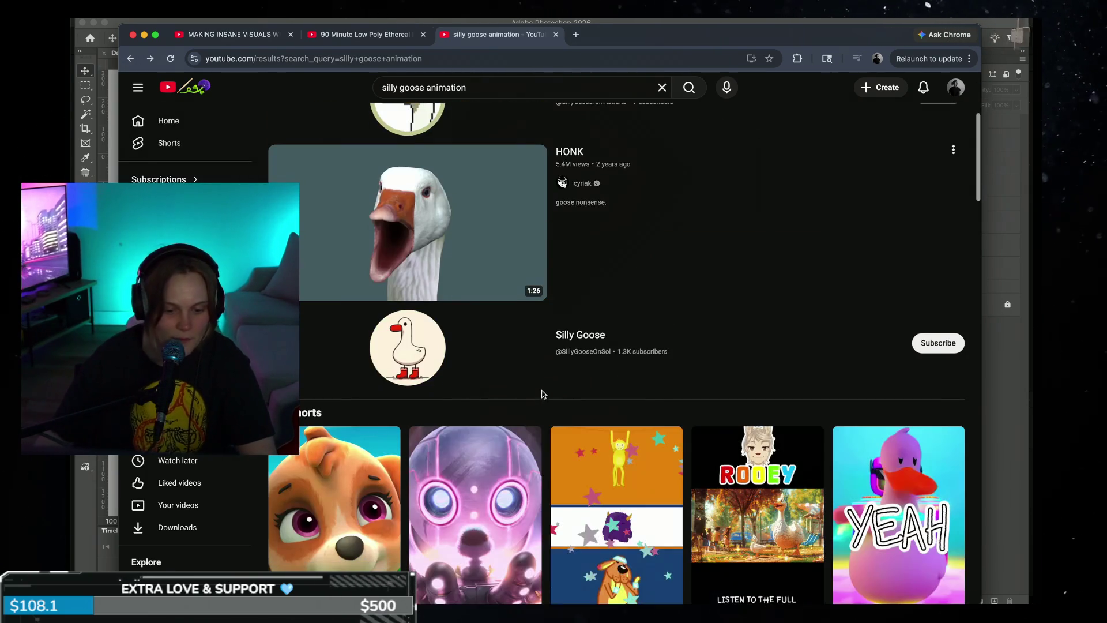
scroll(587, 362, down, 10)
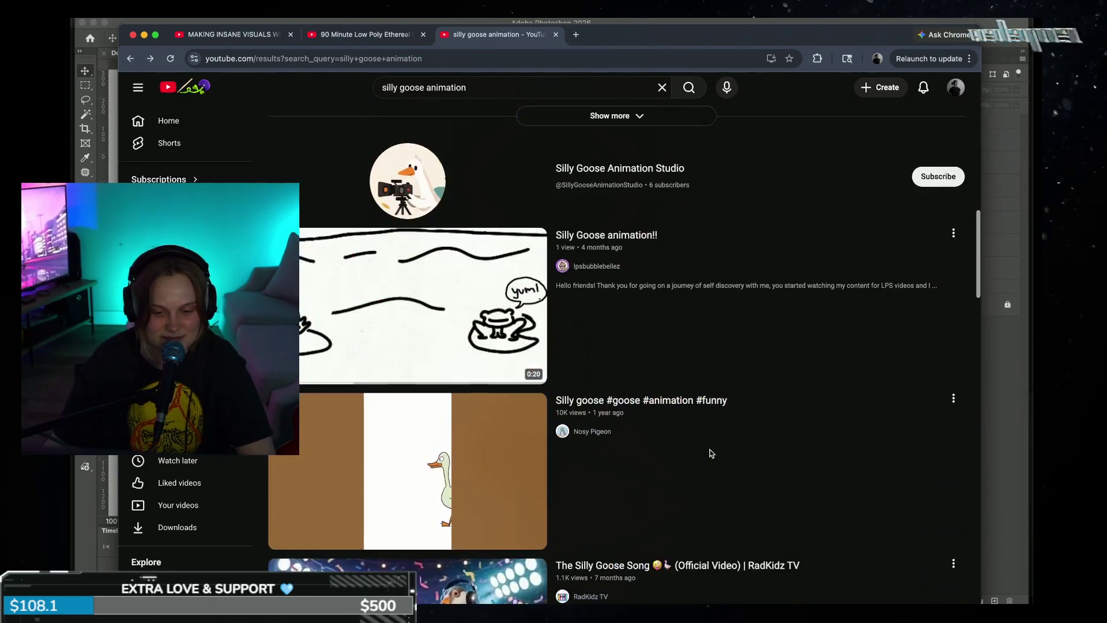
click(565, 310)
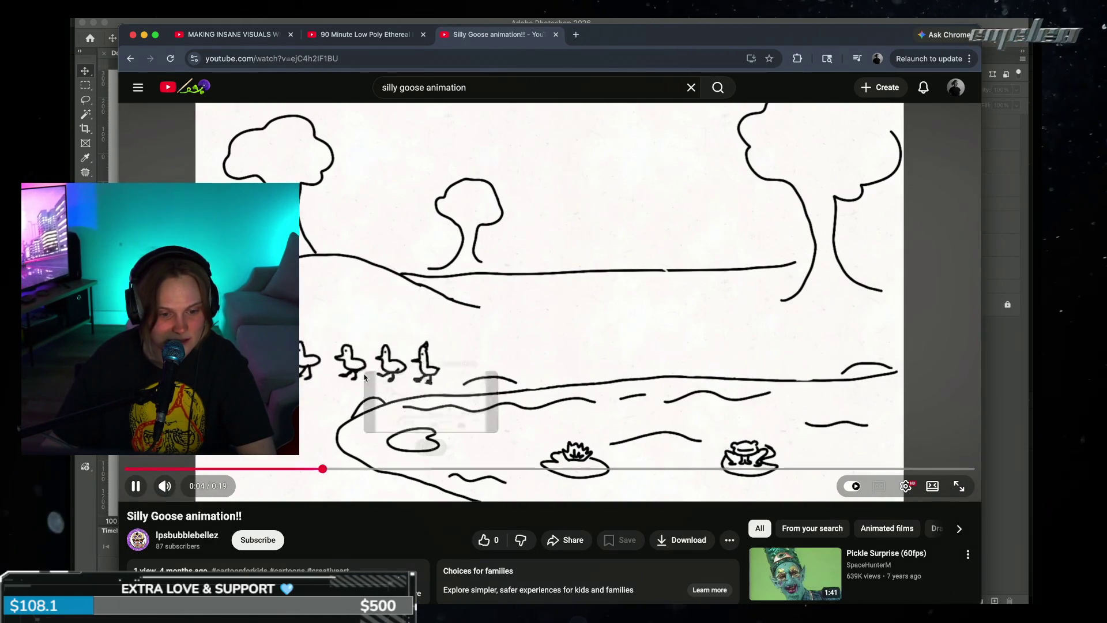
- Go back to the goose search results, scroll through them, and minimize the browser
click(130, 58)
scroll(479, 291, down, 4)
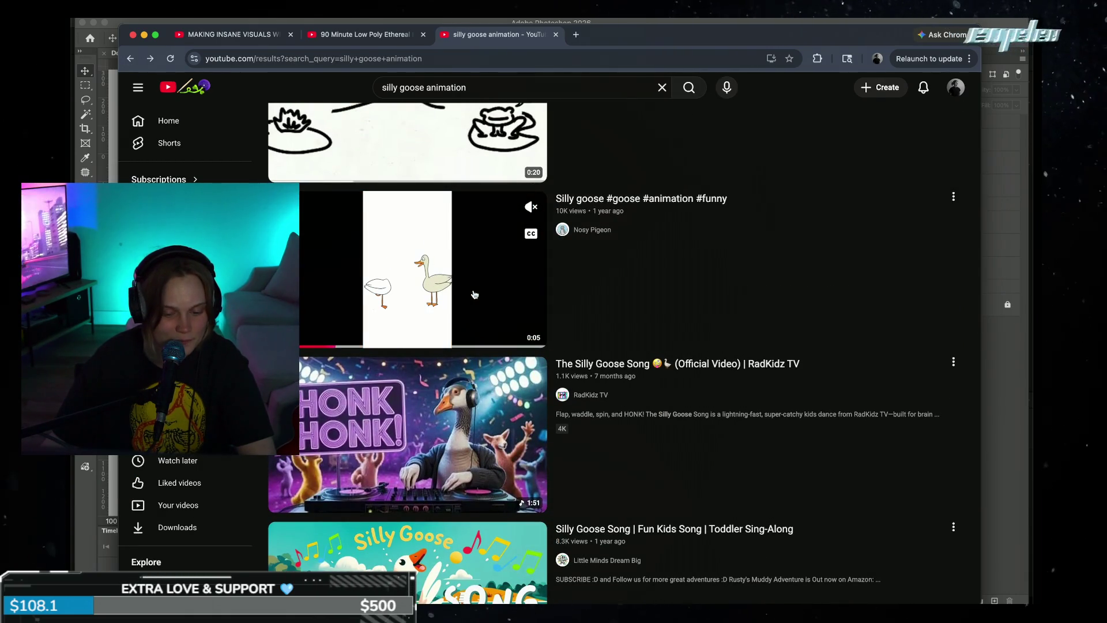
scroll(472, 297, down, 3)
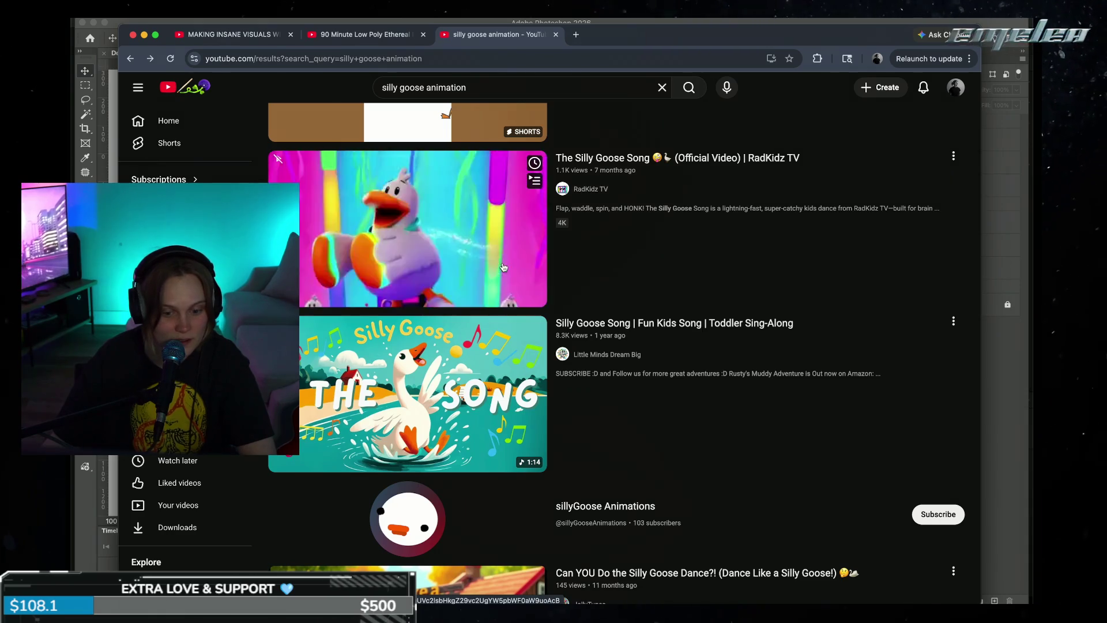
scroll(540, 339, down, 8)
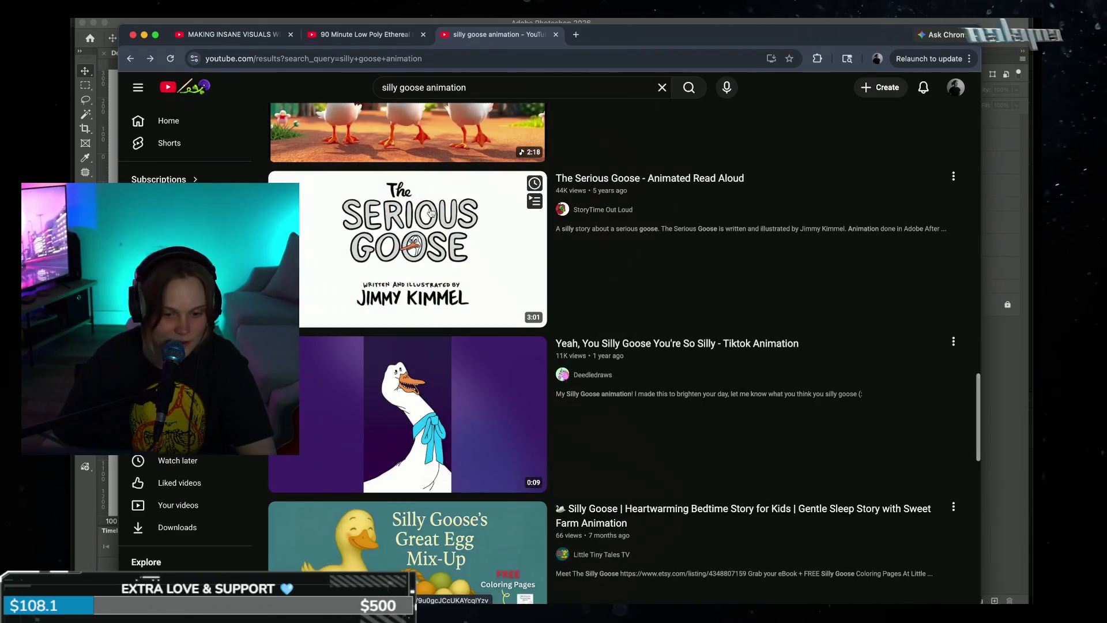
scroll(441, 242, up, 3)
scroll(419, 312, down, 6)
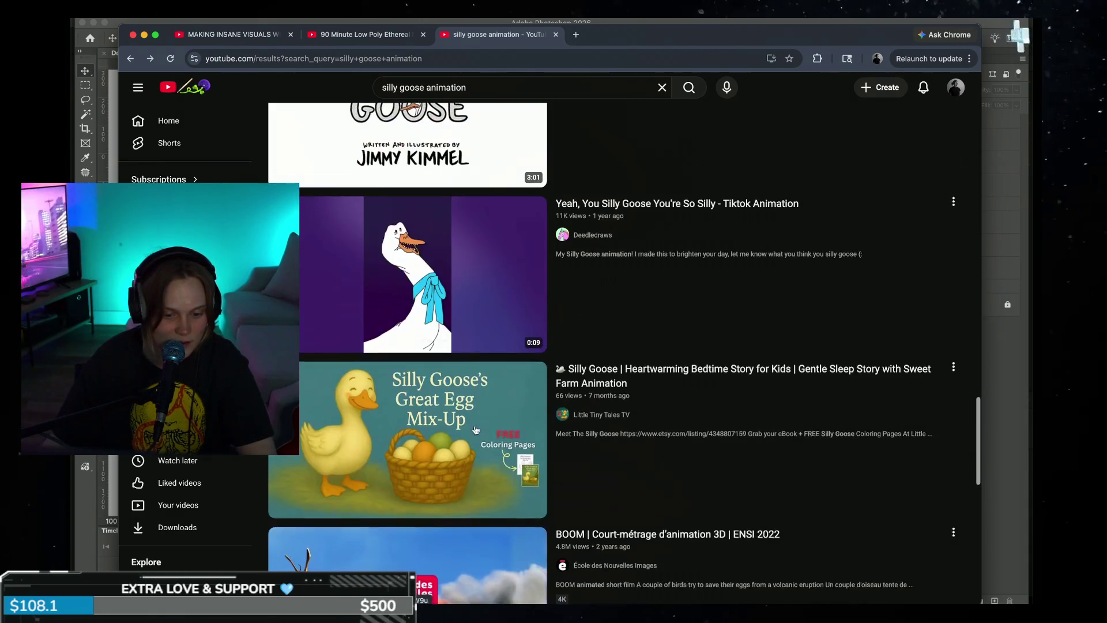
scroll(472, 442, down, 4)
scroll(461, 386, down, 3)
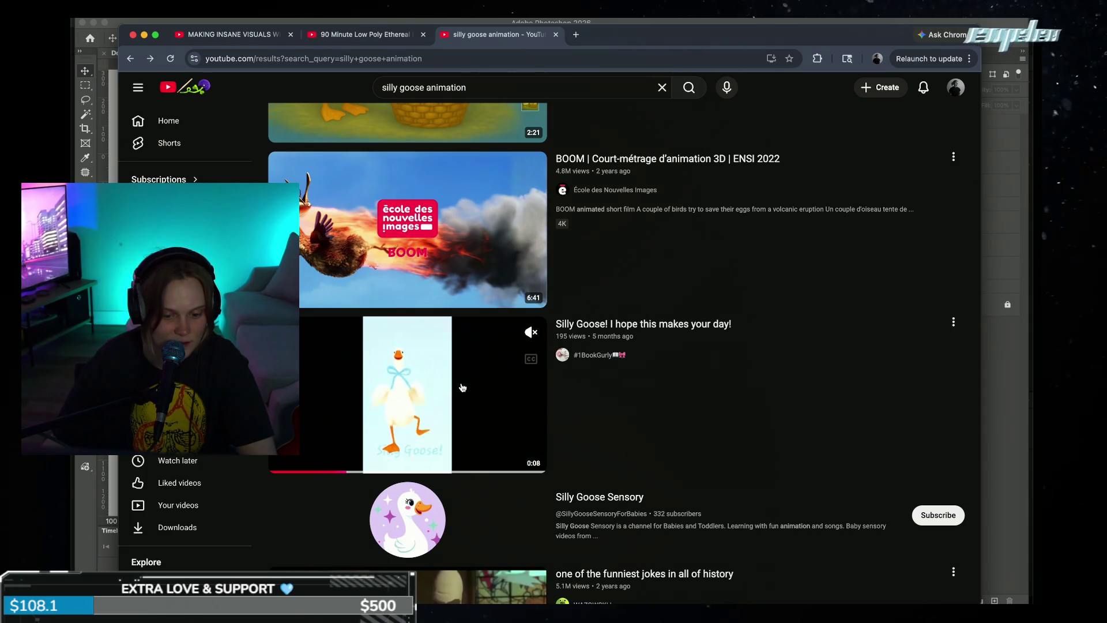
scroll(461, 387, down, 3)
scroll(463, 386, down, 1)
scroll(464, 386, down, 2)
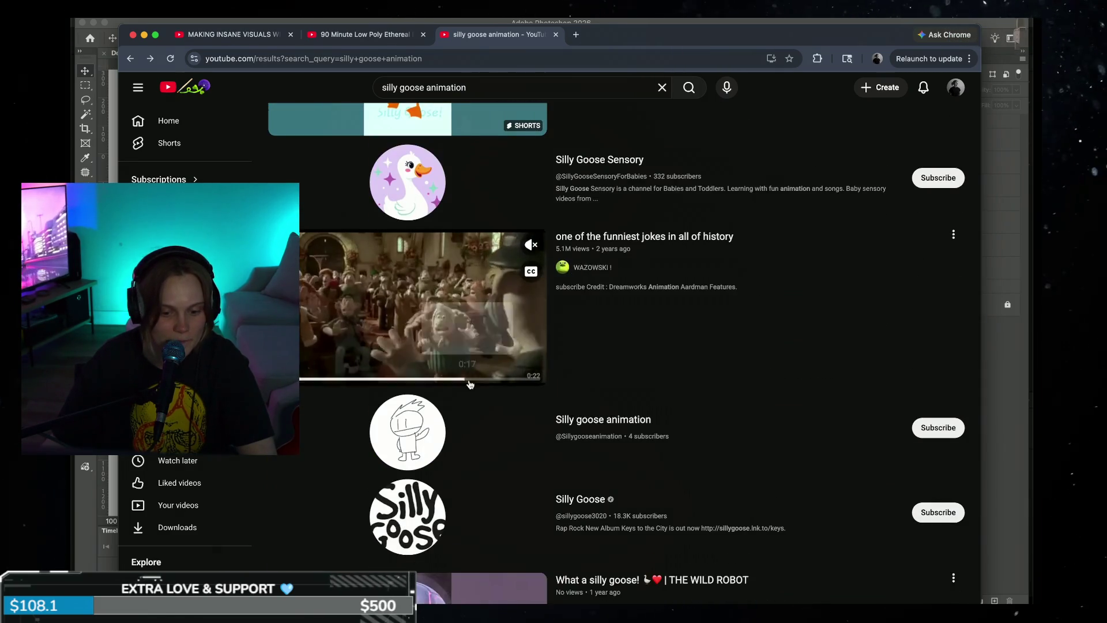
scroll(464, 386, down, 3)
scroll(479, 380, down, 4)
scroll(481, 378, down, 8)
scroll(458, 227, up, 20)
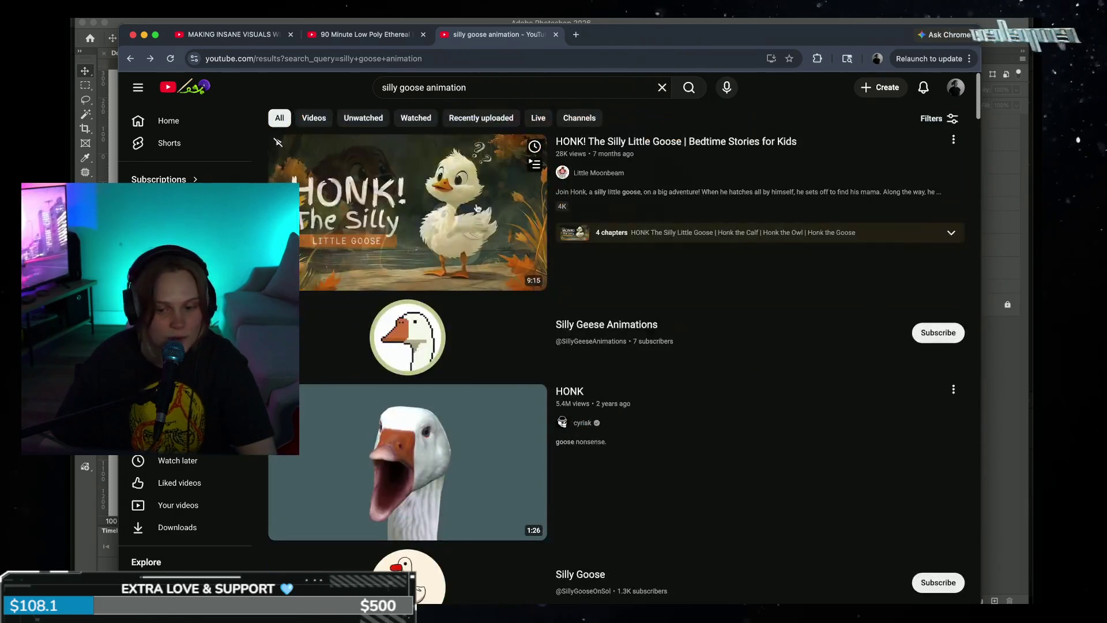
click(144, 35)
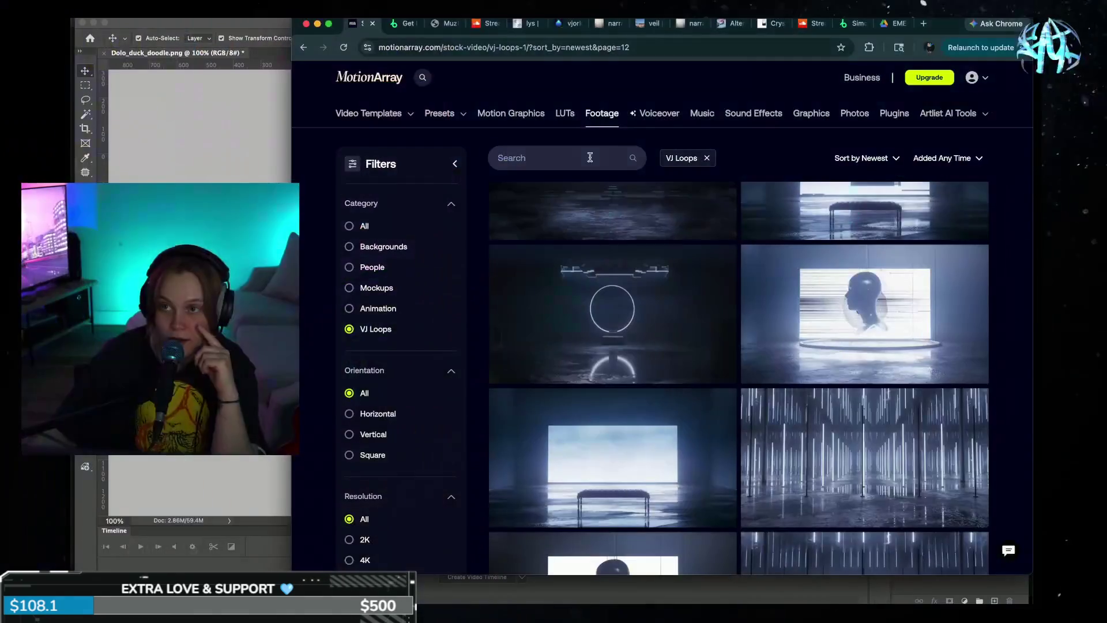
- Scroll up on the Motion Array VJ Loops footage page
scroll(432, 288, up, 1)
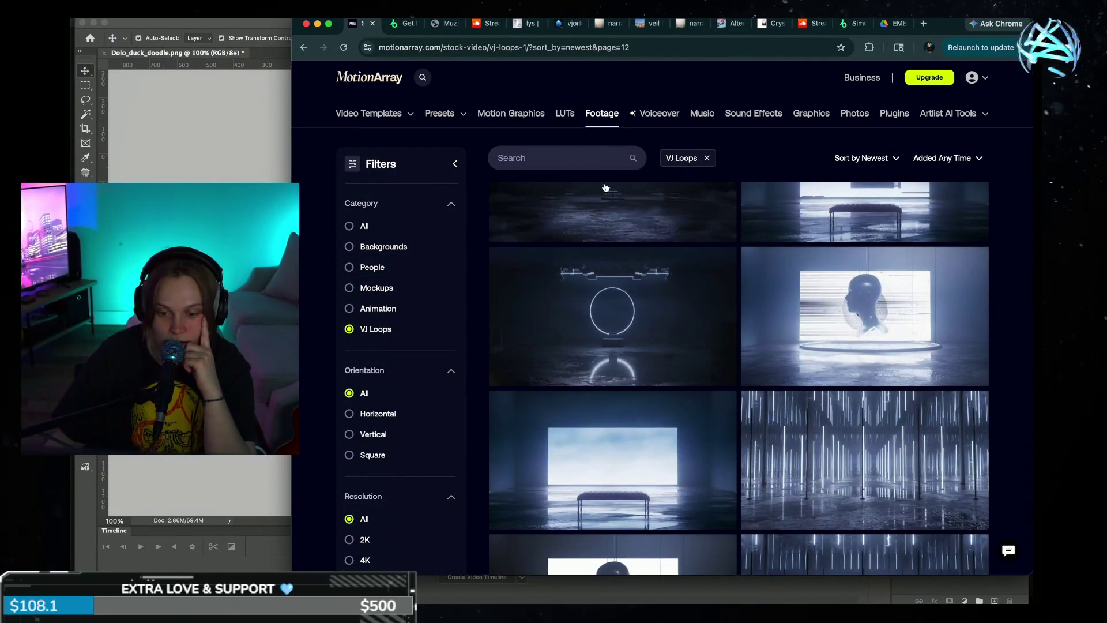
- Scroll the VJ Loops grid and widen the browser window so results fill three columns
scroll(721, 323, down, 2)
scroll(729, 340, down, 5)
scroll(733, 346, down, 5)
scroll(735, 347, down, 3)
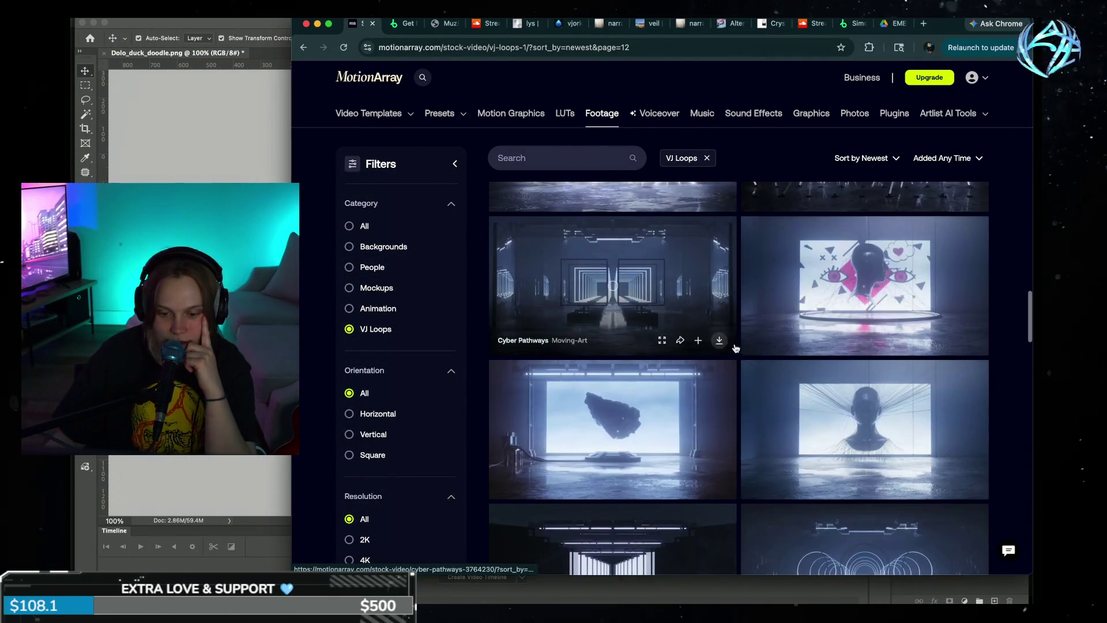
scroll(735, 347, down, 3)
scroll(735, 346, down, 3)
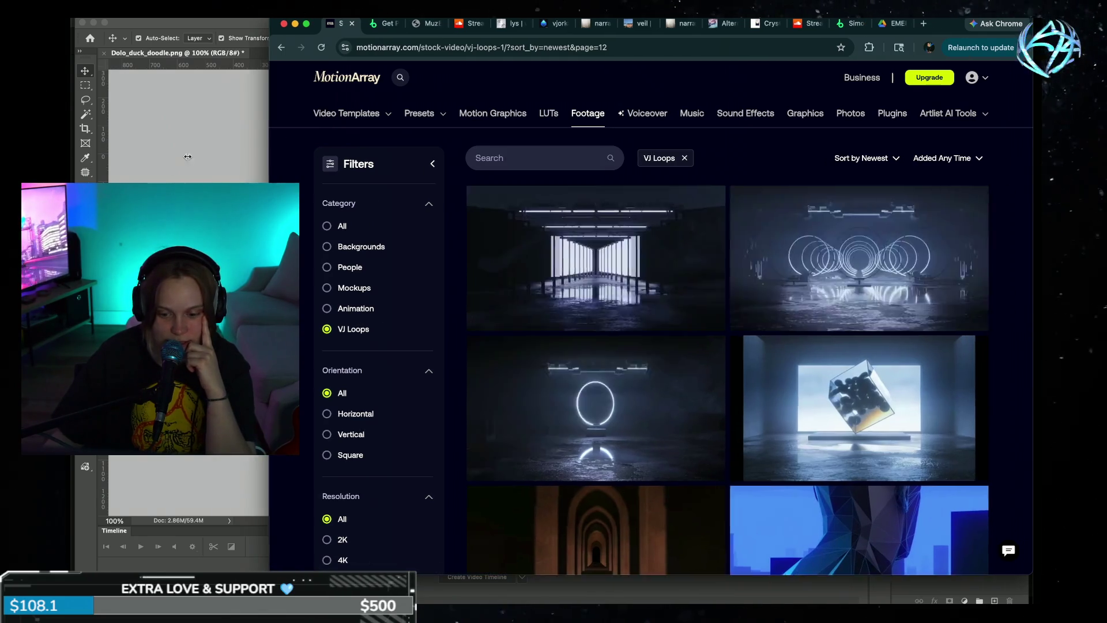
drag(292, 144, 176, 144)
scroll(740, 333, up, 10)
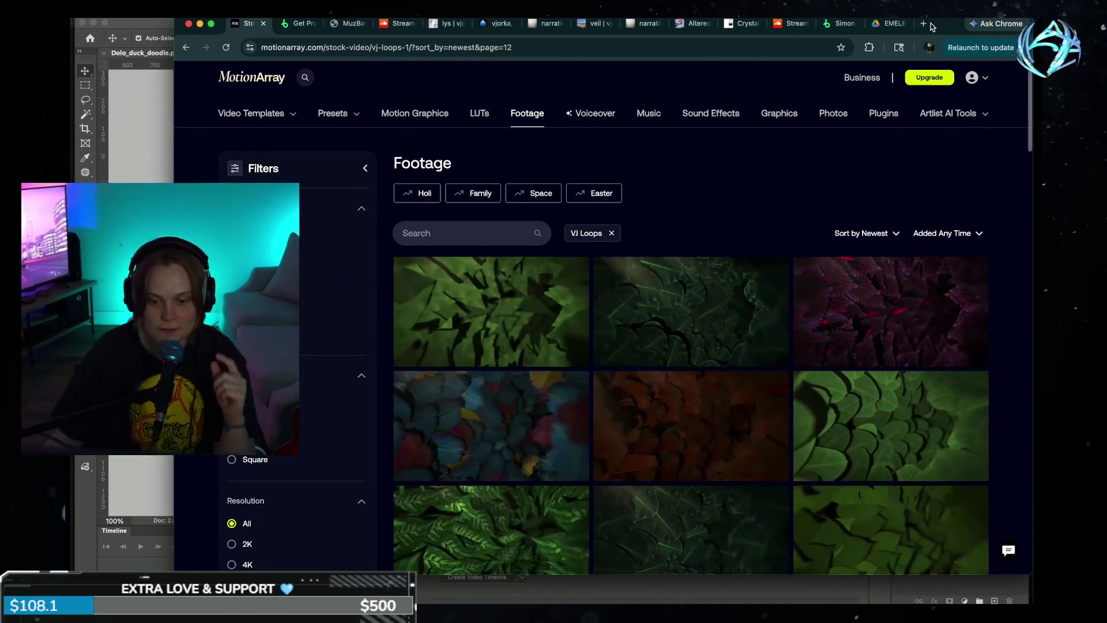
click(925, 25)
- Search Motion Array's motion graphics for goose
text(motion)
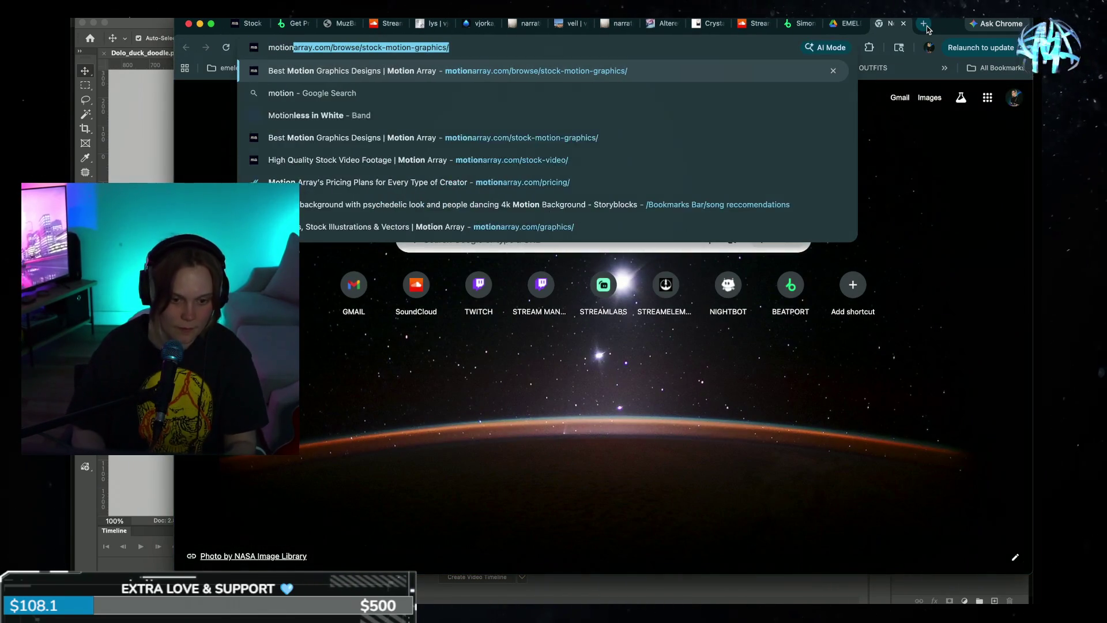
key(Return)
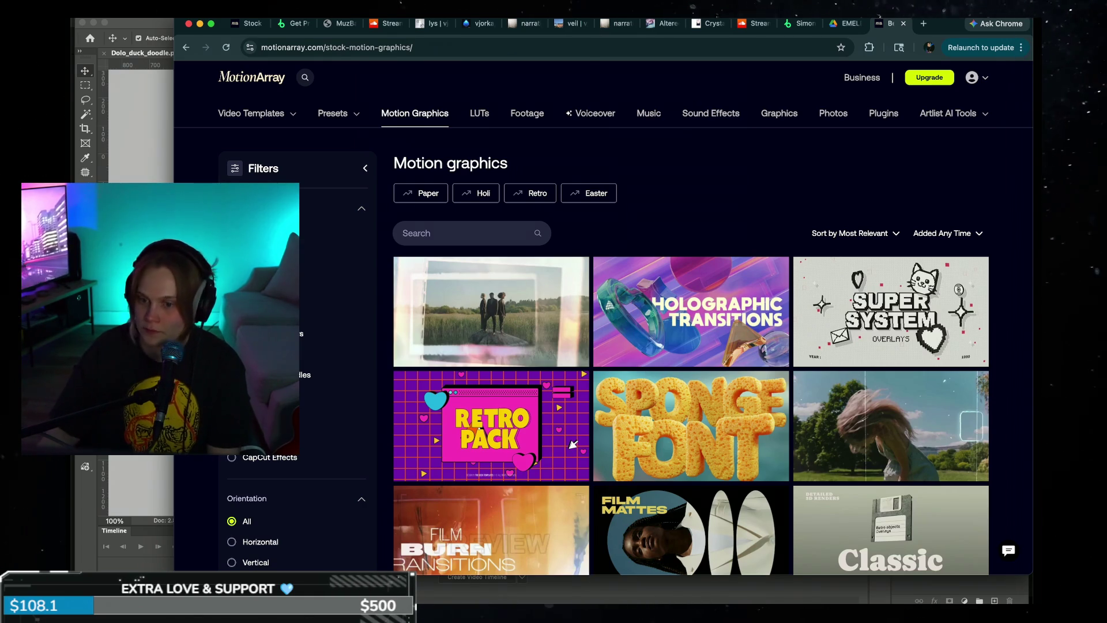
key(super+Tab)
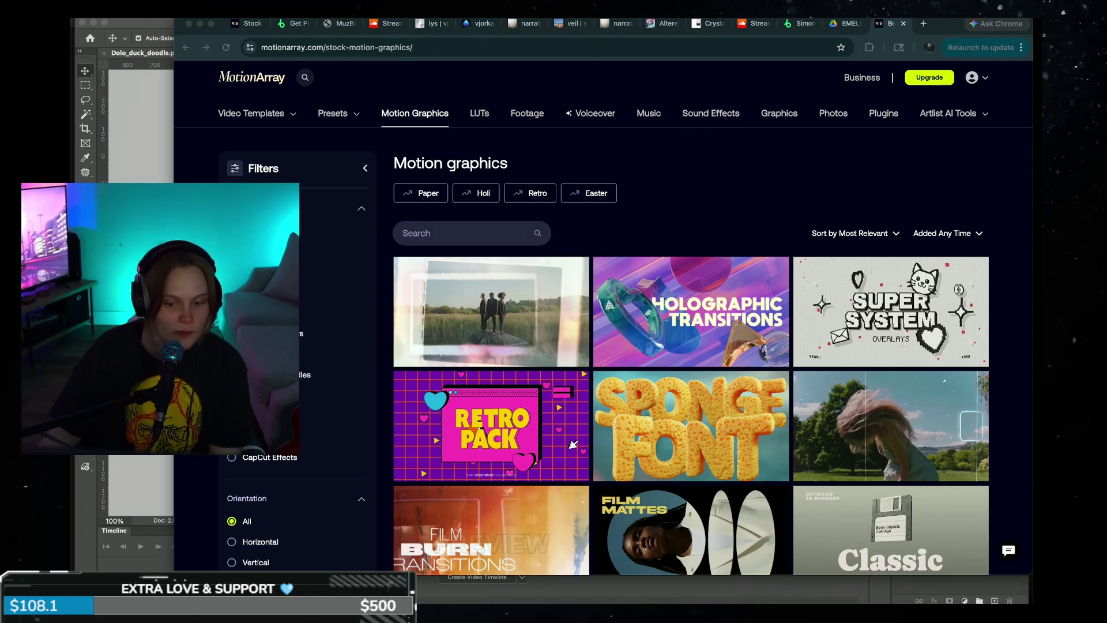
click(652, 153)
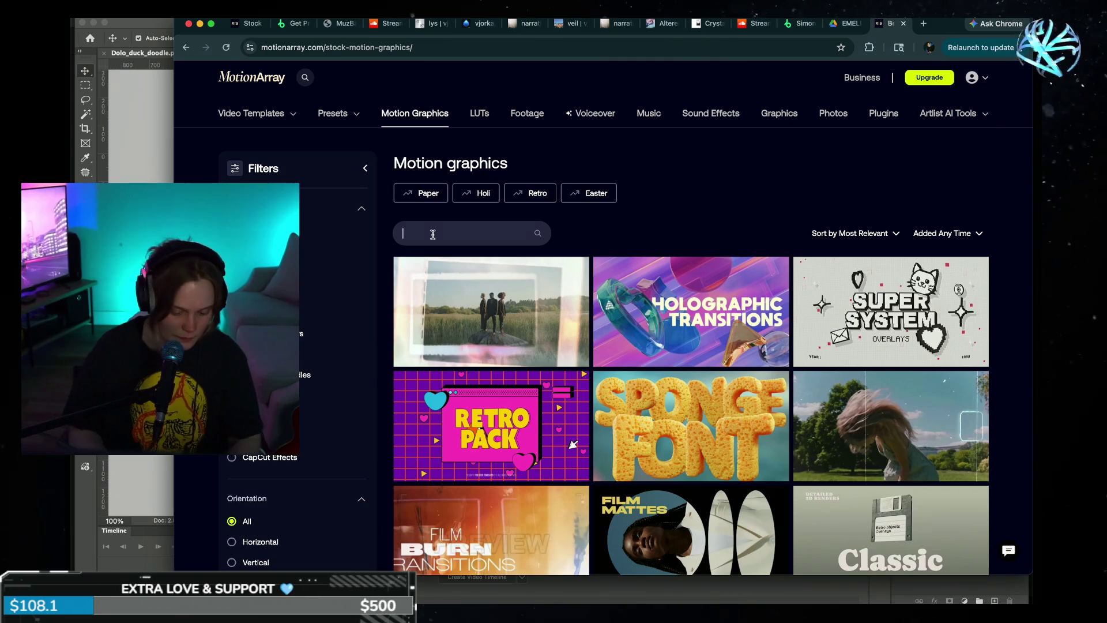
text(goose)
key(Return)
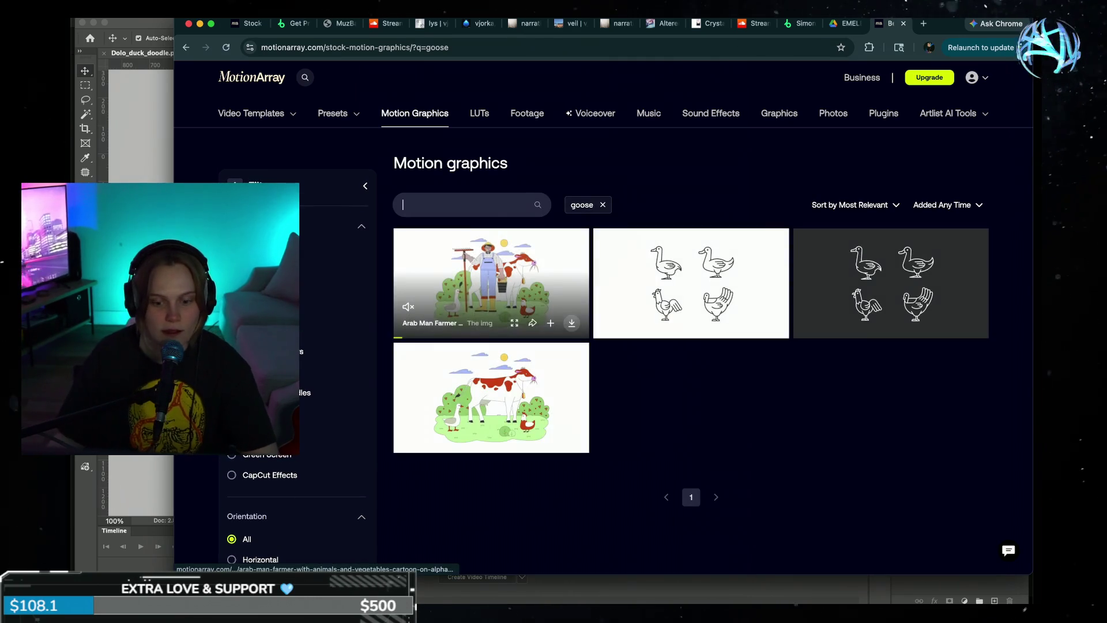
- Clear the goose search and switch to browsing Motion Array's stock footage
mouse_move(709, 293)
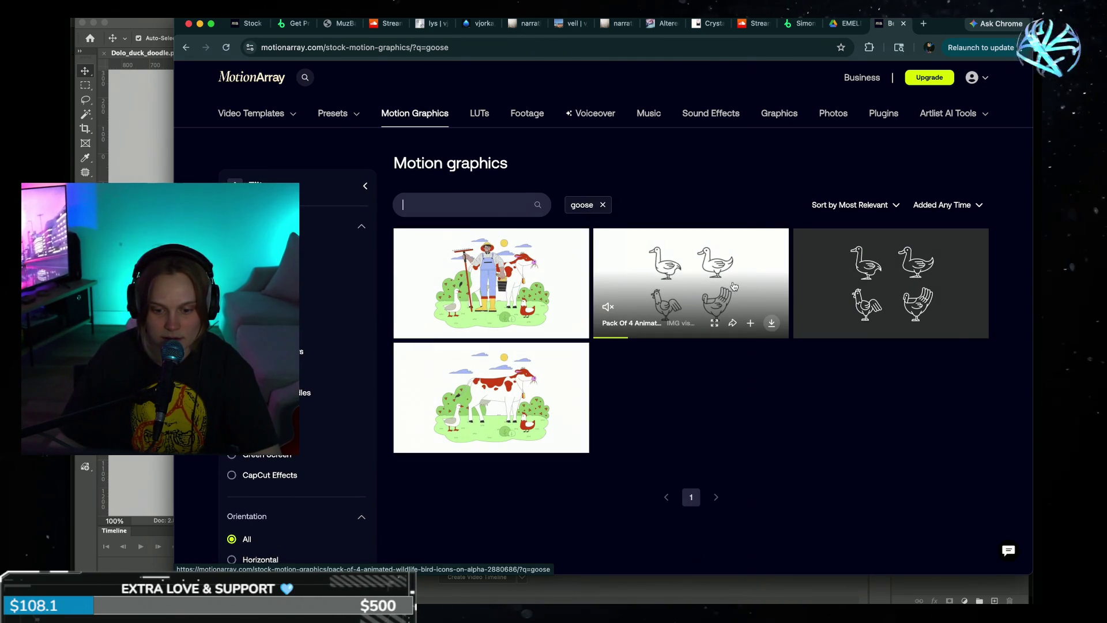
mouse_move(885, 291)
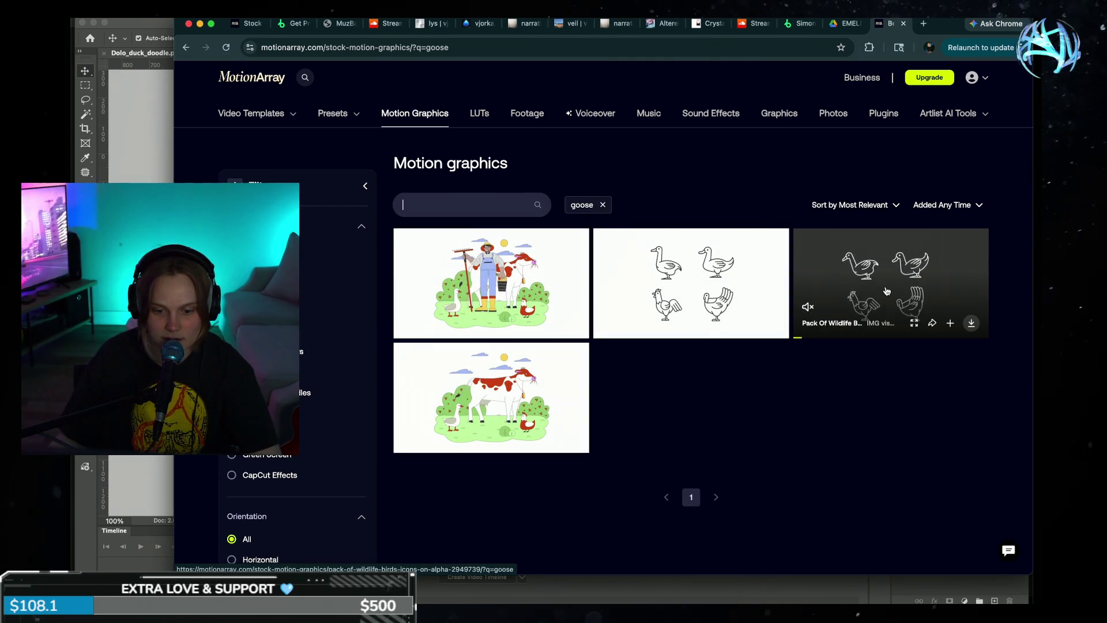
click(602, 206)
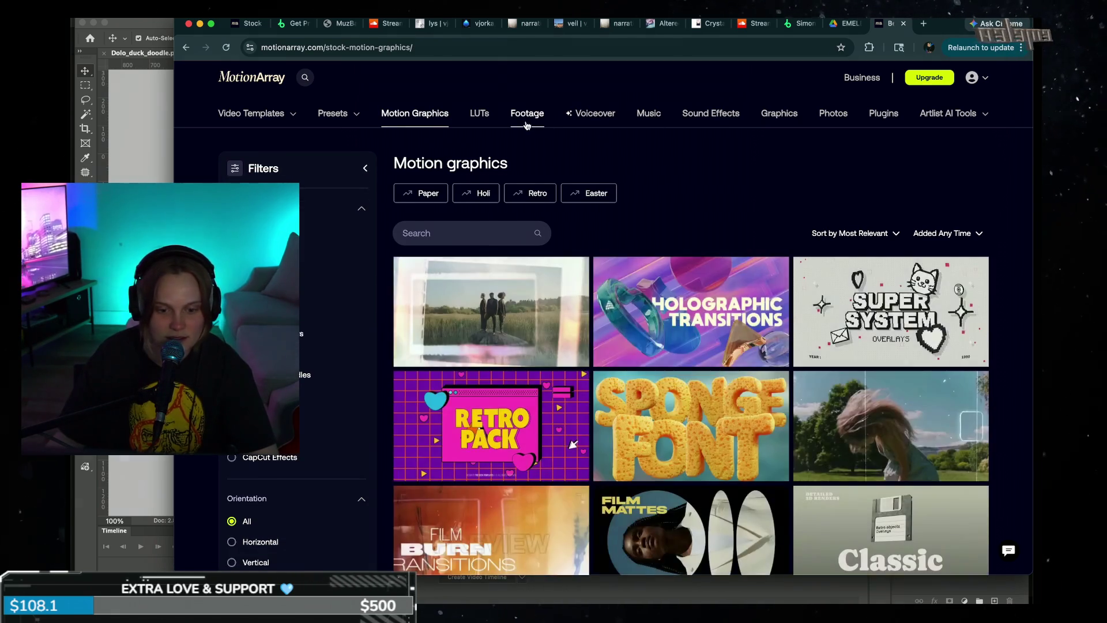
click(526, 113)
click(447, 235)
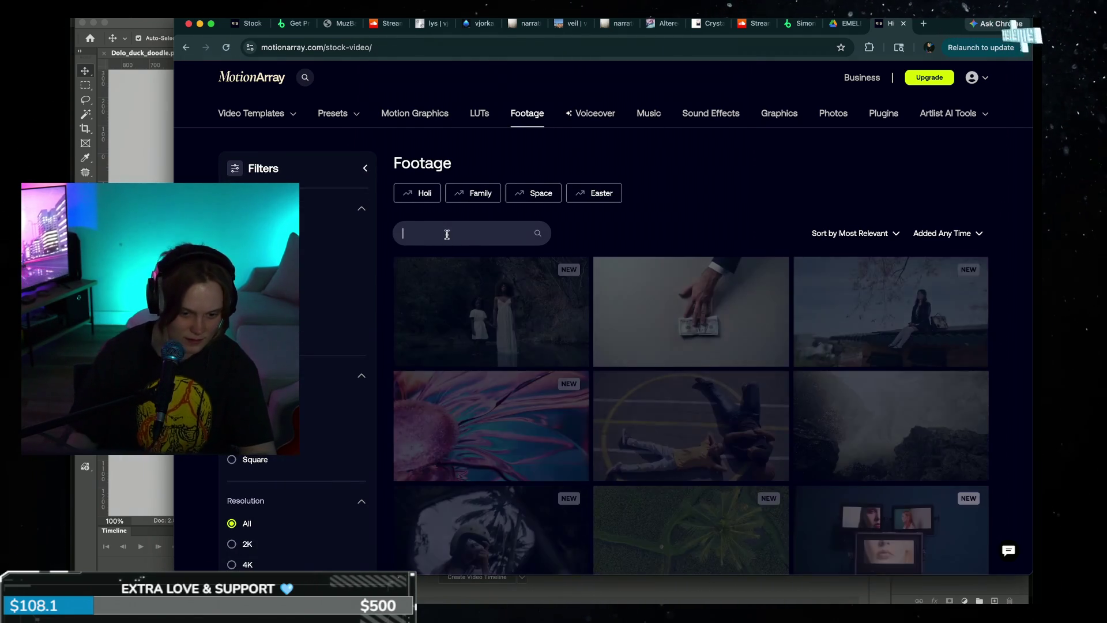
text(goose)
- Search Motion Array footage for goose and scroll through the clip results
key(Return)
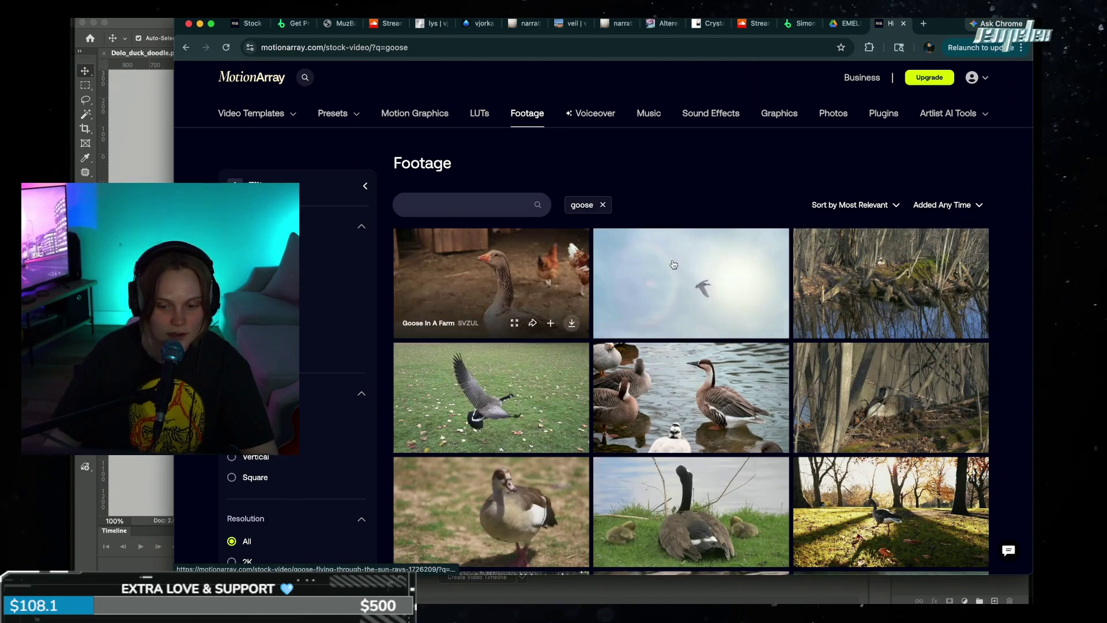
scroll(726, 413, down, 5)
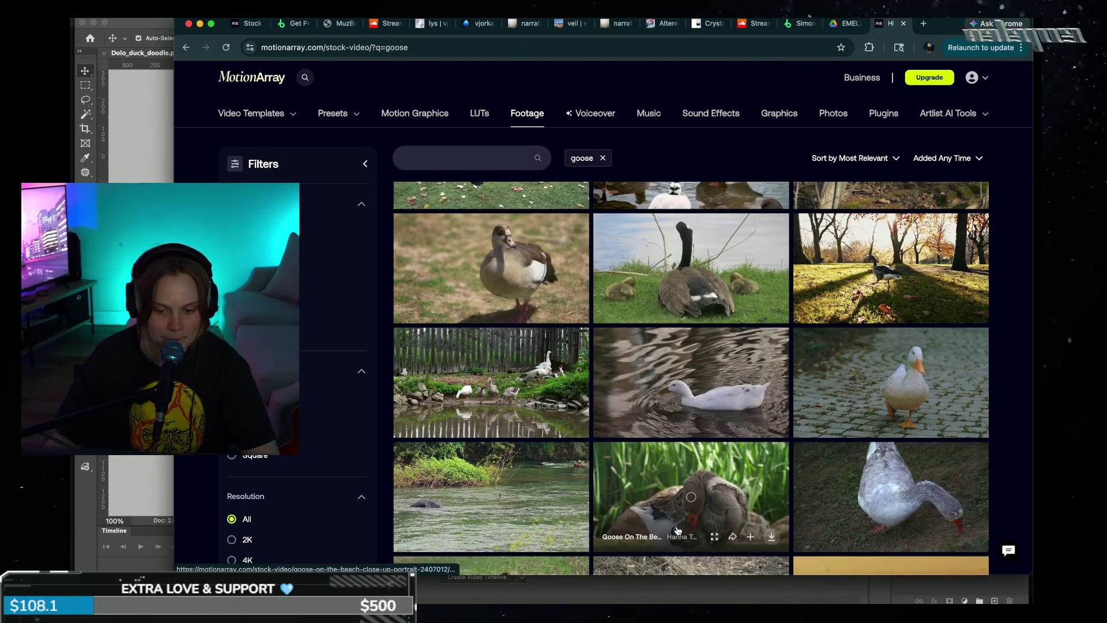
scroll(681, 525, up, 5)
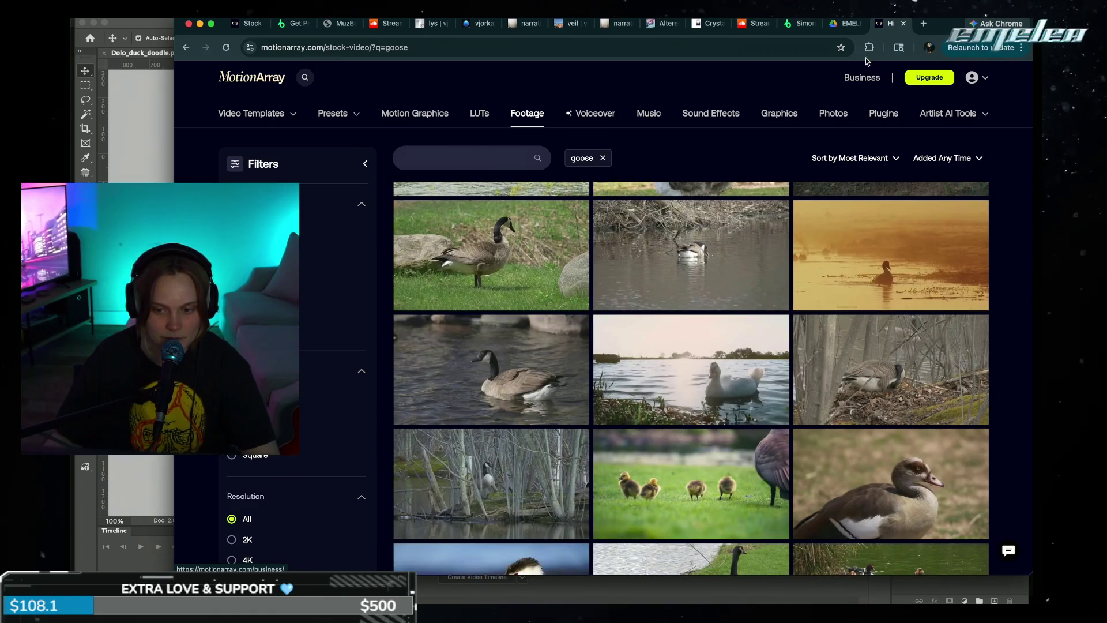
click(924, 25)
- Go to Giphy, search GIFs for 'goose', and scroll down the results
text(giphy)
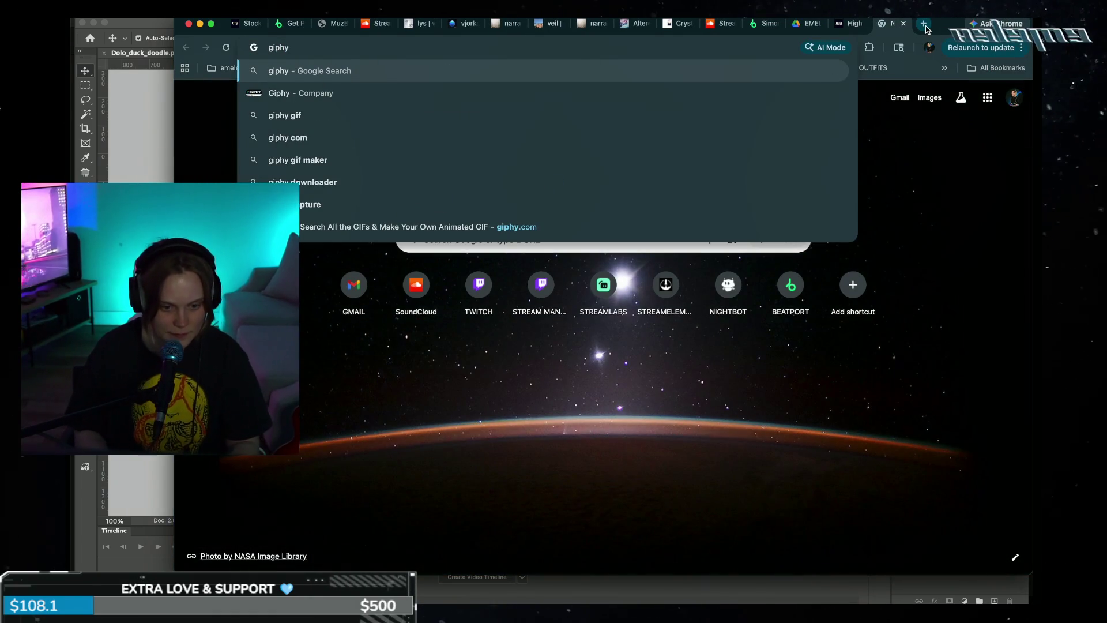
key(Return)
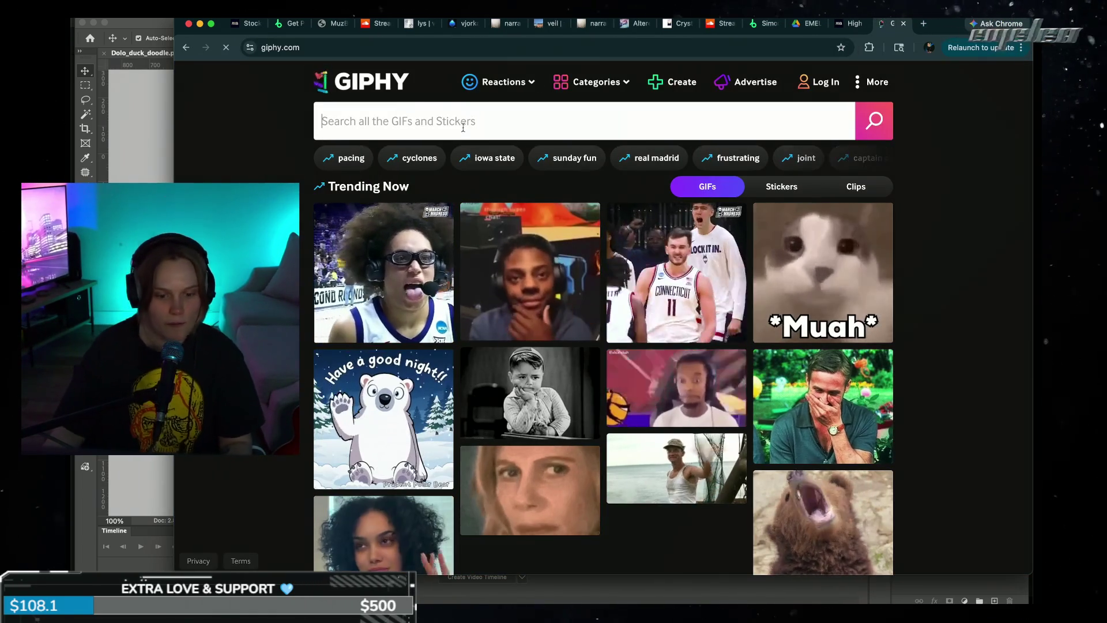
click(459, 120)
text(goo)
key(BackSpace)
text(se)
key(Return)
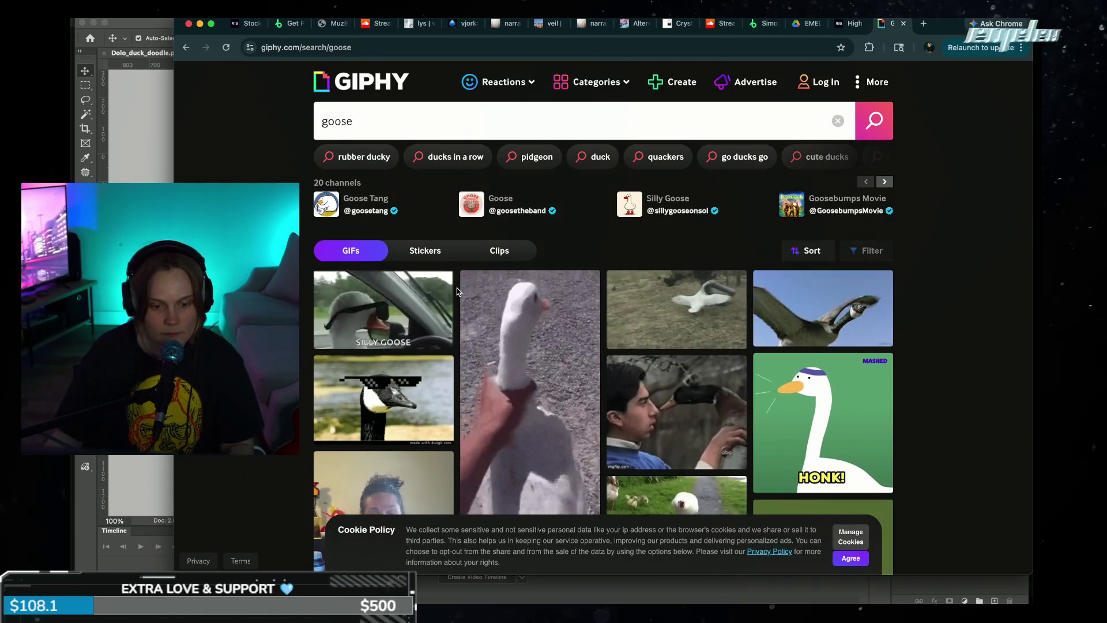
mouse_move(417, 345)
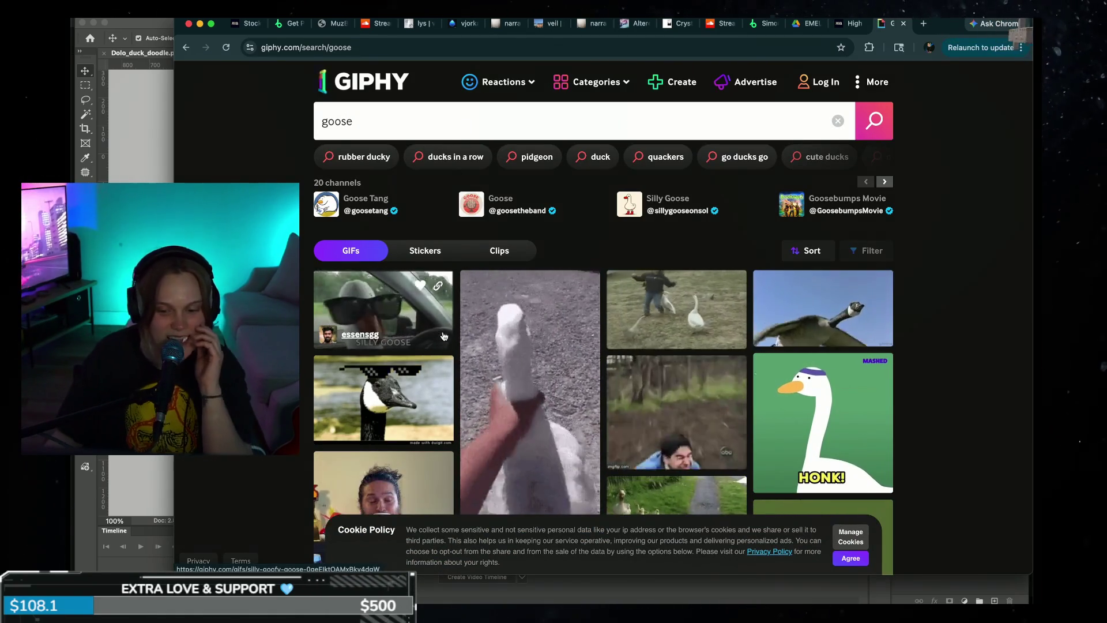
scroll(642, 425, down, 1)
scroll(642, 425, down, 2)
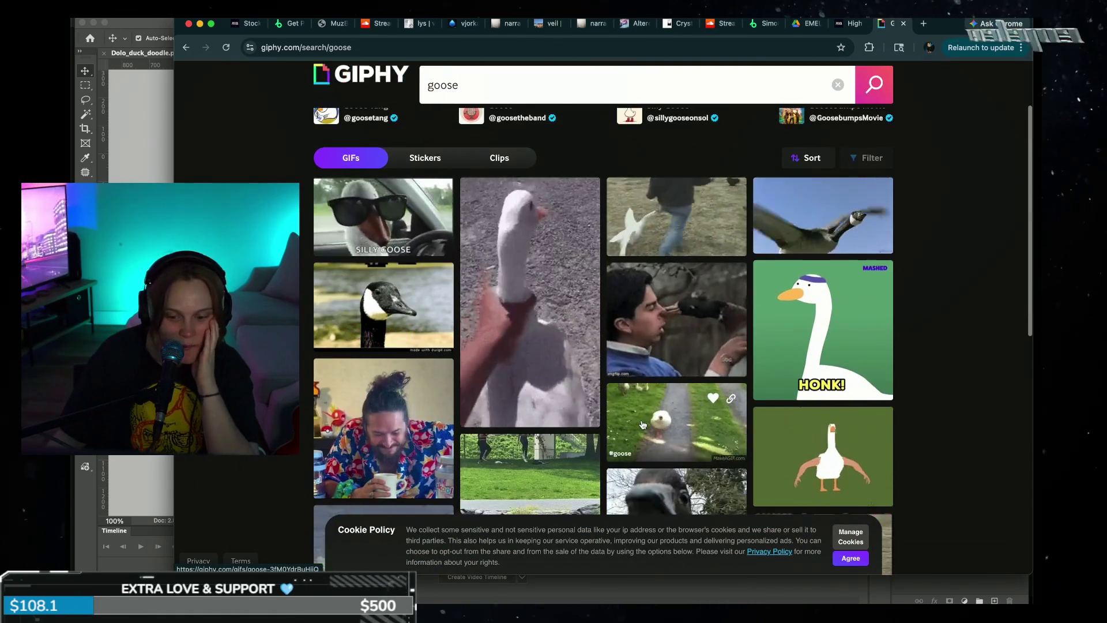
scroll(663, 433, down, 2)
scroll(686, 438, down, 3)
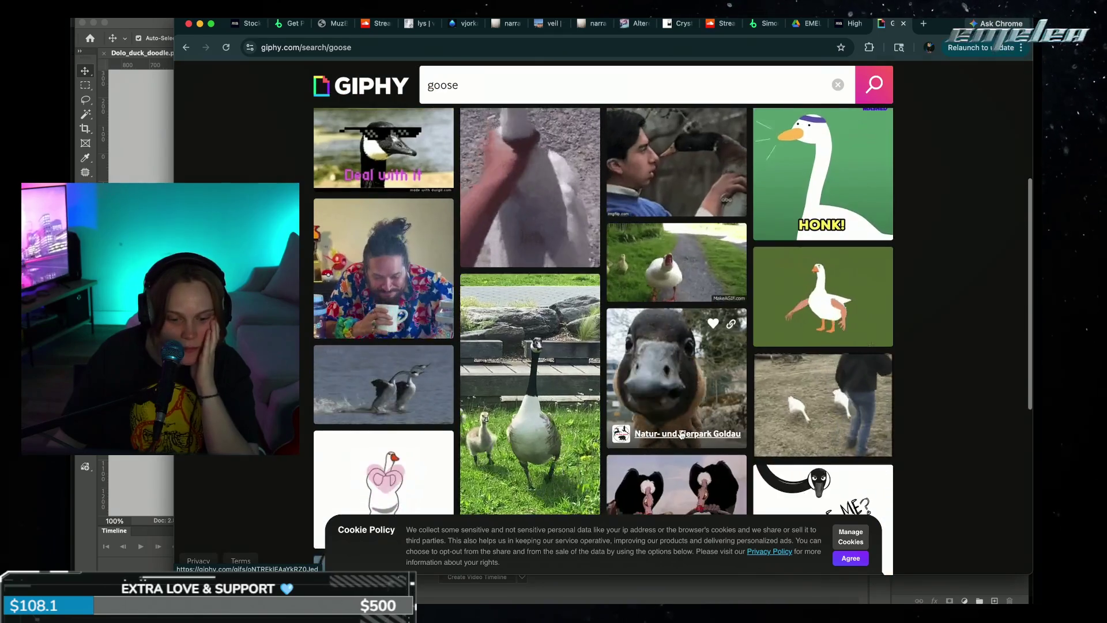
scroll(681, 435, down, 3)
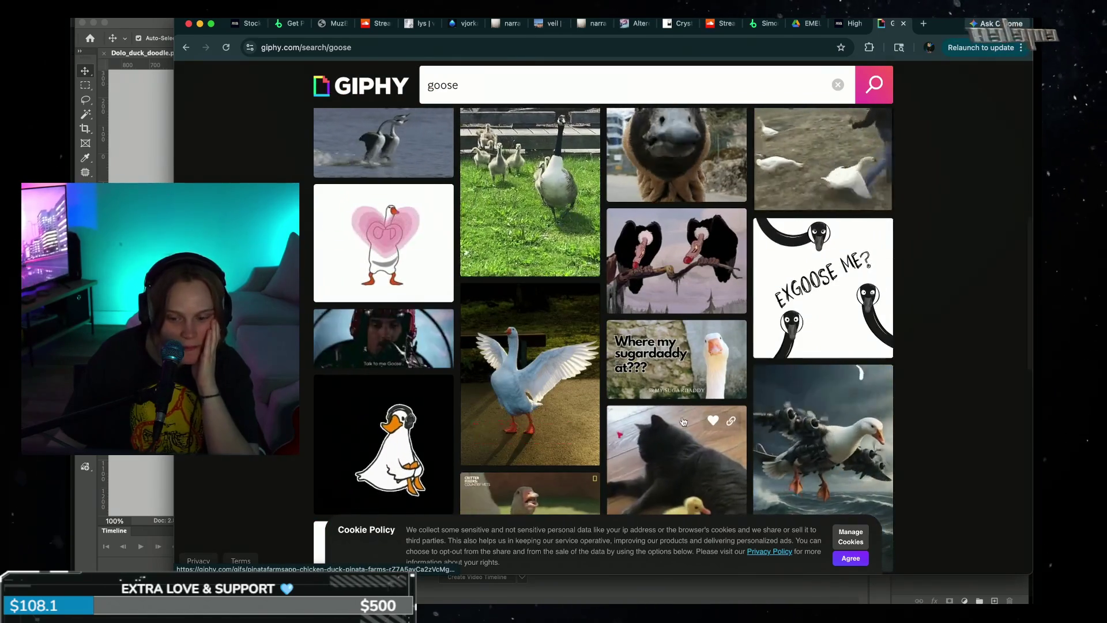
scroll(704, 442, down, 1)
scroll(703, 447, down, 2)
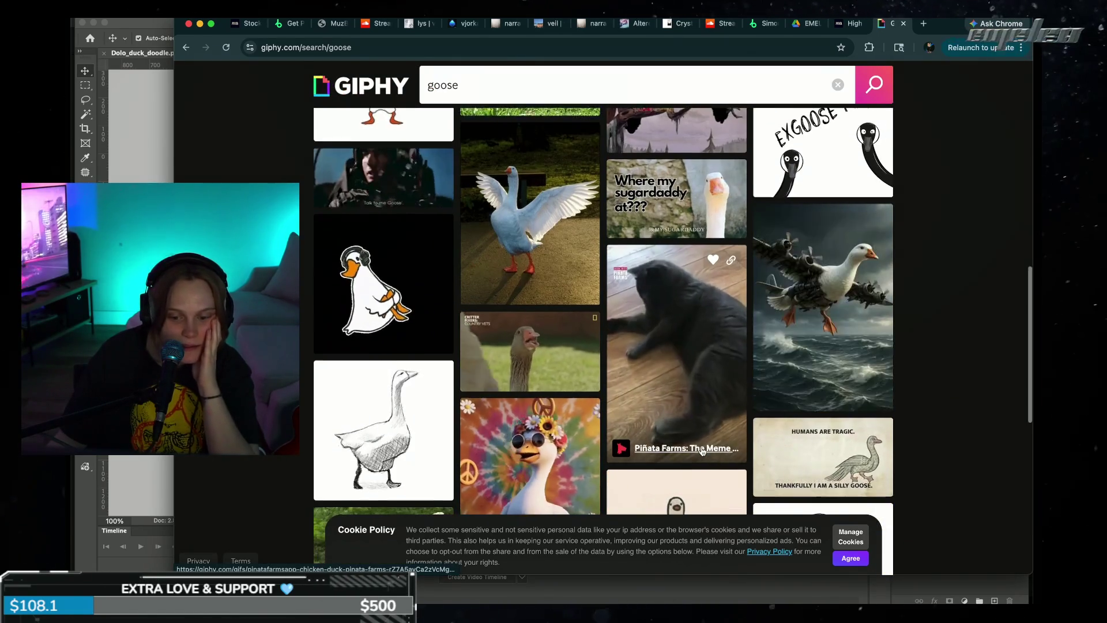
scroll(695, 299, down, 1)
- Preview the 'Where my sugardaddy' GIF, then keep scrolling the goose results
click(687, 152)
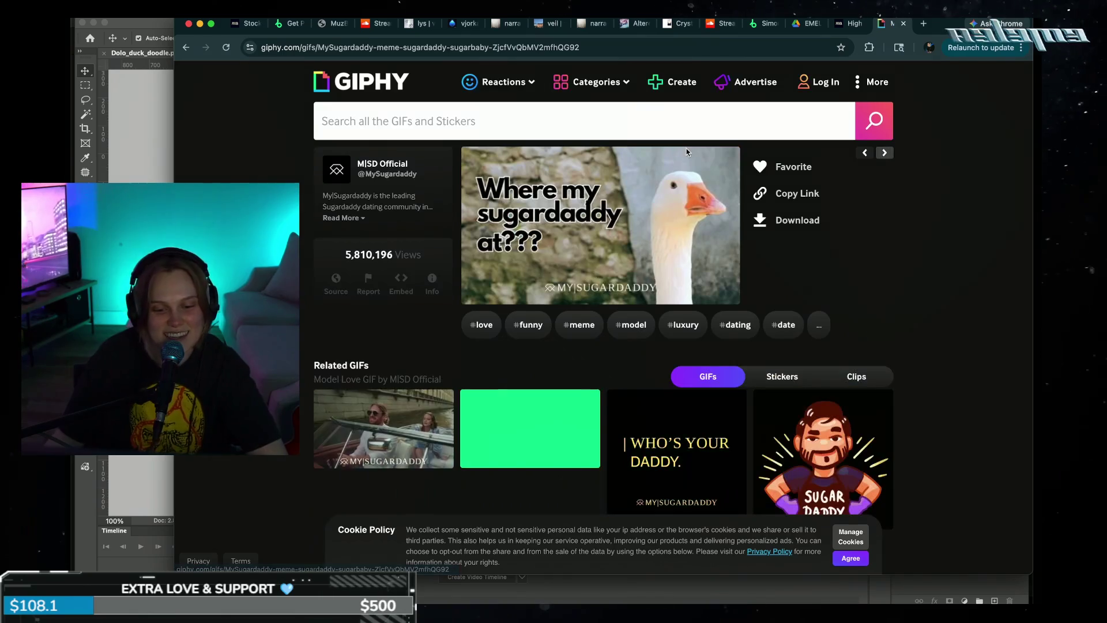
click(185, 48)
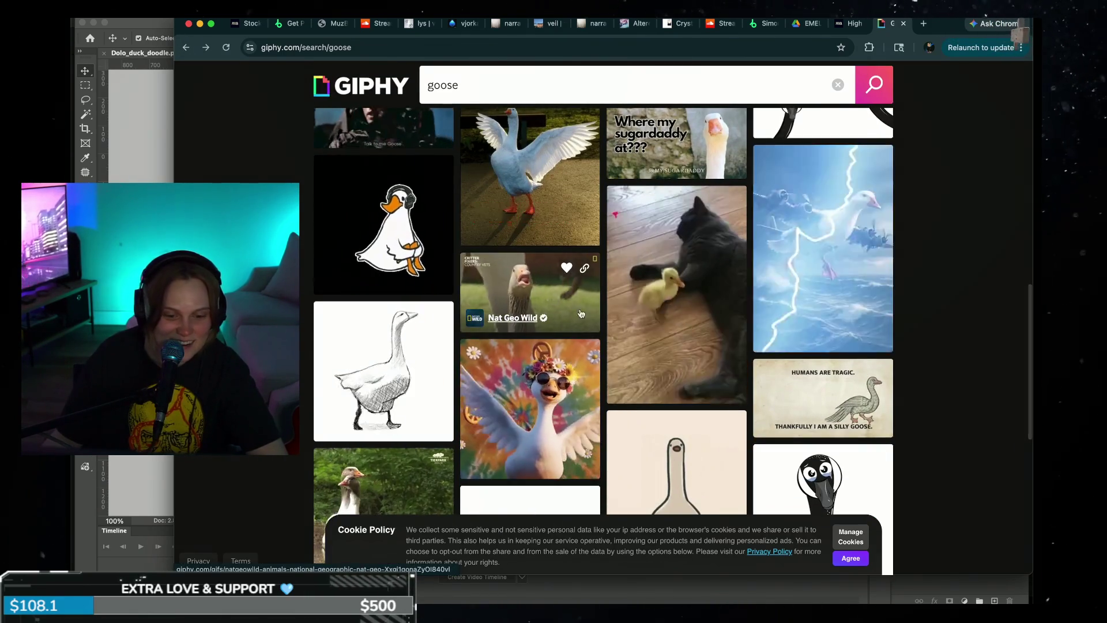
scroll(629, 353, down, 3)
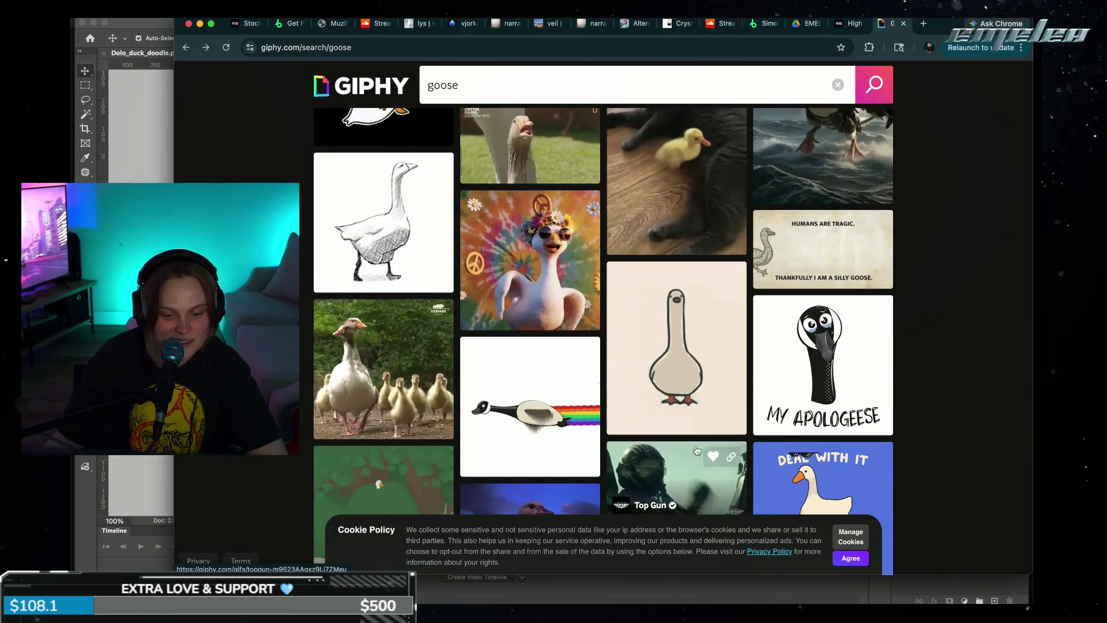
scroll(692, 453, down, 3)
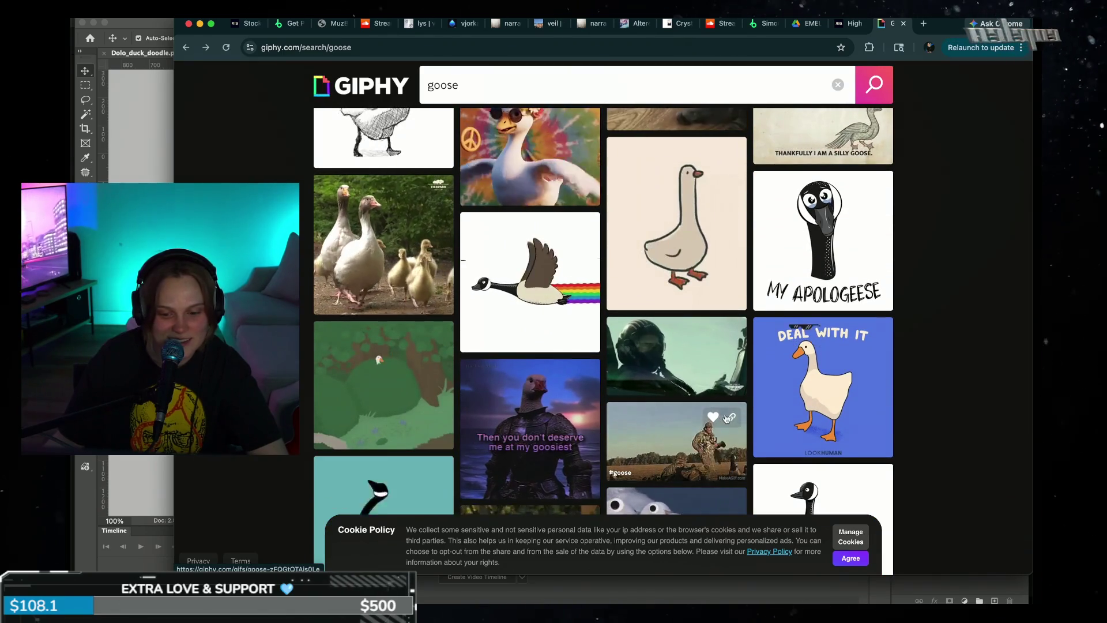
scroll(733, 425, down, 2)
scroll(733, 421, down, 1)
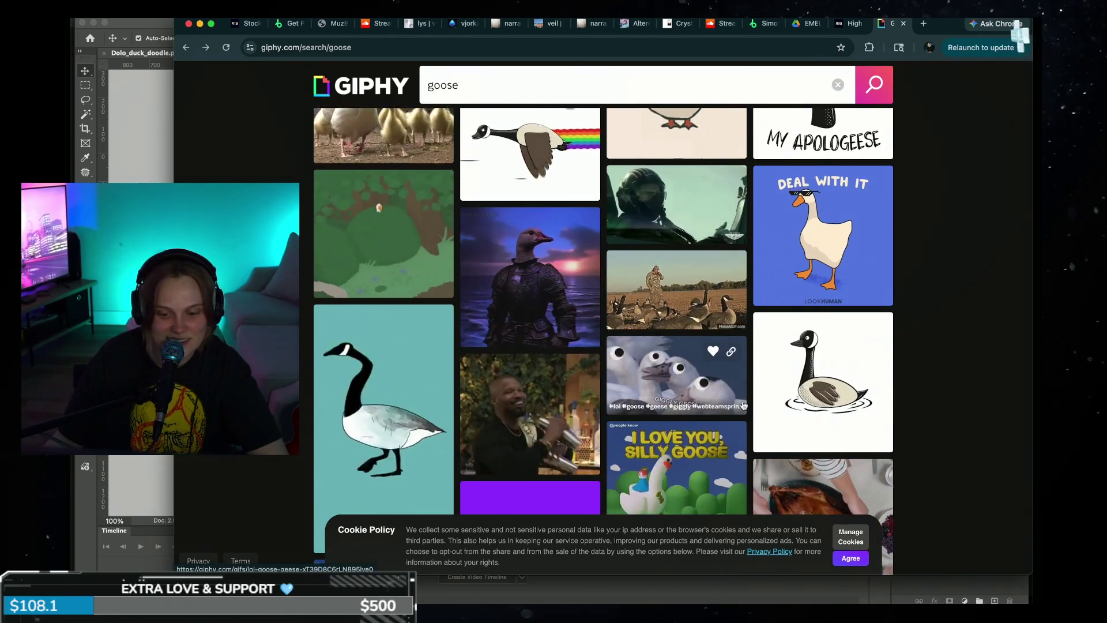
scroll(741, 410, down, 1)
scroll(743, 404, down, 1)
scroll(743, 404, down, 1)
scroll(745, 403, down, 2)
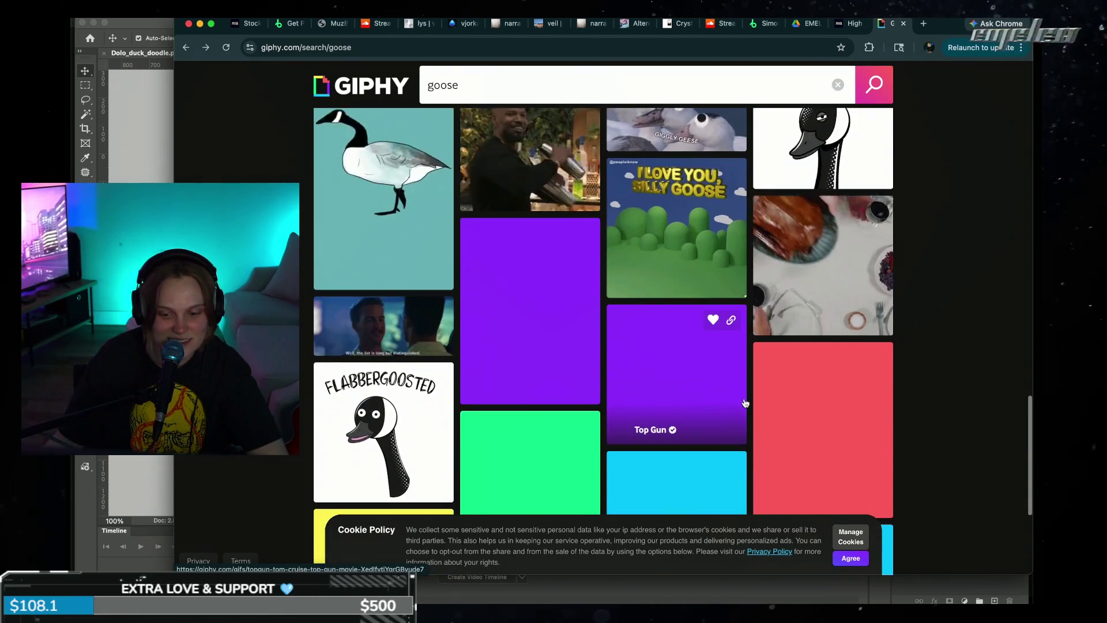
scroll(749, 392, down, 1)
scroll(750, 390, down, 2)
scroll(749, 390, down, 2)
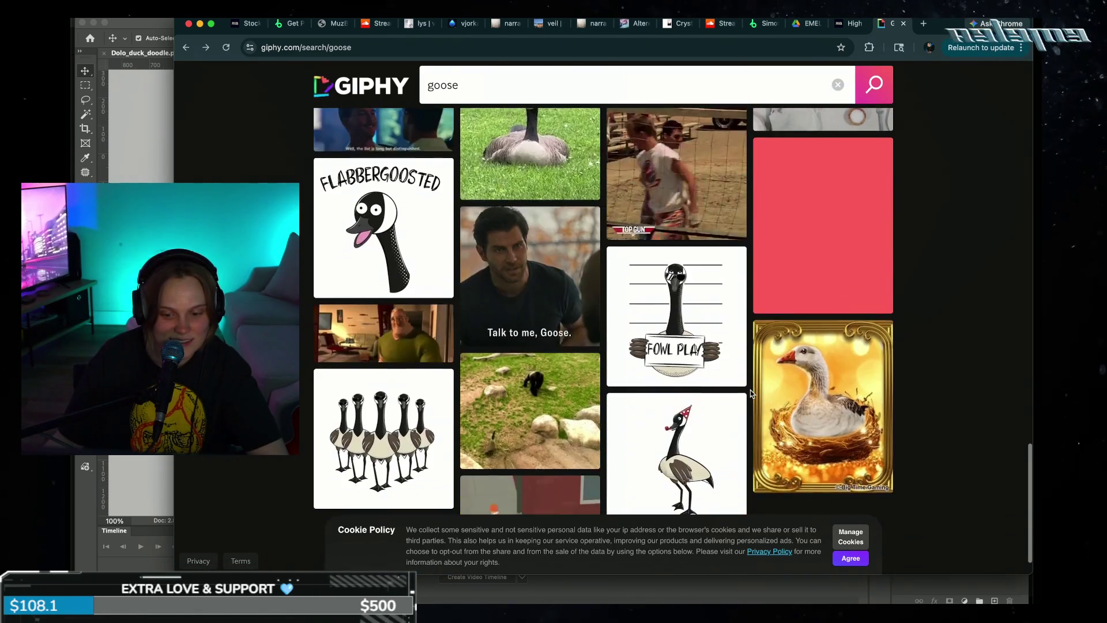
scroll(749, 390, up, 5)
scroll(795, 392, up, 1)
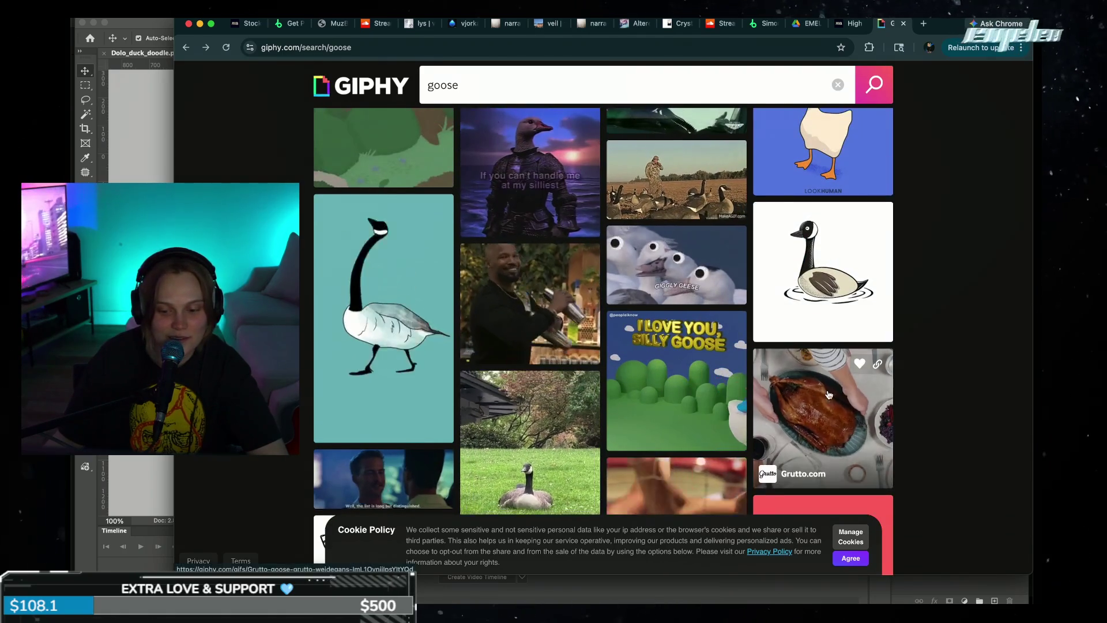
- Preview the roast goose GIF, browse further, and return to the top of the results
click(828, 395)
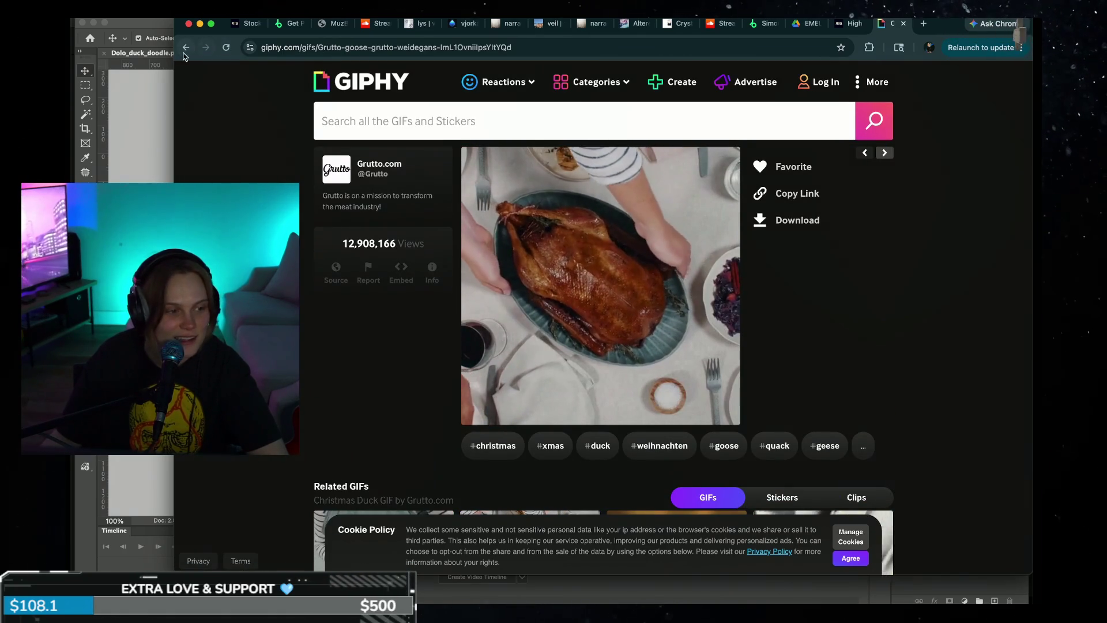
click(185, 47)
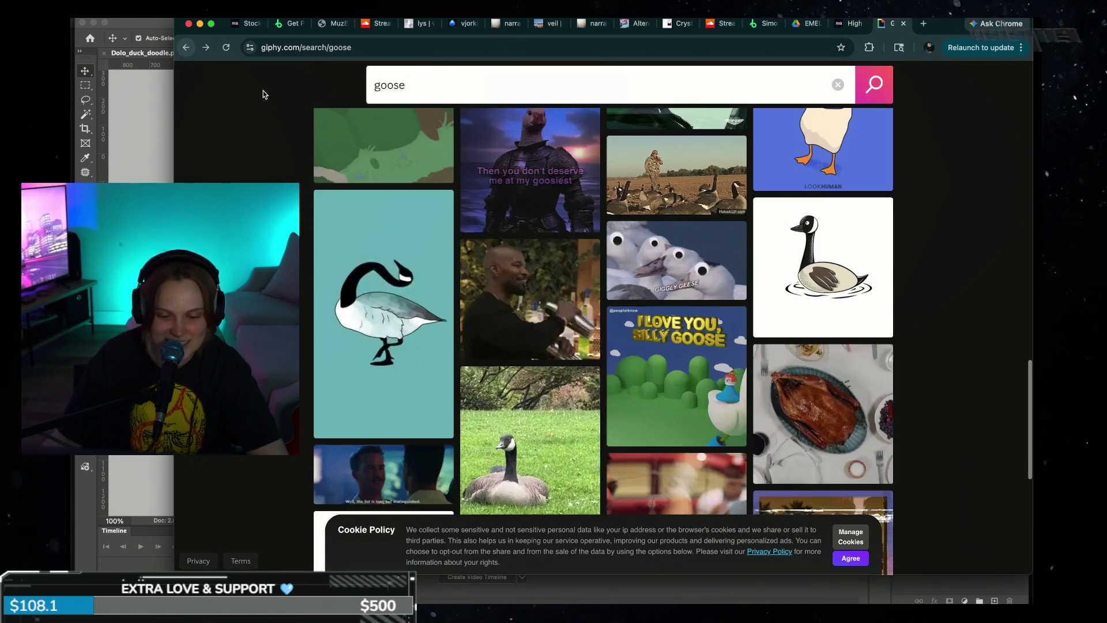
scroll(632, 419, down, 4)
scroll(634, 415, down, 3)
scroll(640, 404, down, 3)
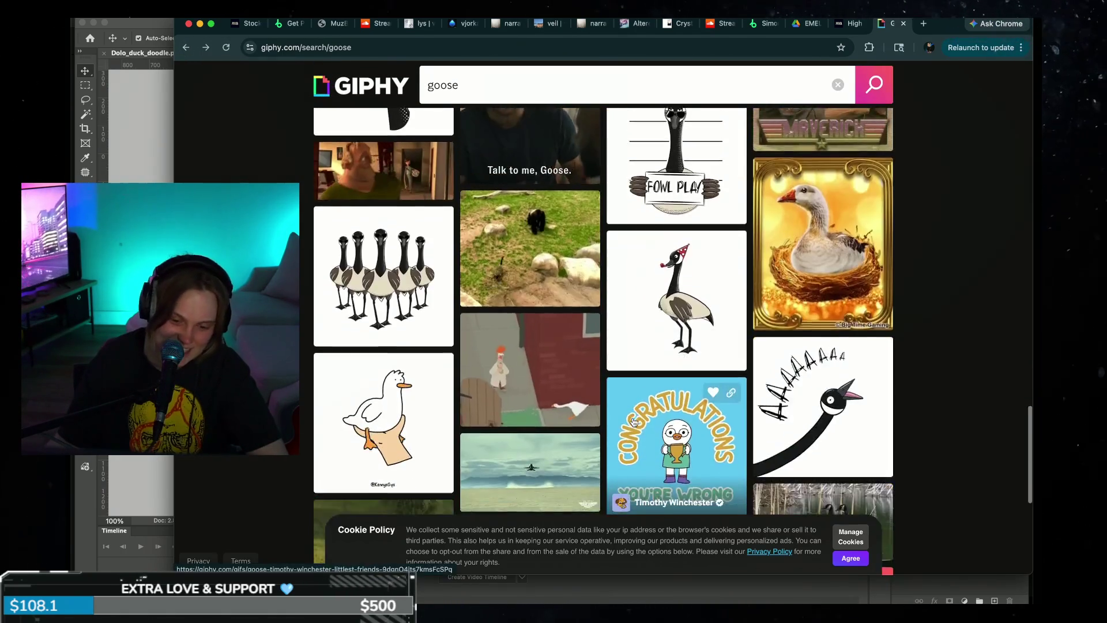
scroll(645, 395, down, 3)
scroll(648, 391, down, 1)
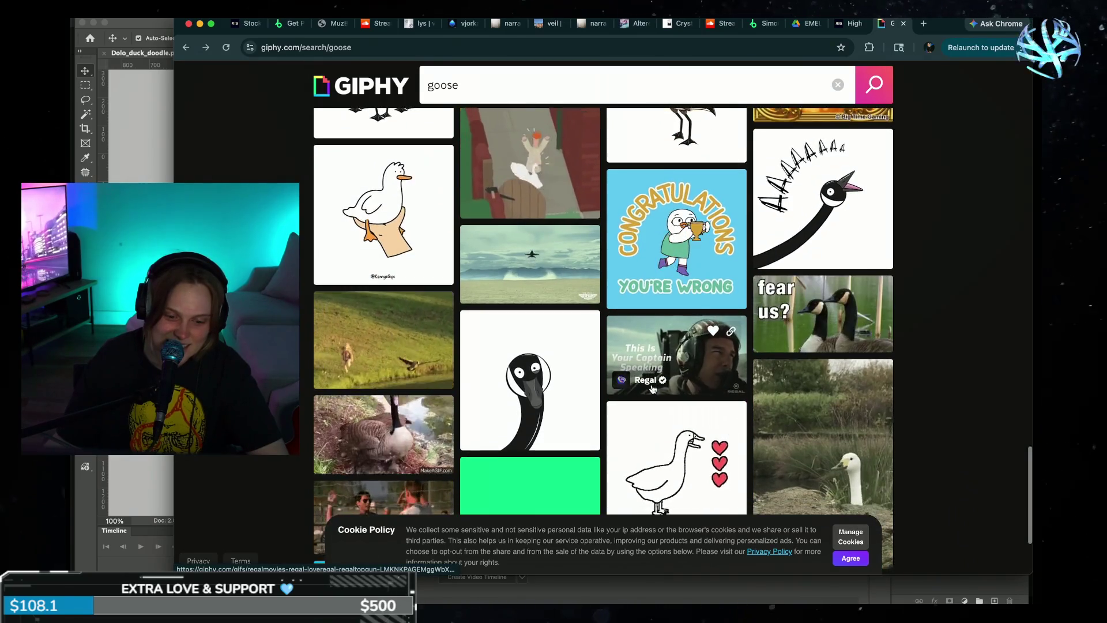
scroll(649, 388, down, 2)
scroll(652, 385, down, 1)
scroll(651, 385, down, 2)
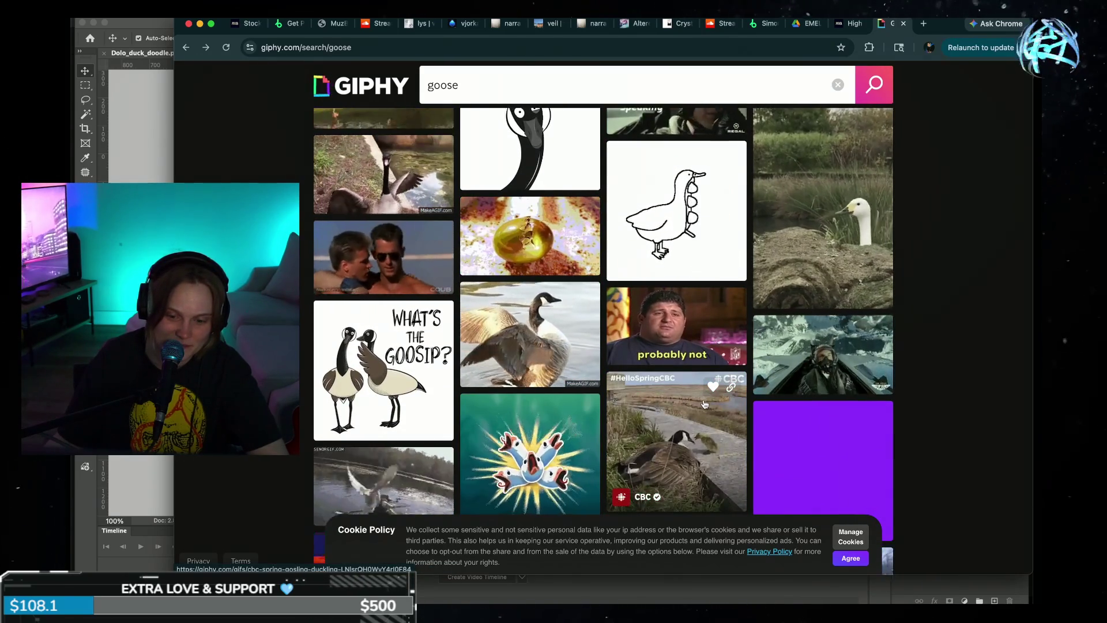
scroll(704, 404, down, 3)
scroll(707, 404, down, 3)
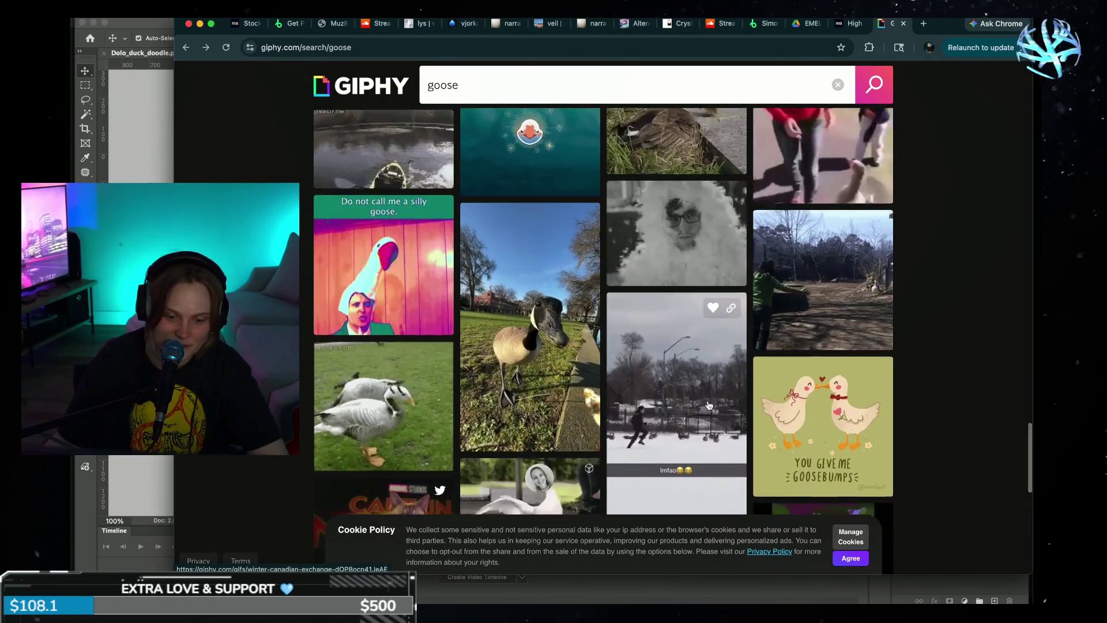
scroll(709, 405, down, 5)
scroll(709, 405, down, 2)
scroll(710, 405, down, 3)
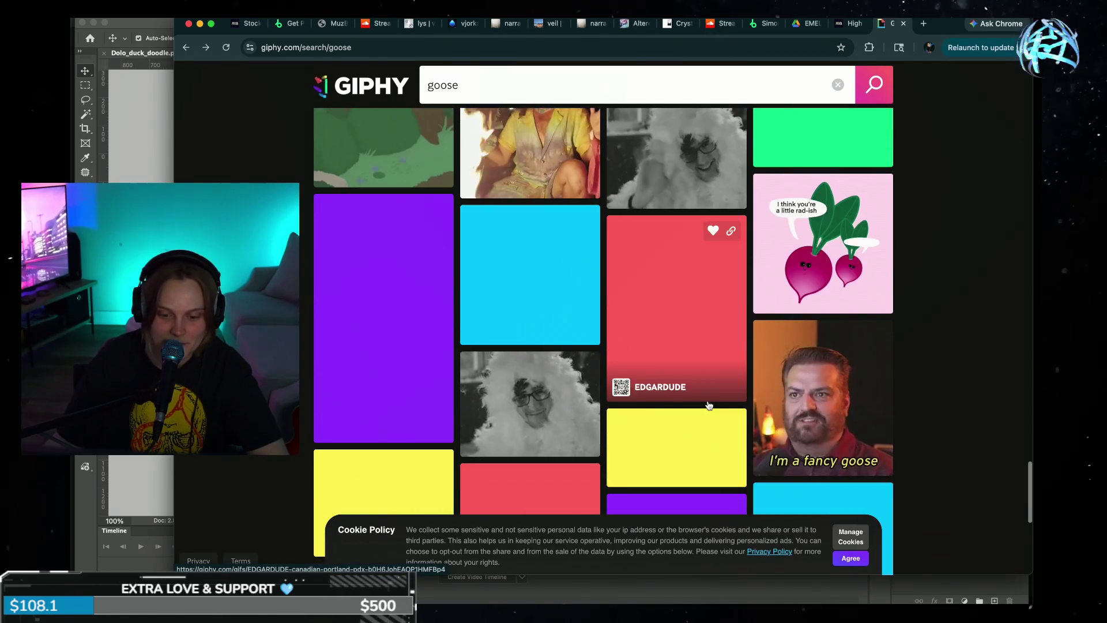
scroll(711, 395, up, 15)
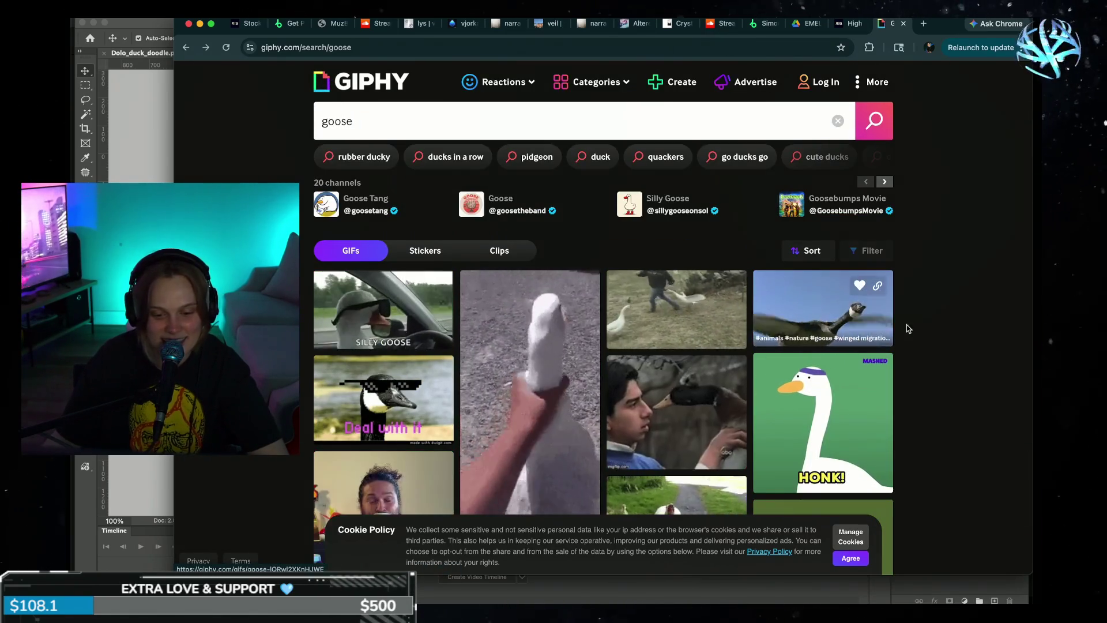
scroll(781, 303, down, 2)
scroll(782, 304, down, 1)
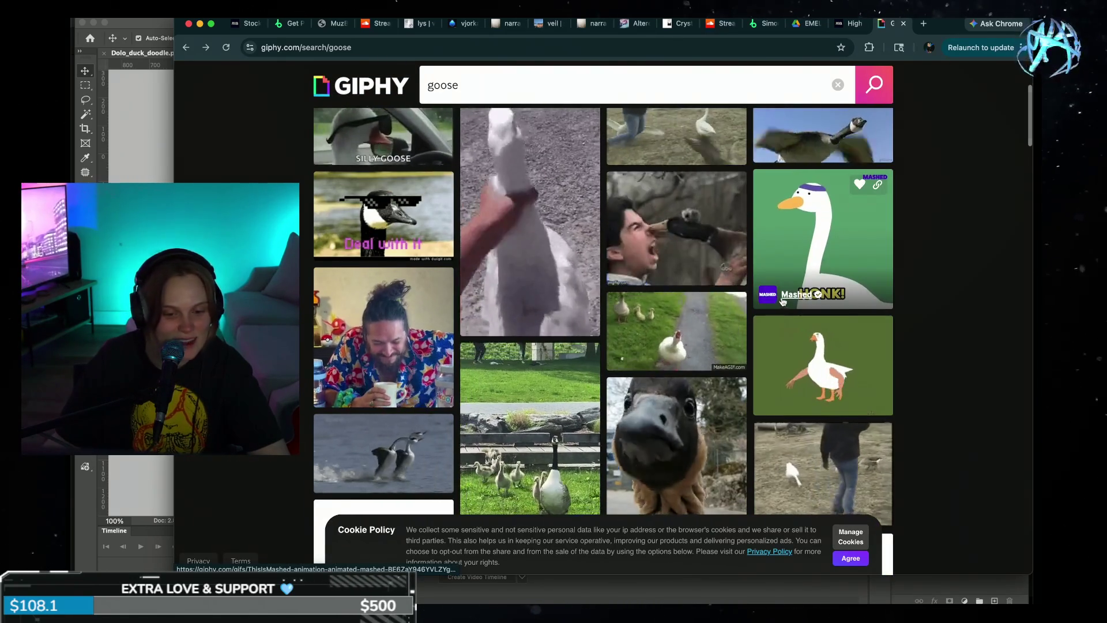
scroll(789, 285, down, 2)
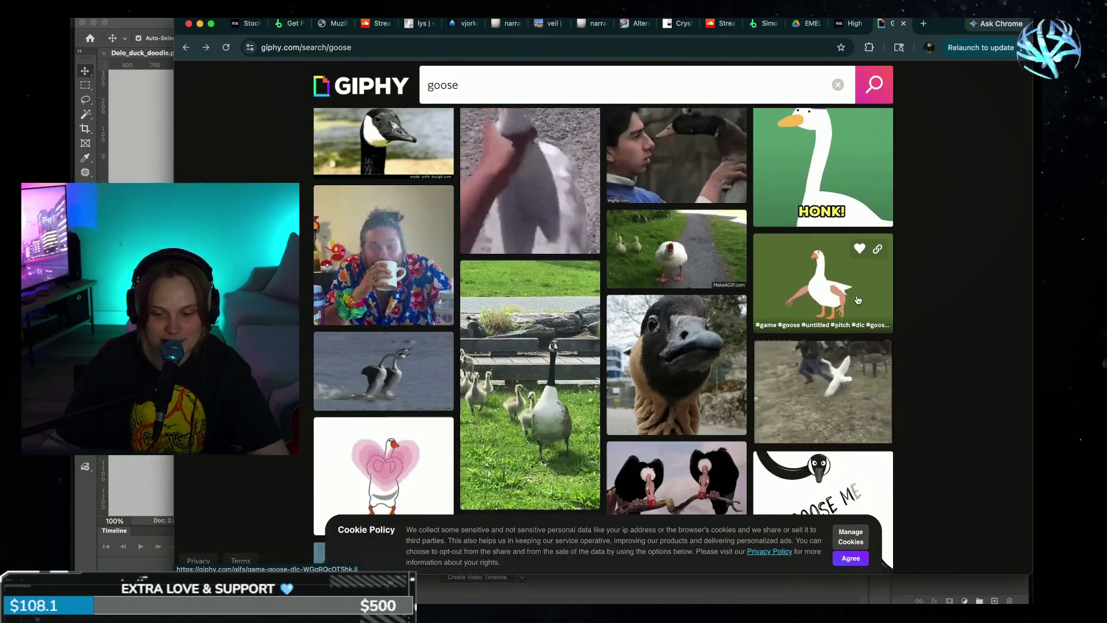
scroll(858, 298, up, 1)
scroll(859, 298, up, 5)
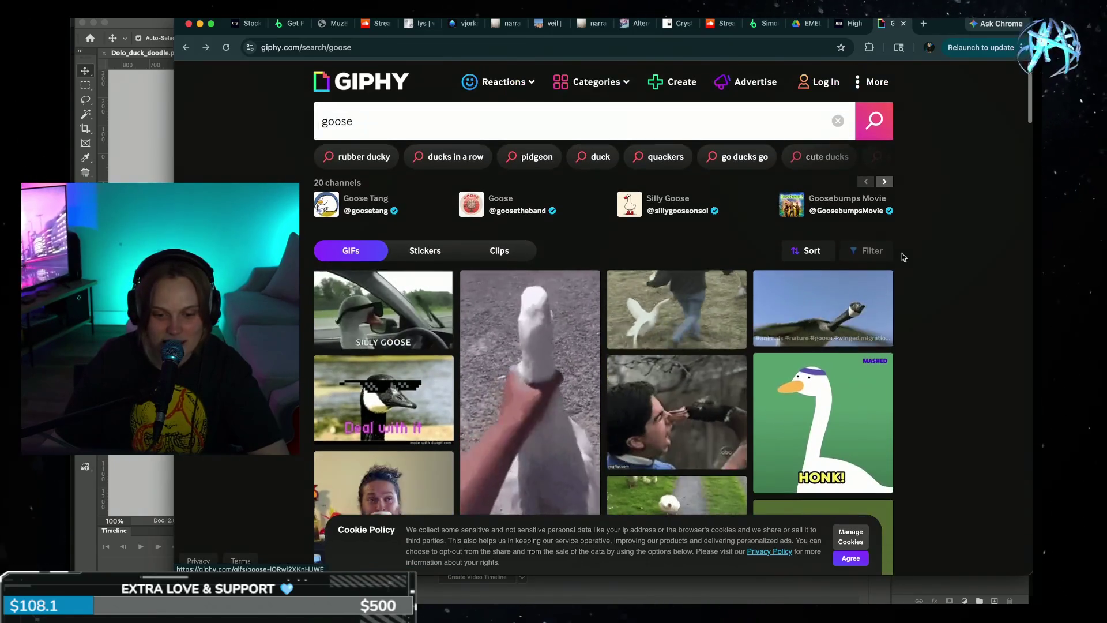
click(463, 126)
text(dancing)
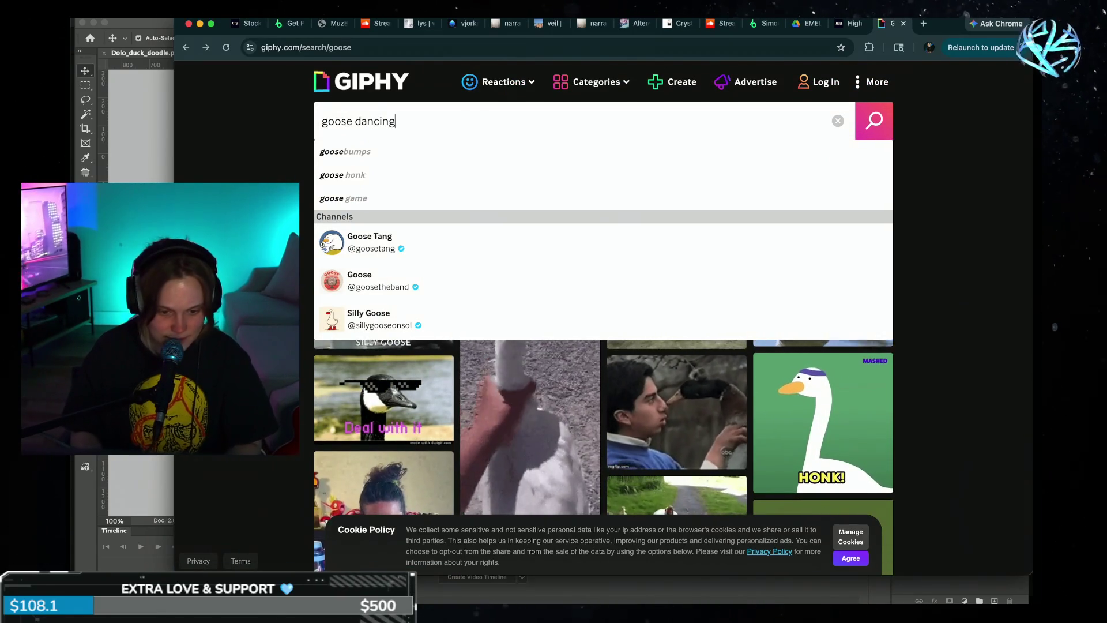
- Search Giphy for 'goose dancing' and open the Silly Goose red-boots GIF in a new tab
key(Return)
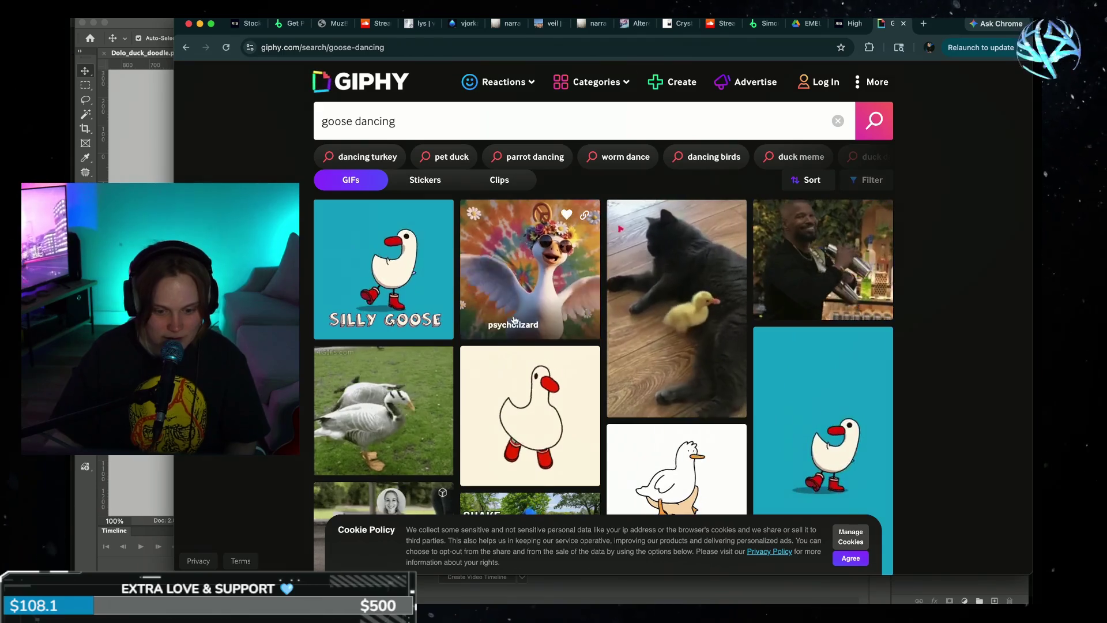
scroll(810, 422, down, 5)
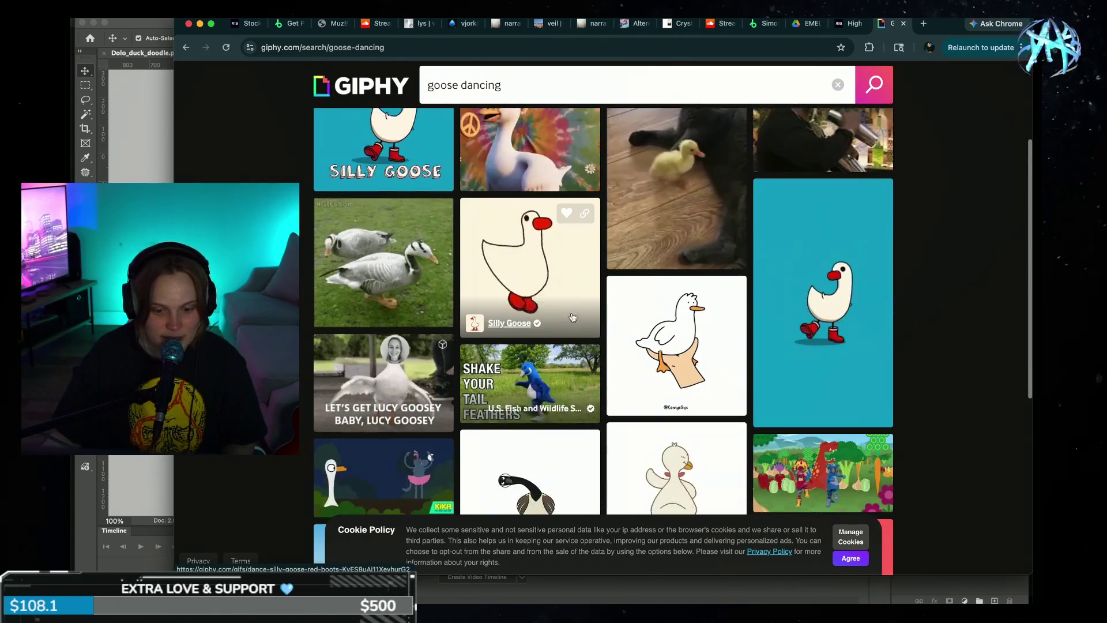
click(553, 275)
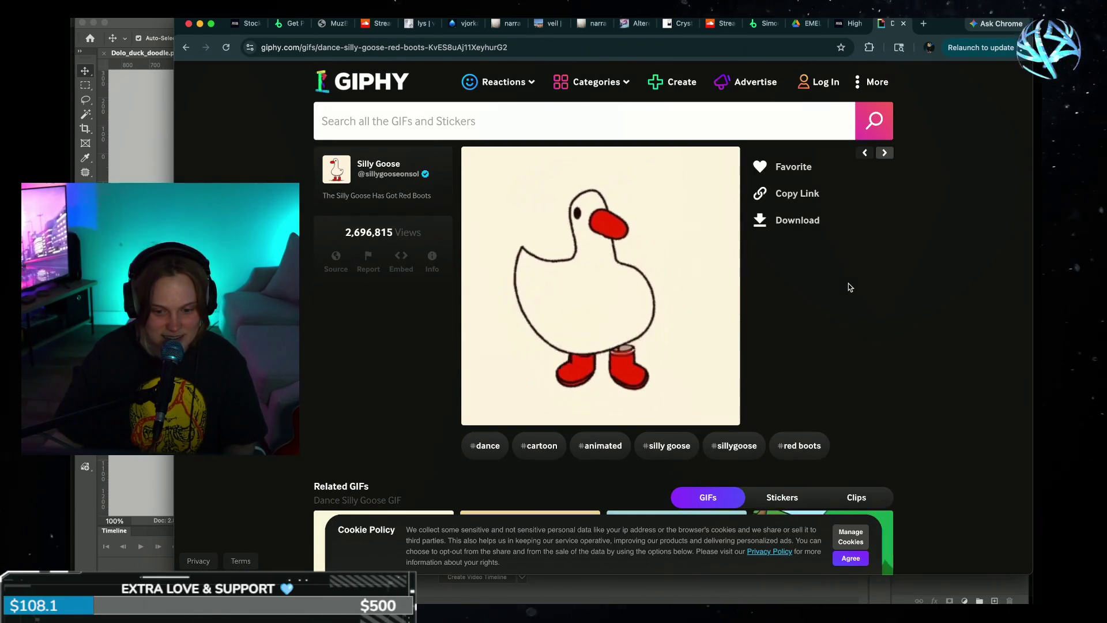
scroll(865, 286, down, 3)
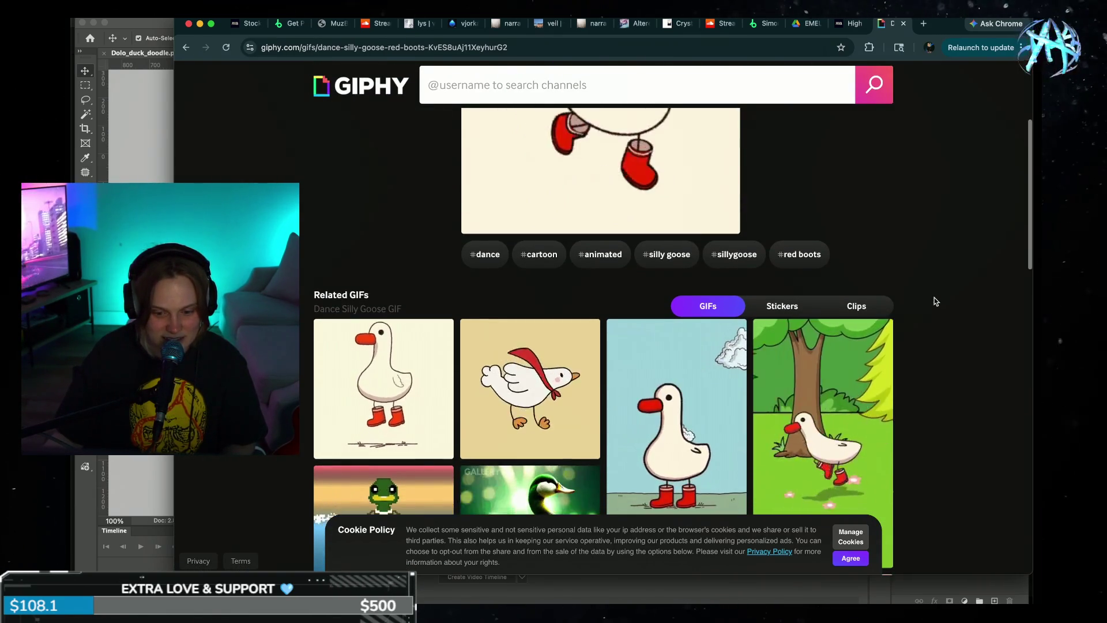
scroll(934, 299, up, 4)
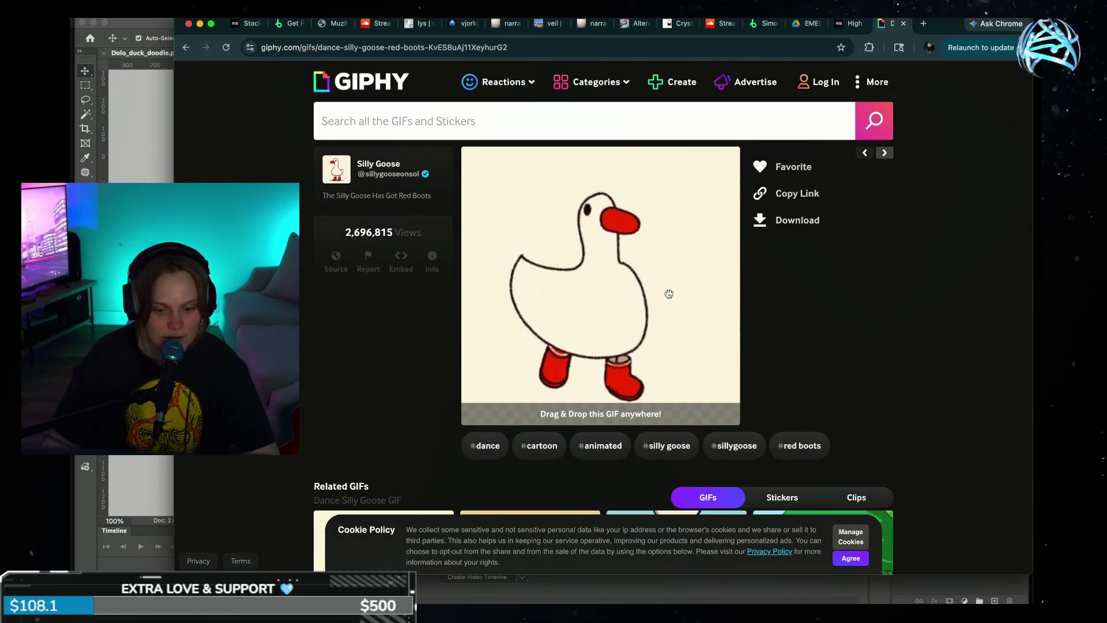
click(656, 290)
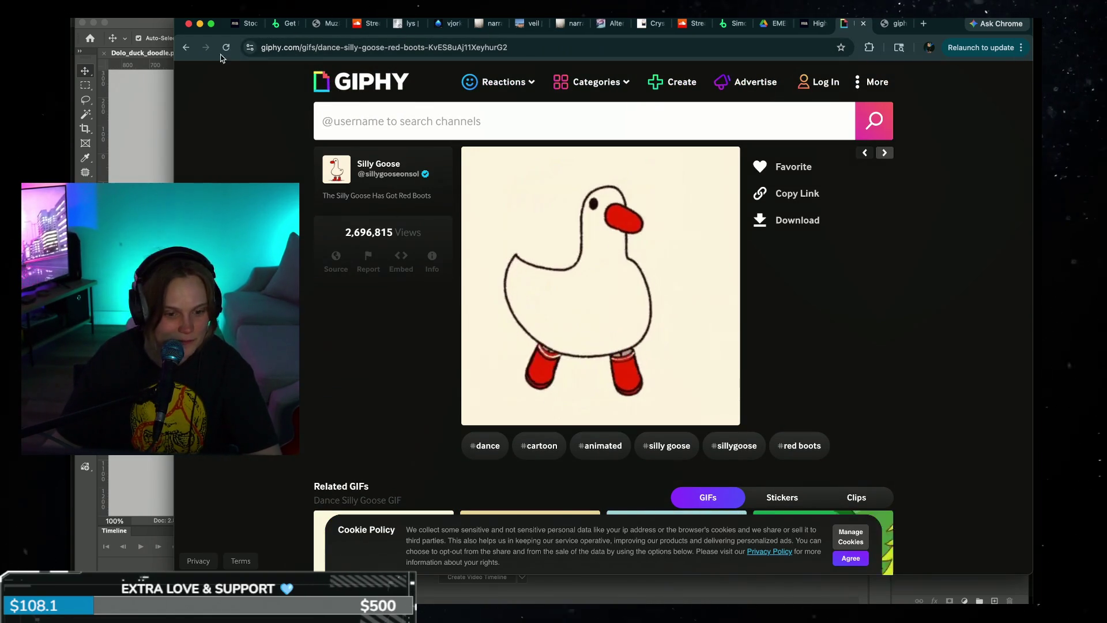
click(188, 51)
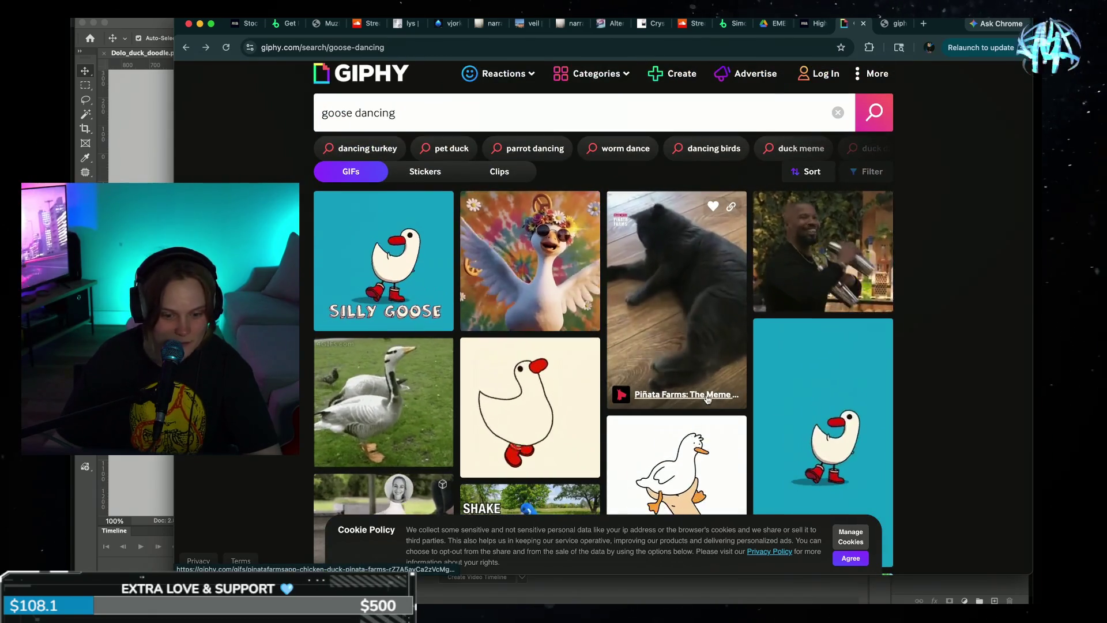
- Scroll through the goose dancing results and jump back to the top
scroll(707, 400, down, 3)
scroll(708, 400, down, 2)
scroll(708, 398, down, 2)
scroll(708, 396, down, 1)
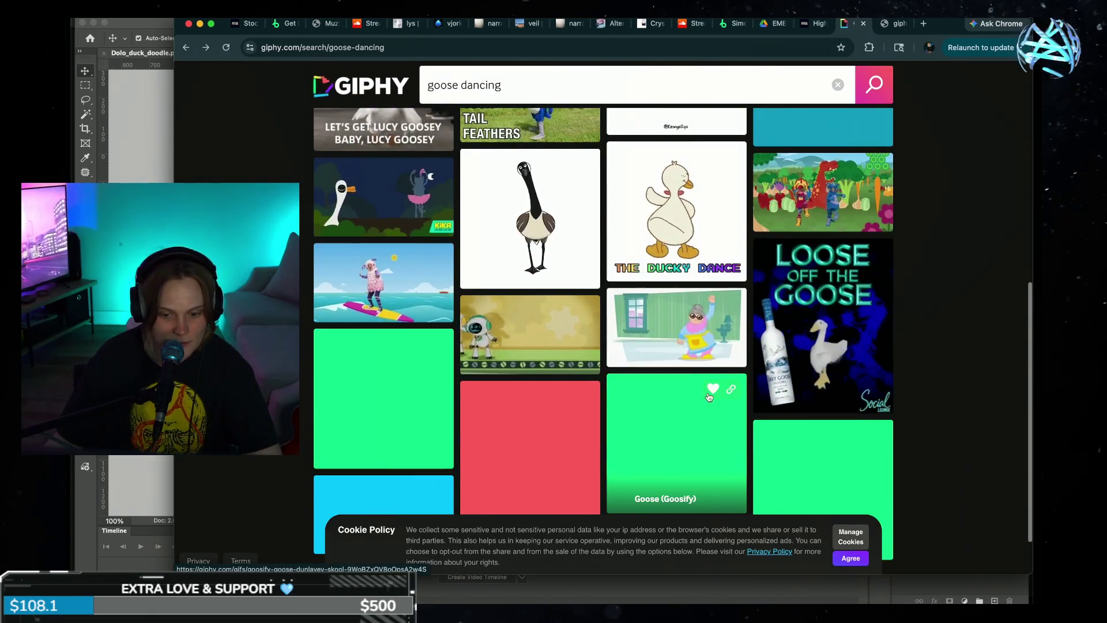
scroll(709, 394, down, 2)
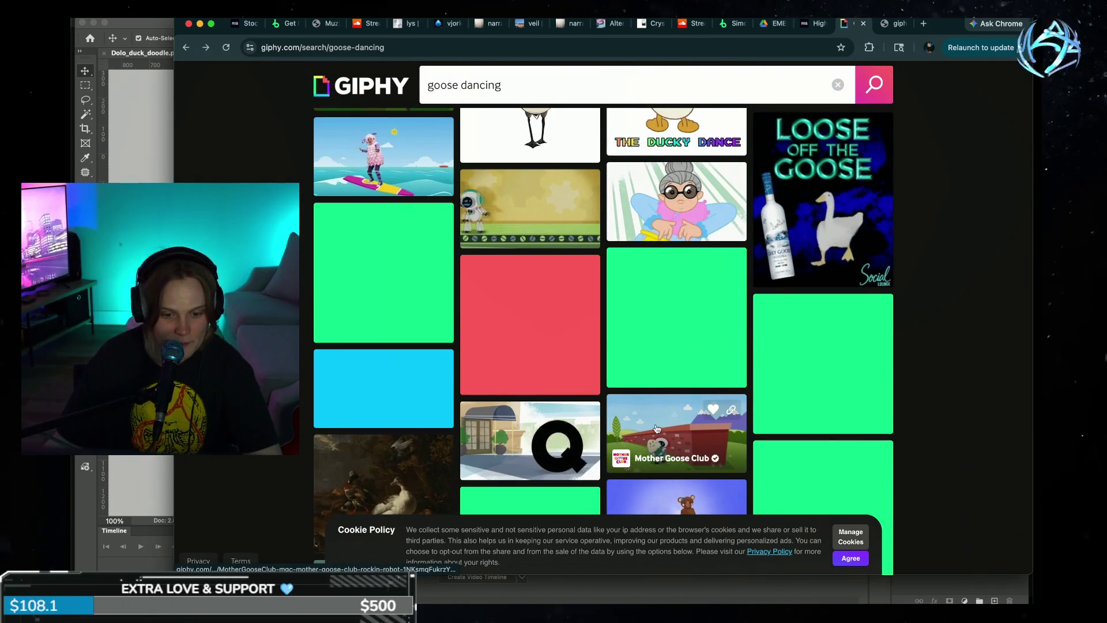
scroll(666, 425, down, 2)
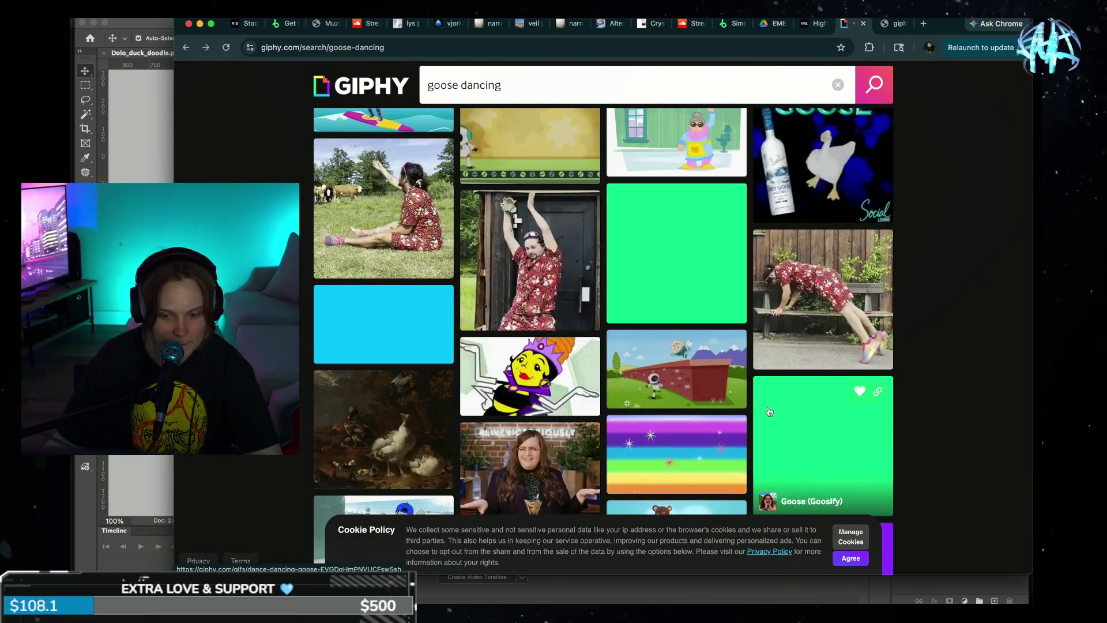
scroll(769, 412, down, 1)
scroll(769, 412, down, 5)
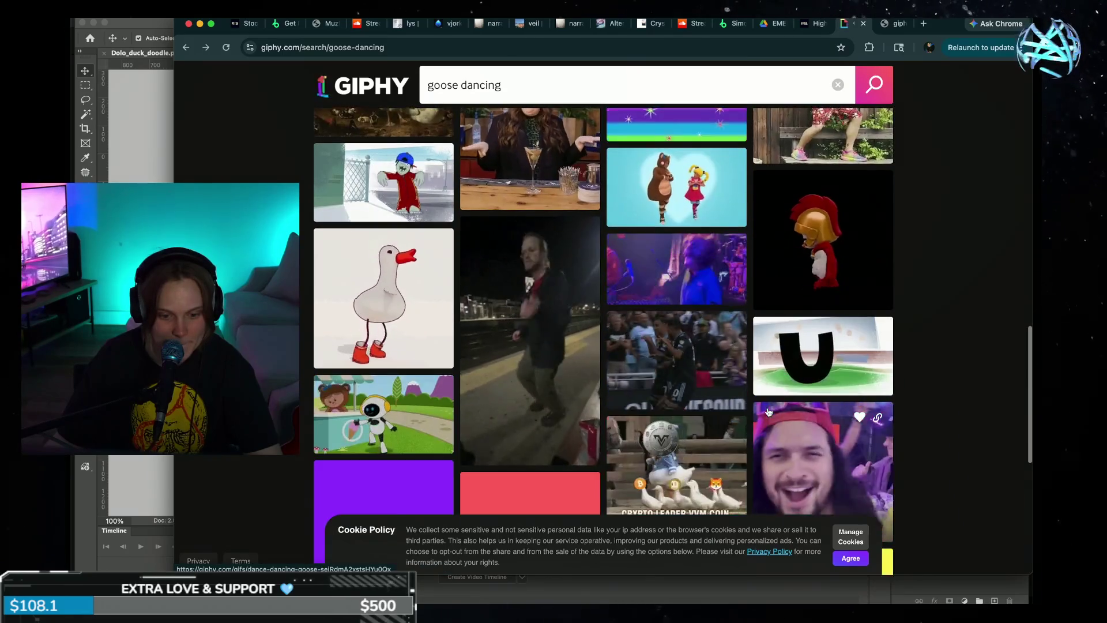
scroll(544, 387, down, 3)
scroll(544, 387, down, 3)
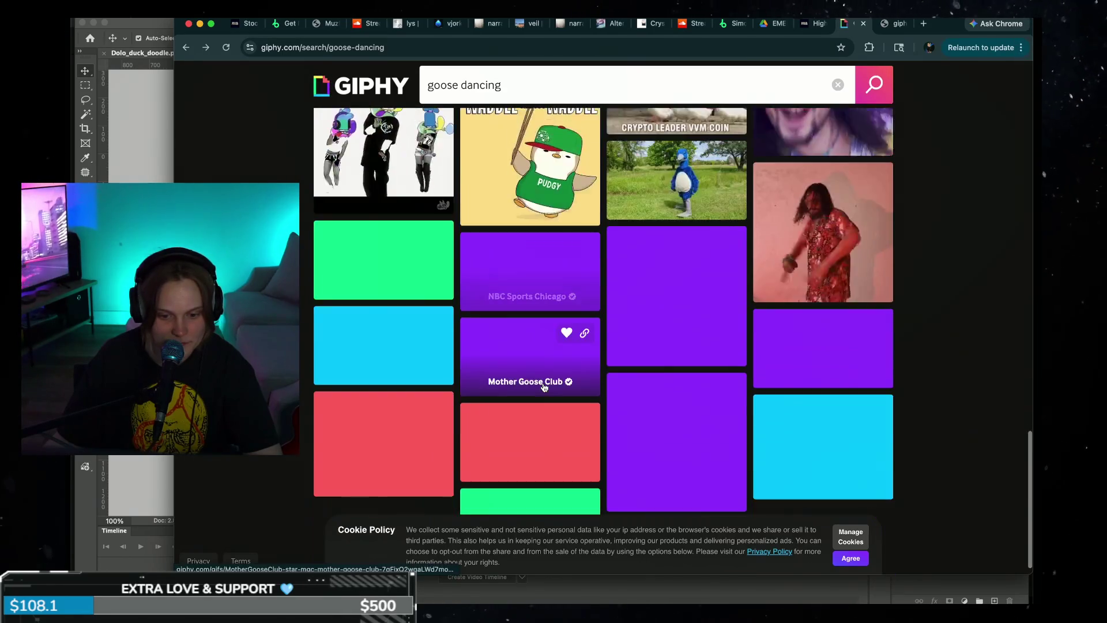
scroll(544, 387, down, 2)
scroll(544, 386, down, 2)
scroll(545, 387, down, 3)
key(Home)
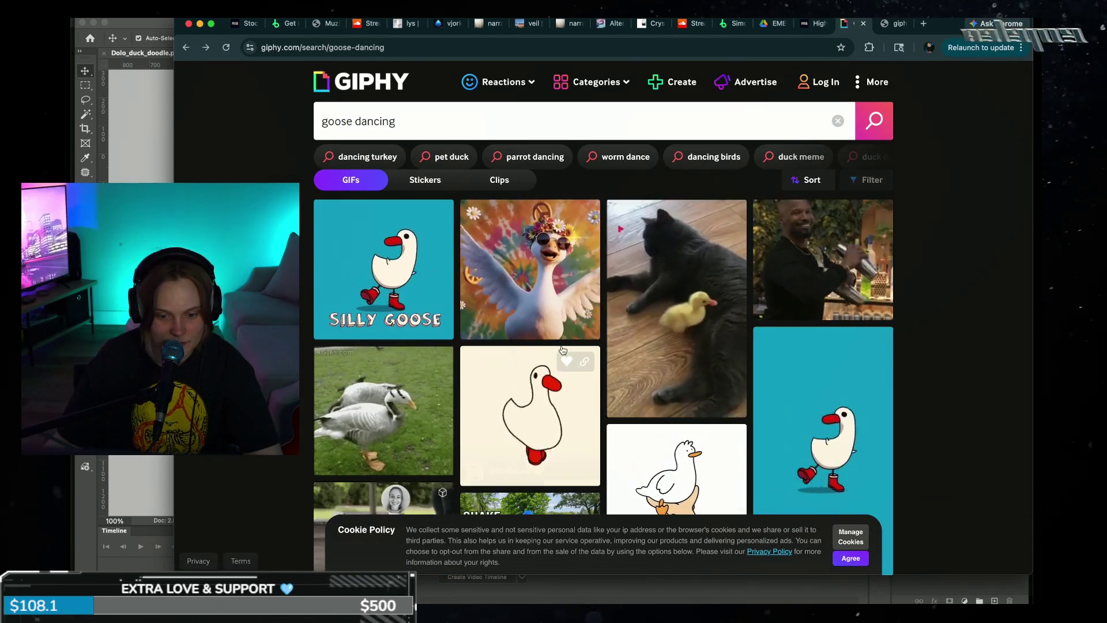
- Reopen the Silly Goose GIF page, browse its related GIFs, then close the browser
click(598, 402)
scroll(634, 346, down, 1)
scroll(668, 319, down, 2)
scroll(669, 322, down, 1)
scroll(680, 375, down, 2)
scroll(695, 420, down, 2)
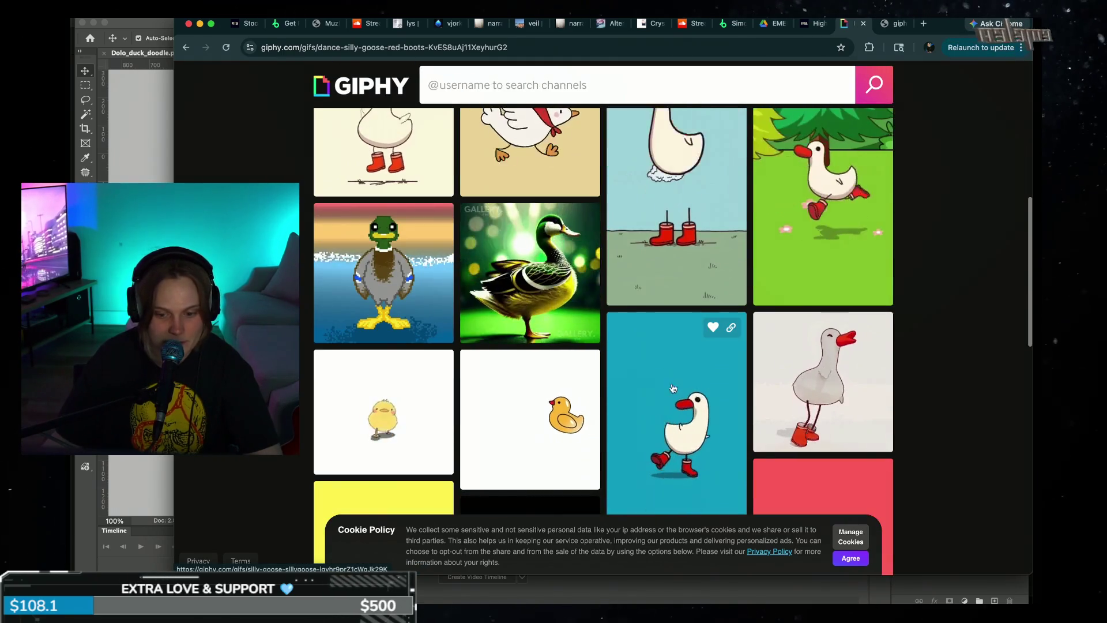
scroll(698, 427, down, 2)
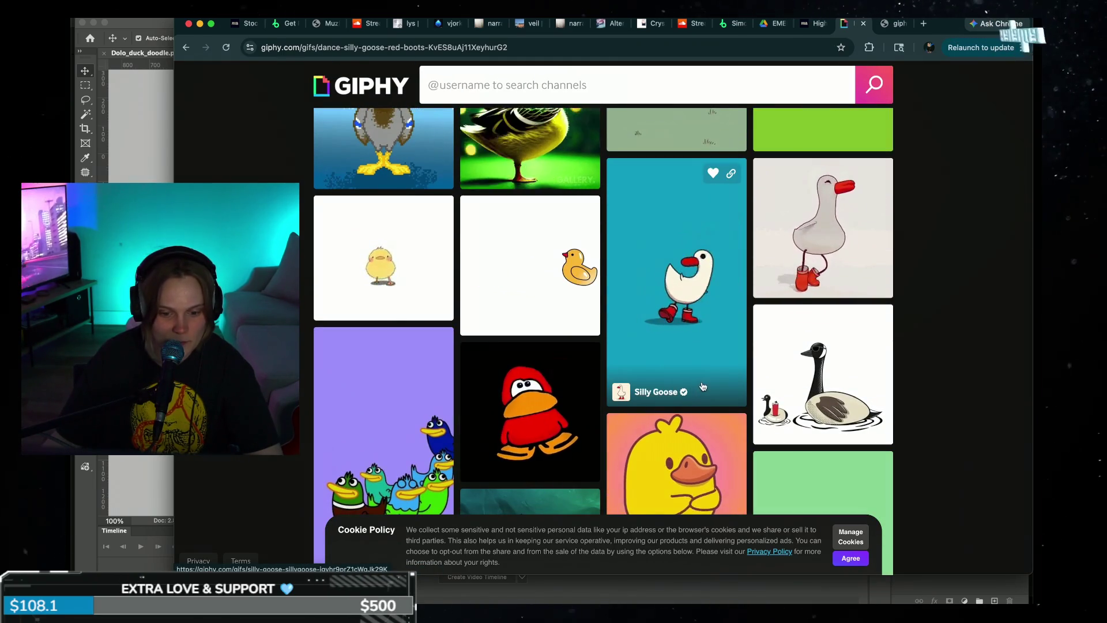
scroll(718, 346, down, 3)
scroll(716, 328, down, 4)
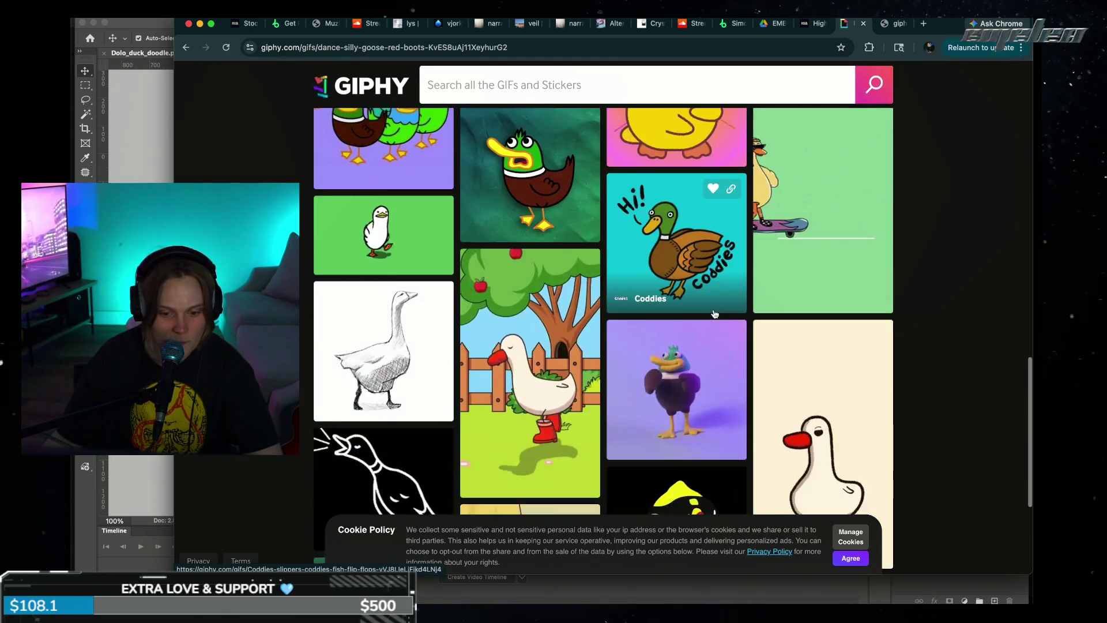
scroll(715, 313, down, 3)
scroll(714, 313, down, 1)
scroll(714, 312, down, 4)
scroll(714, 311, down, 2)
scroll(714, 311, up, 20)
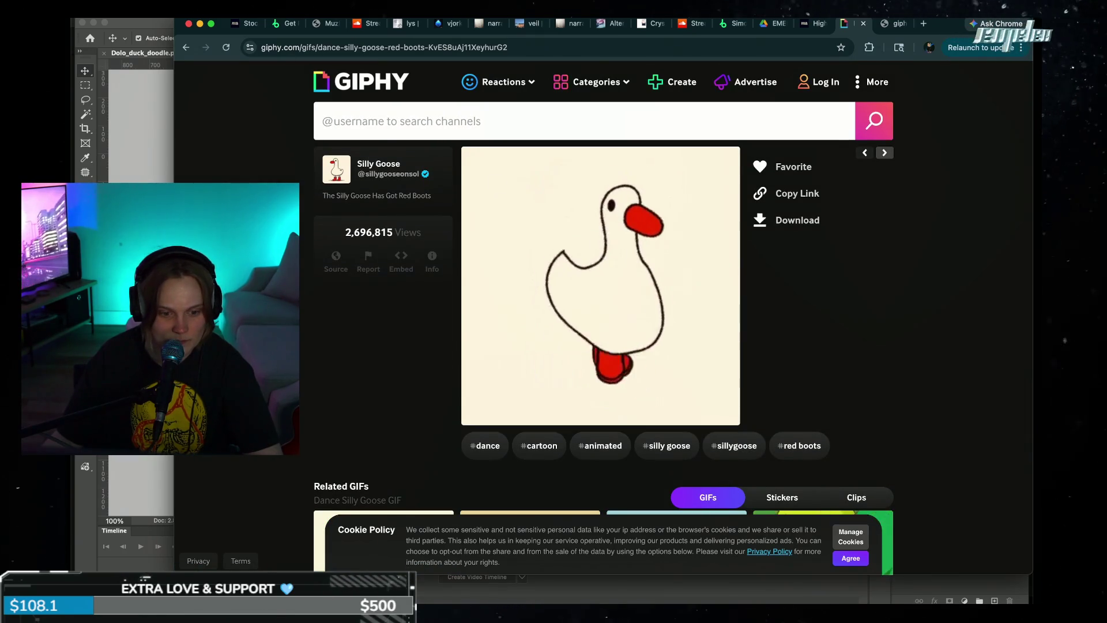
click(189, 23)
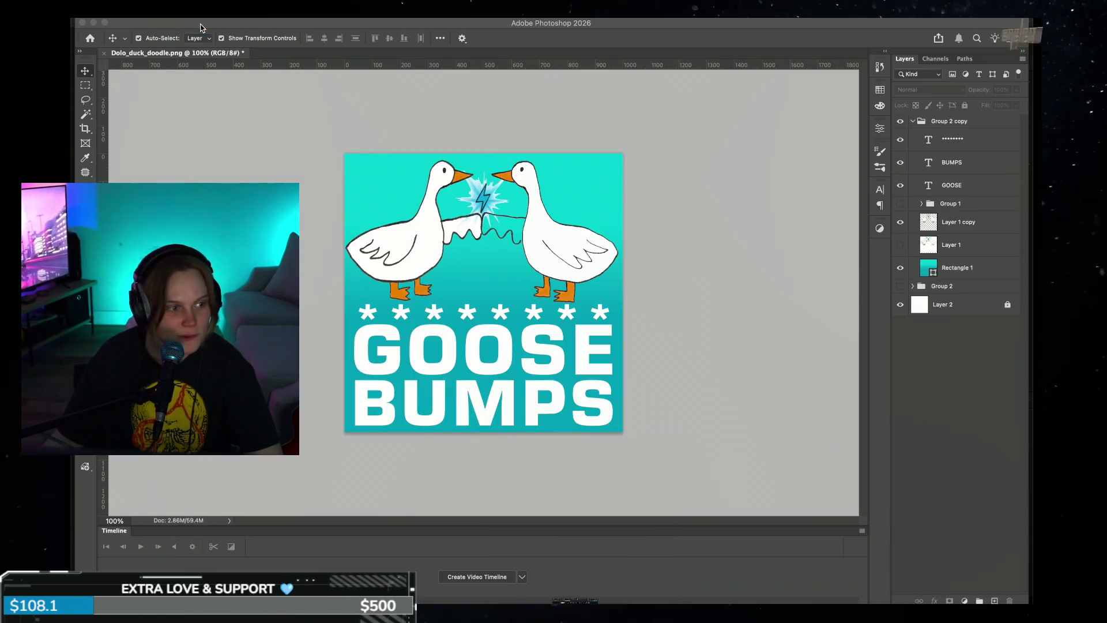
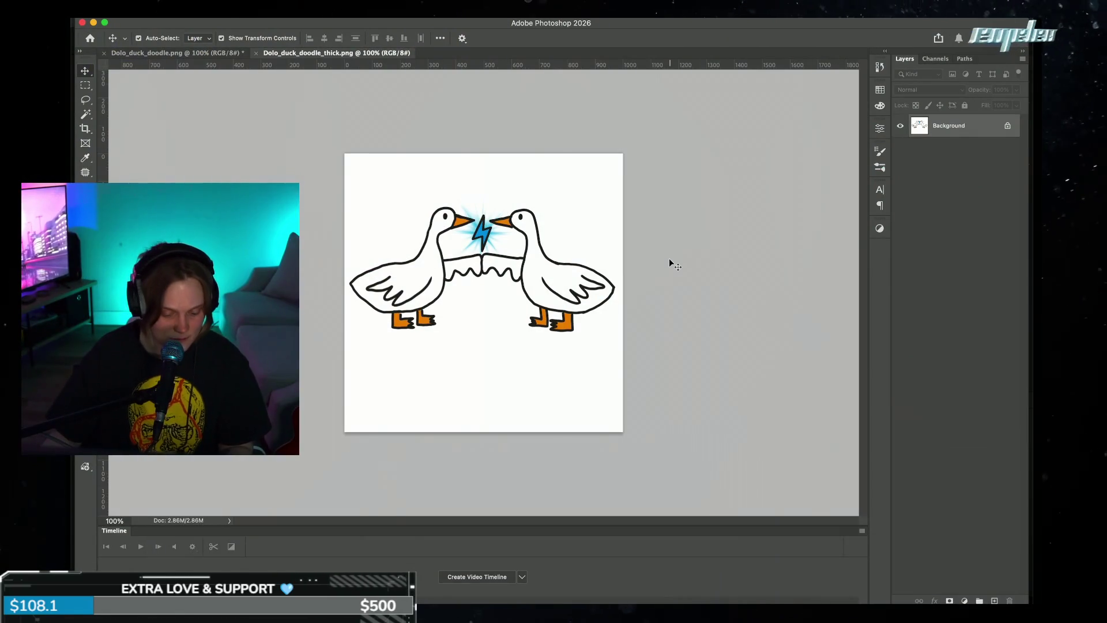
- Paste the thick goose doodle into Dolo_duck_doodle.png over the hidden Layer 1 copy and nudge it up
key(super+a)
click(206, 54)
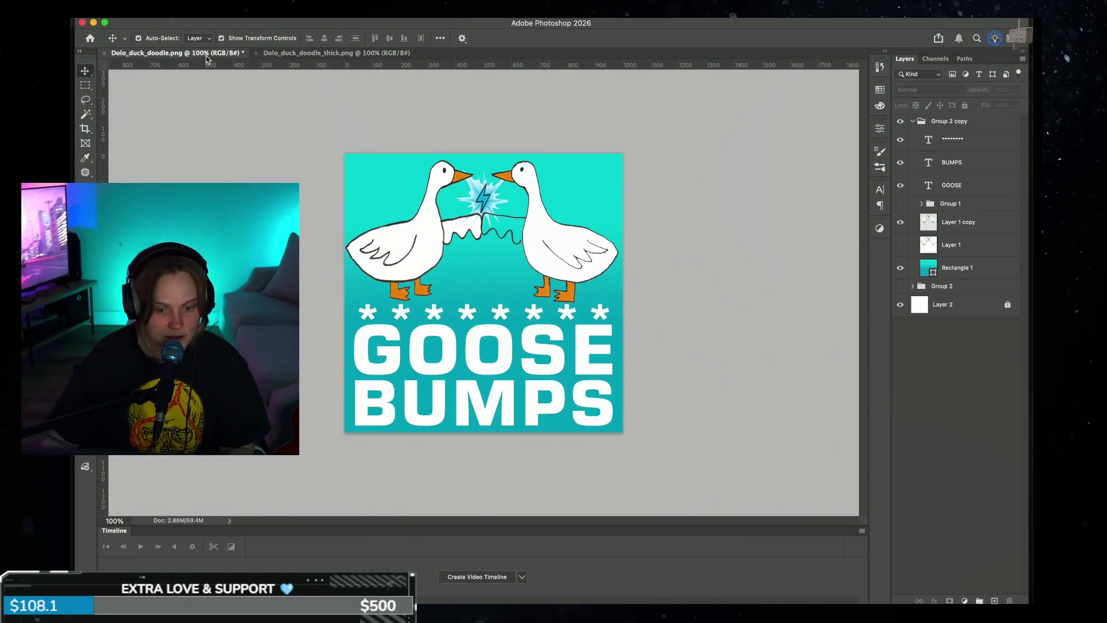
click(901, 225)
key(super+v)
mouse_move(585, 294)
mouse_down()
mouse_move(583, 262)
mouse_move(585, 288)
mouse_up()
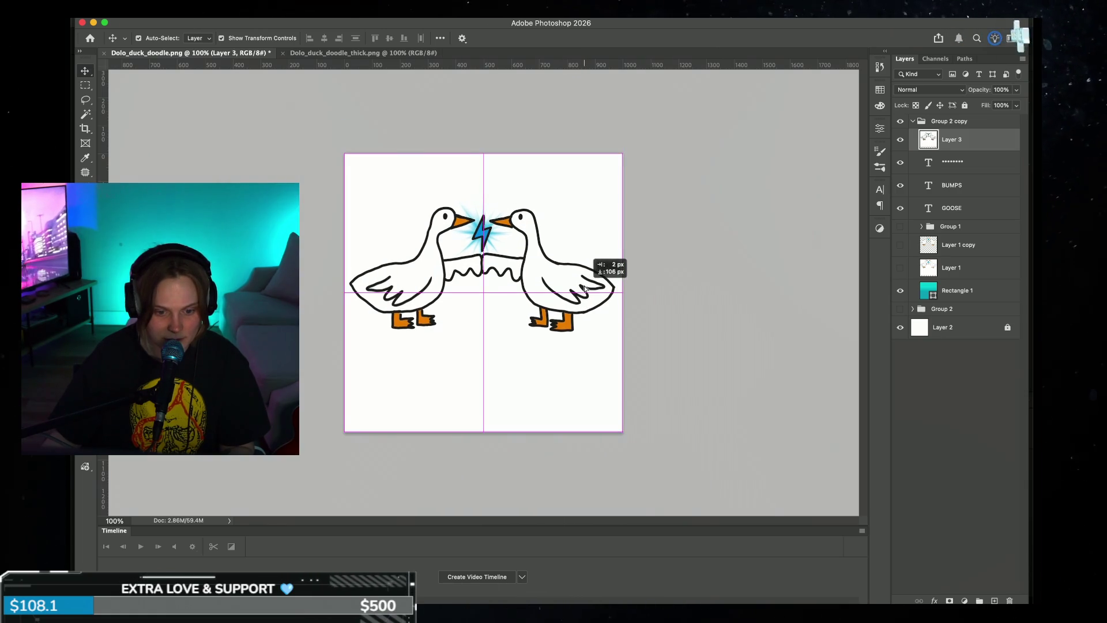
- Duplicate Layer 3 as Layer 3 copy and zoom to 200% on the geese
double_click(984, 147)
click(873, 250)
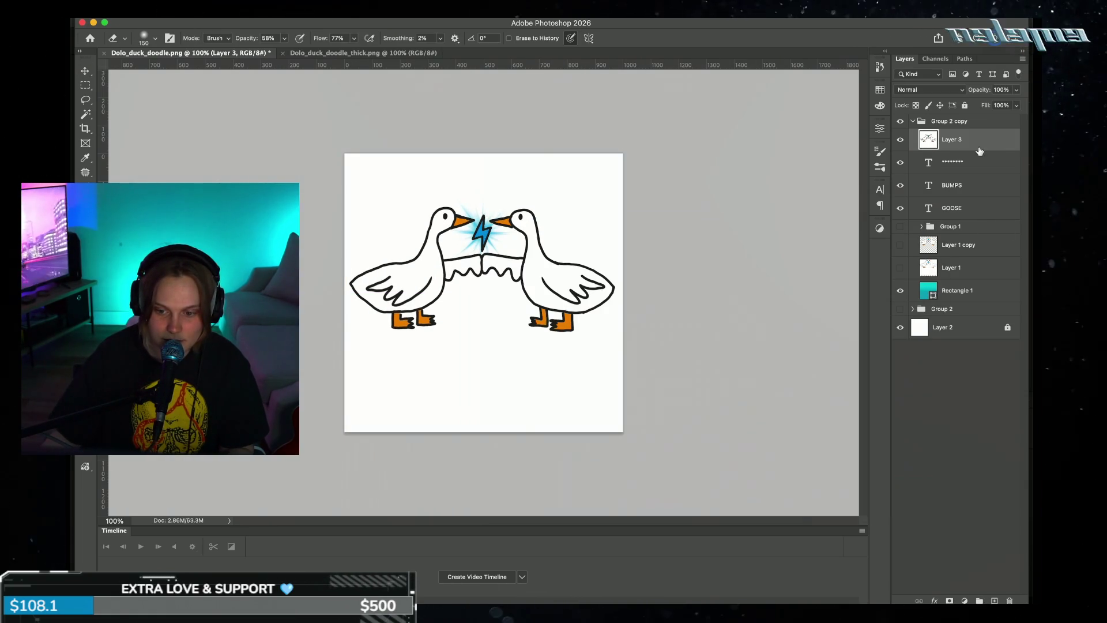
drag(995, 398, 995, 601)
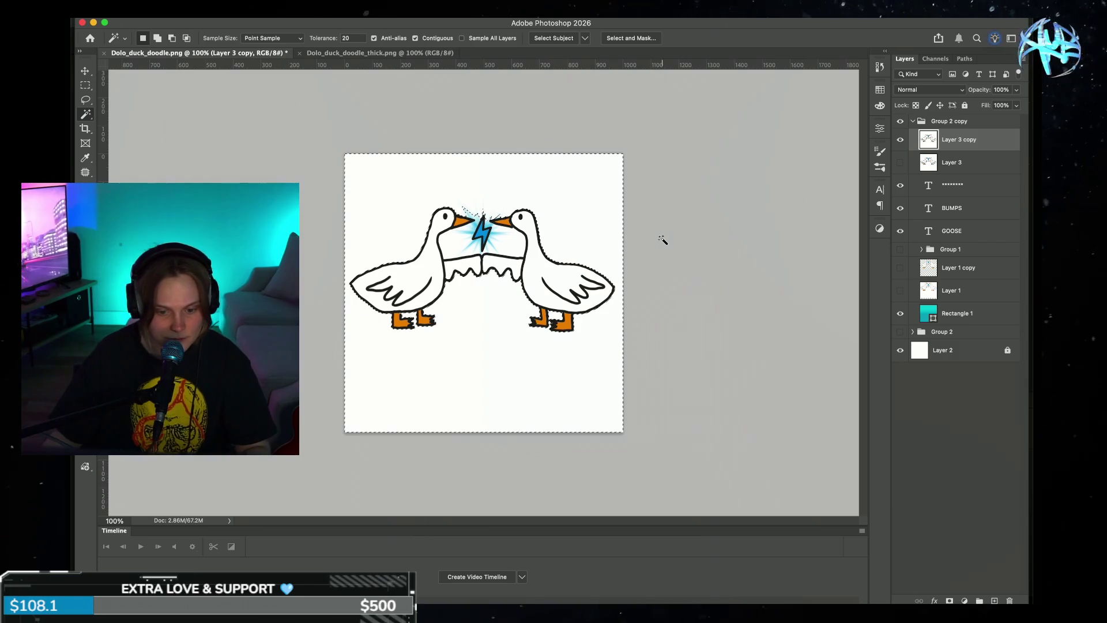
key(super+equal)
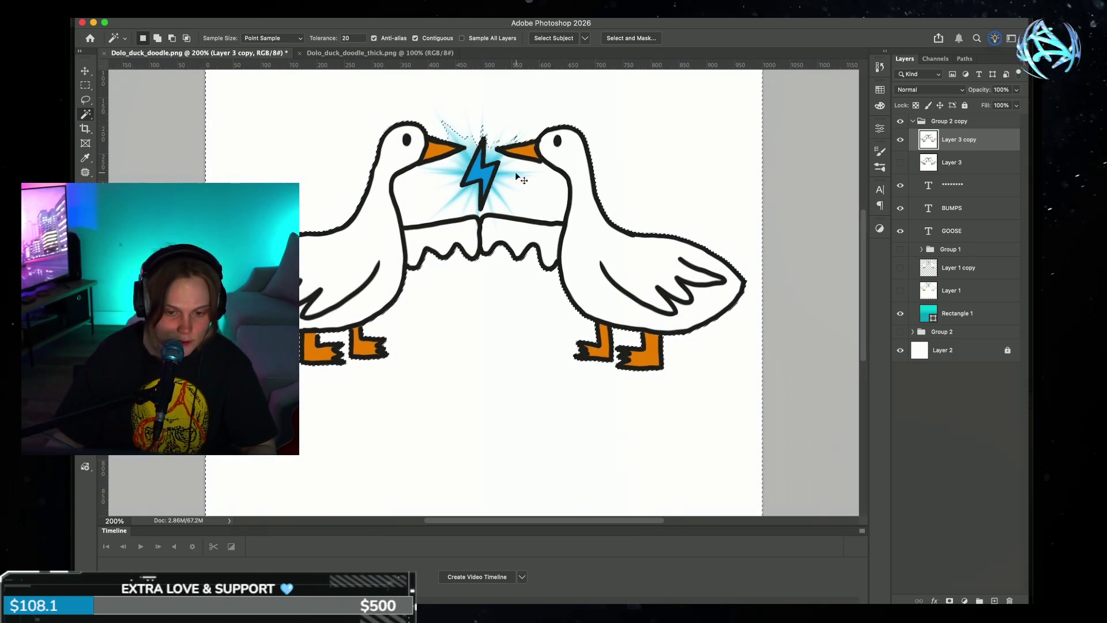
- Select the geese with Select Subject, refining the selection around the duck outlines
click(548, 40)
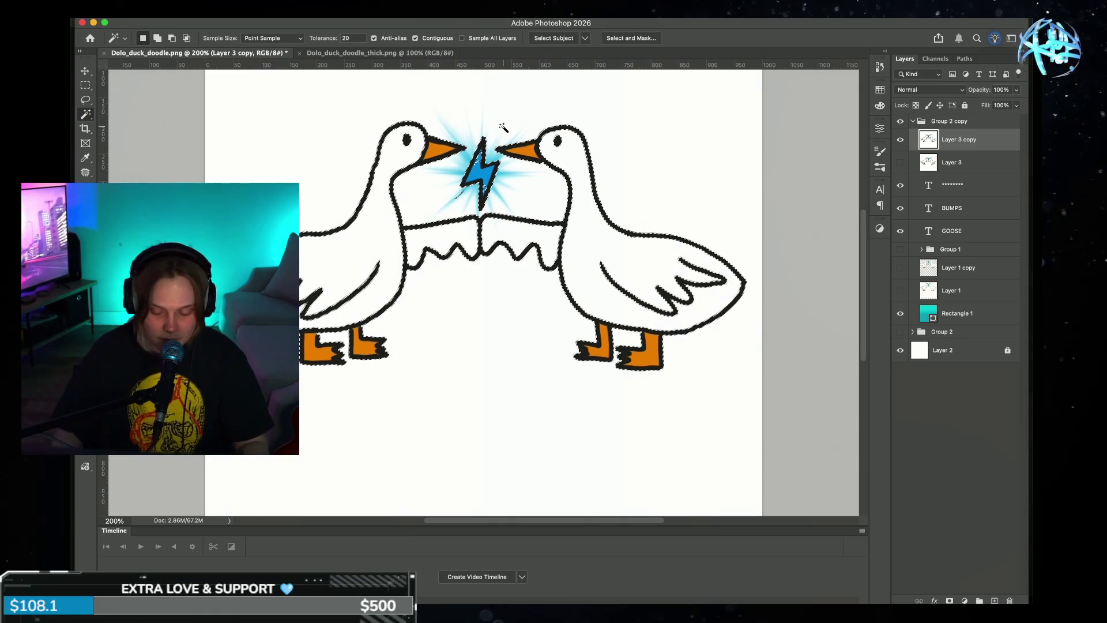
scroll(504, 128, up, 3)
scroll(506, 130, down, 3)
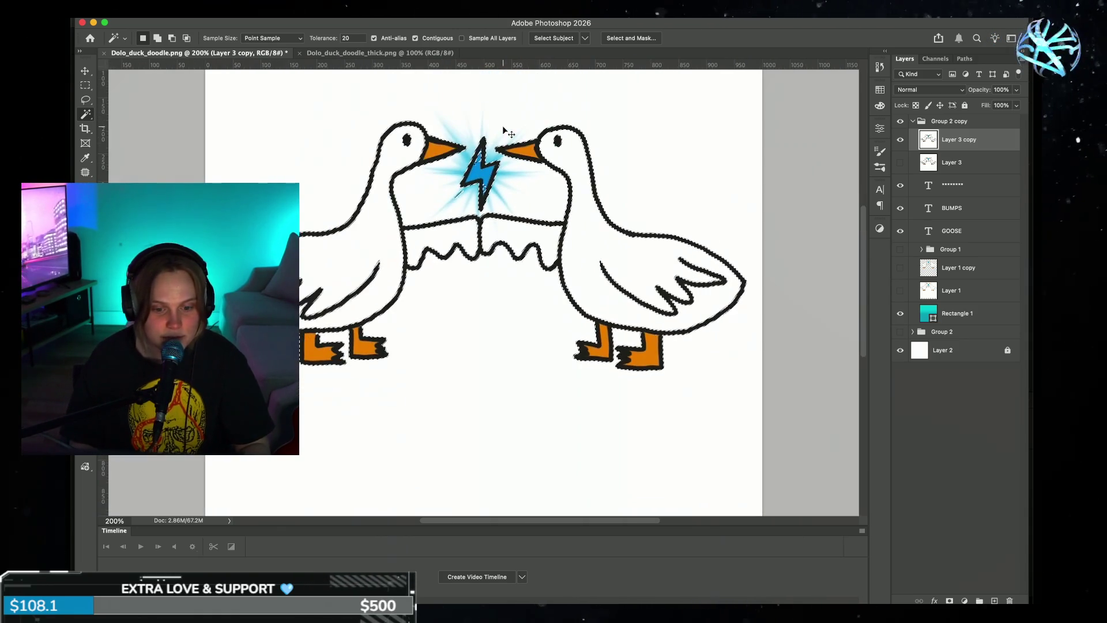
scroll(503, 128, down, 2)
scroll(500, 129, up, 3)
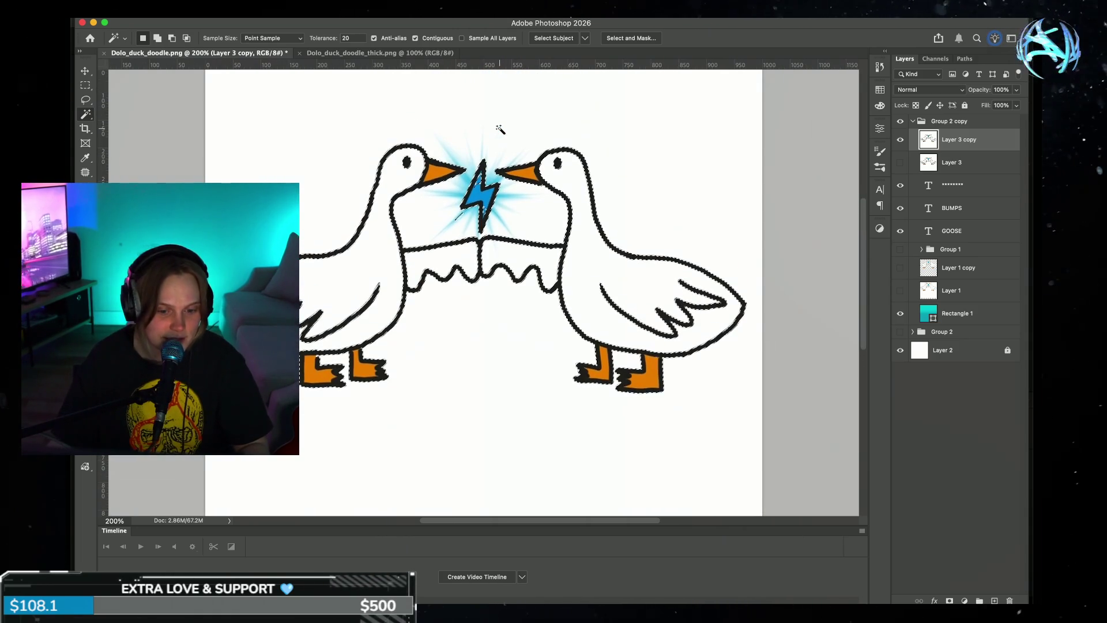
scroll(497, 130, up, 2)
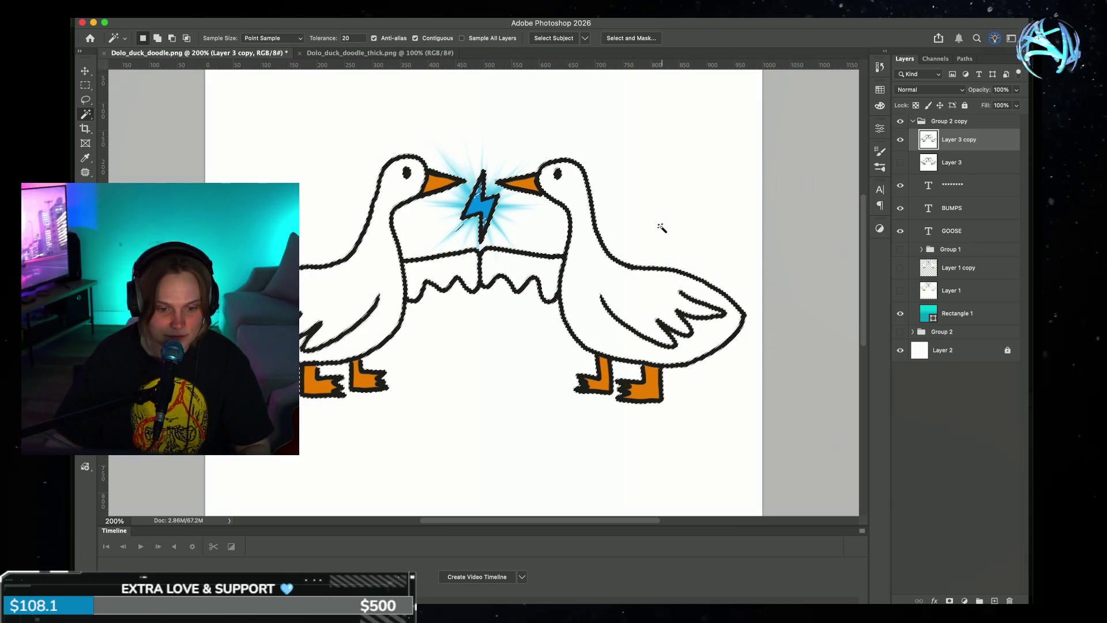
scroll(677, 265, up, 3)
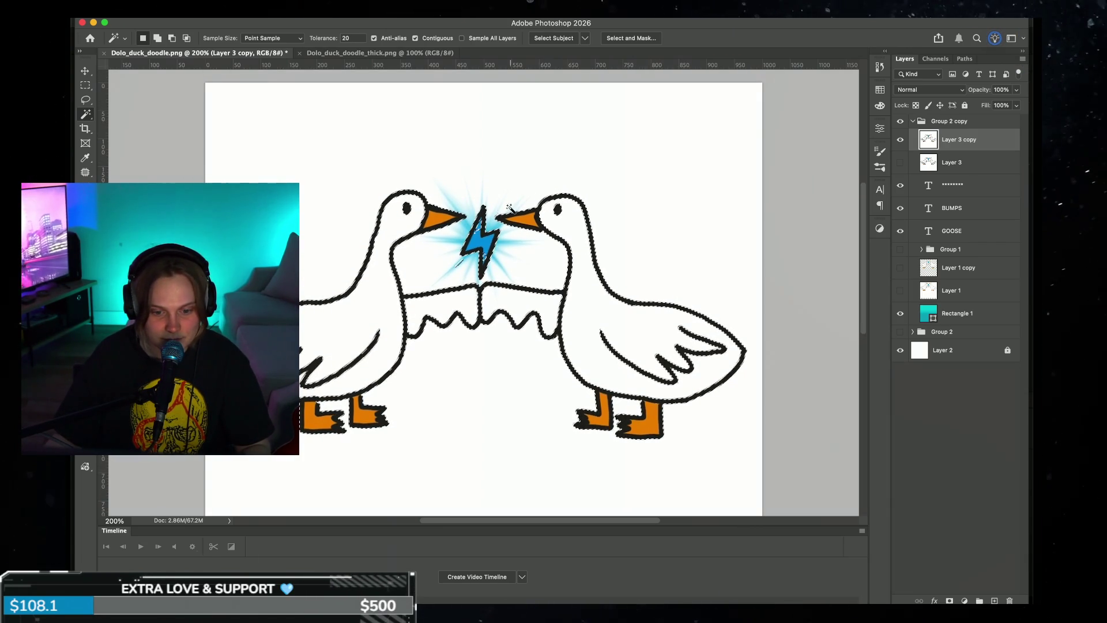
key(ctrl+plus)
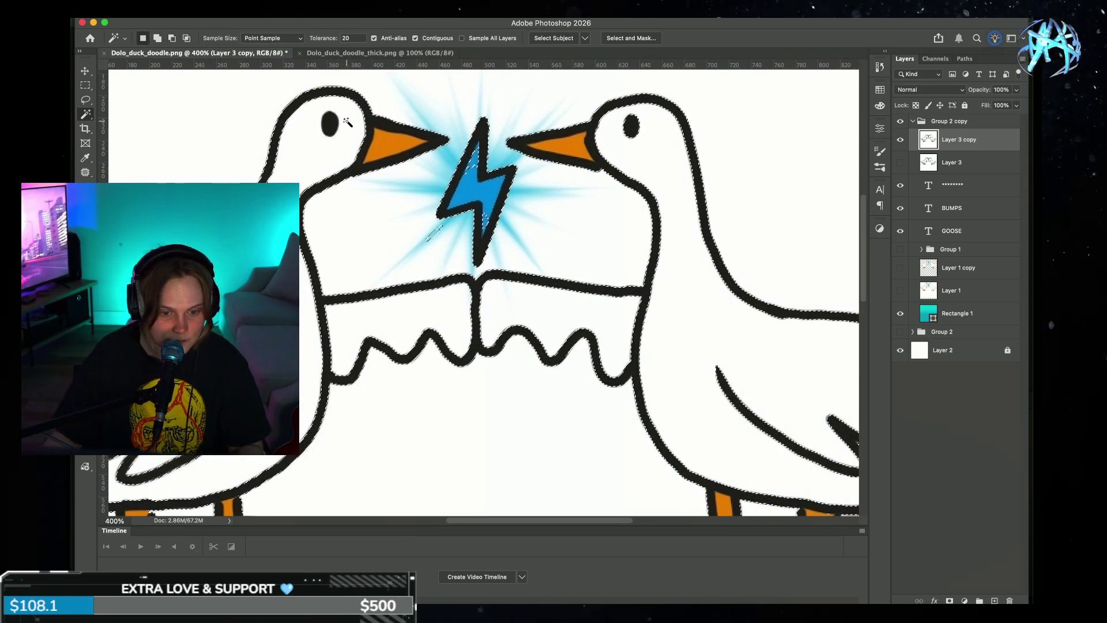
alt+click(363, 134)
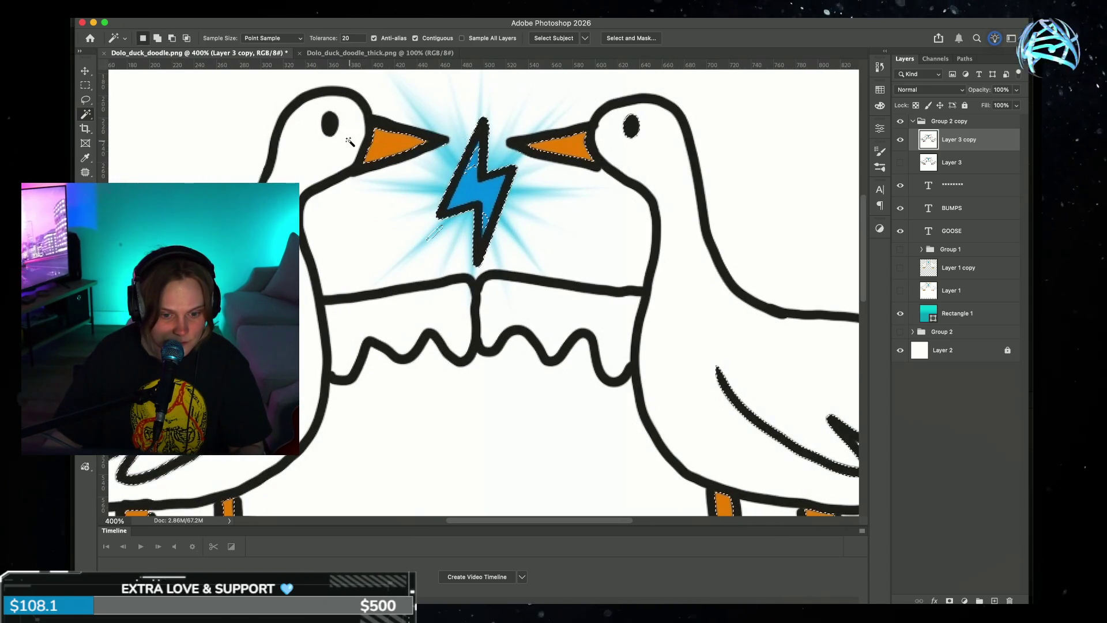
click(601, 173)
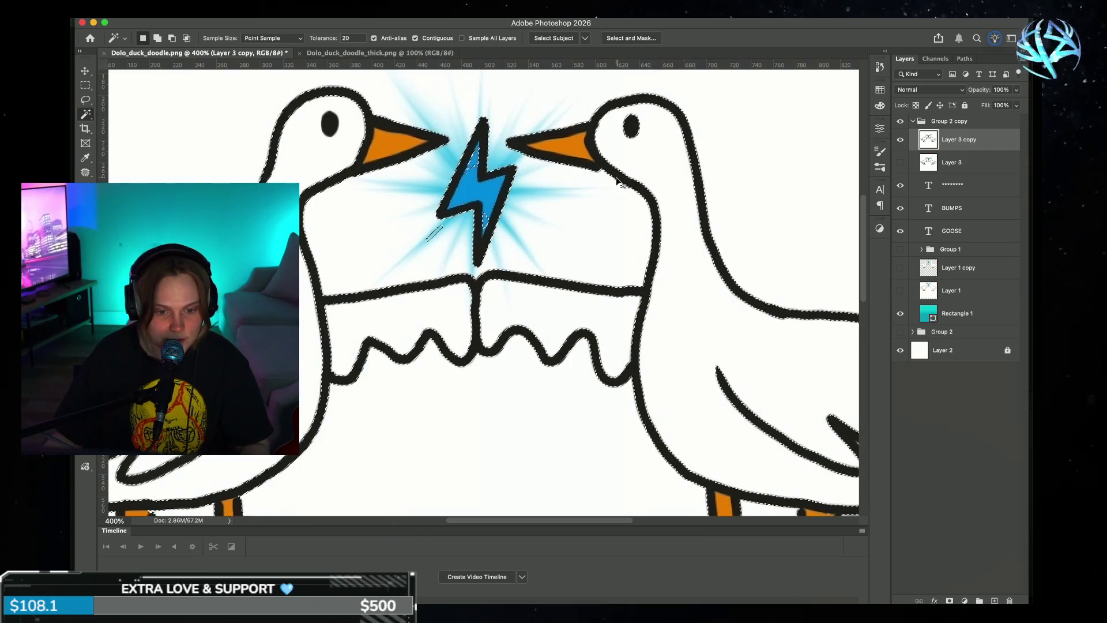
- Magic Wand-select the white background around the geese and delete it
scroll(661, 148, up, 5)
scroll(661, 148, up, 2)
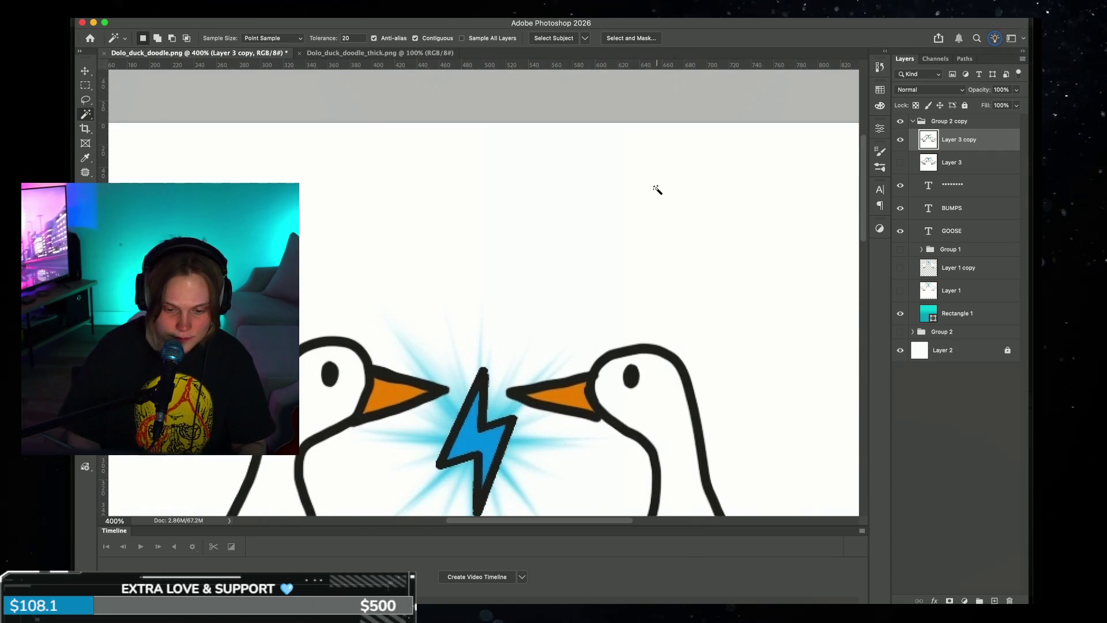
scroll(656, 188, down, 1)
scroll(656, 188, down, 3)
scroll(656, 188, up, 3)
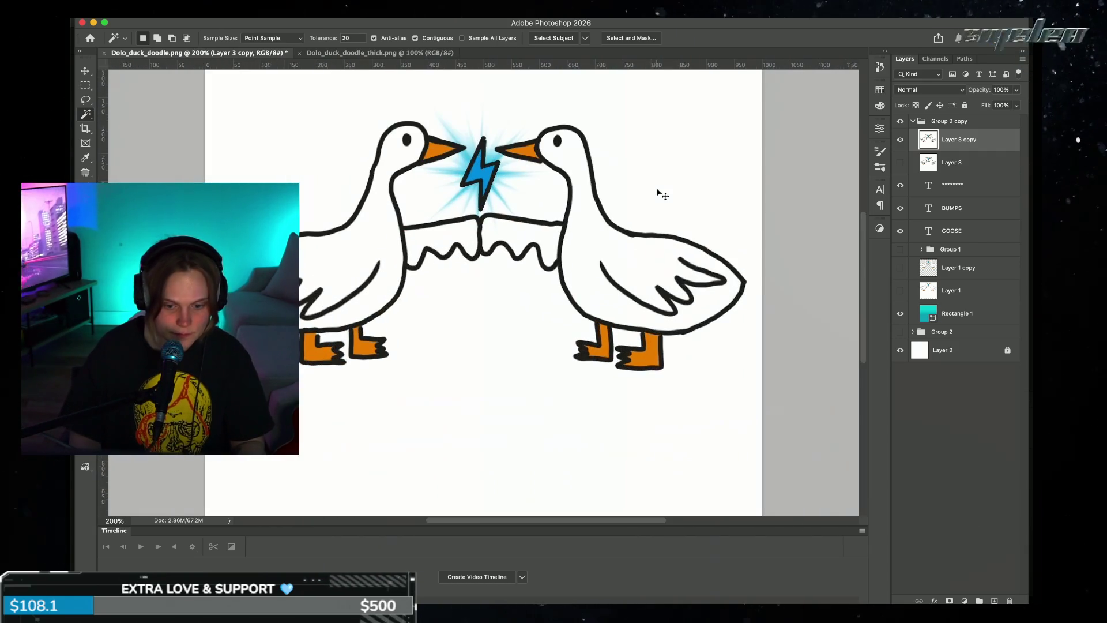
scroll(656, 191, down, 3)
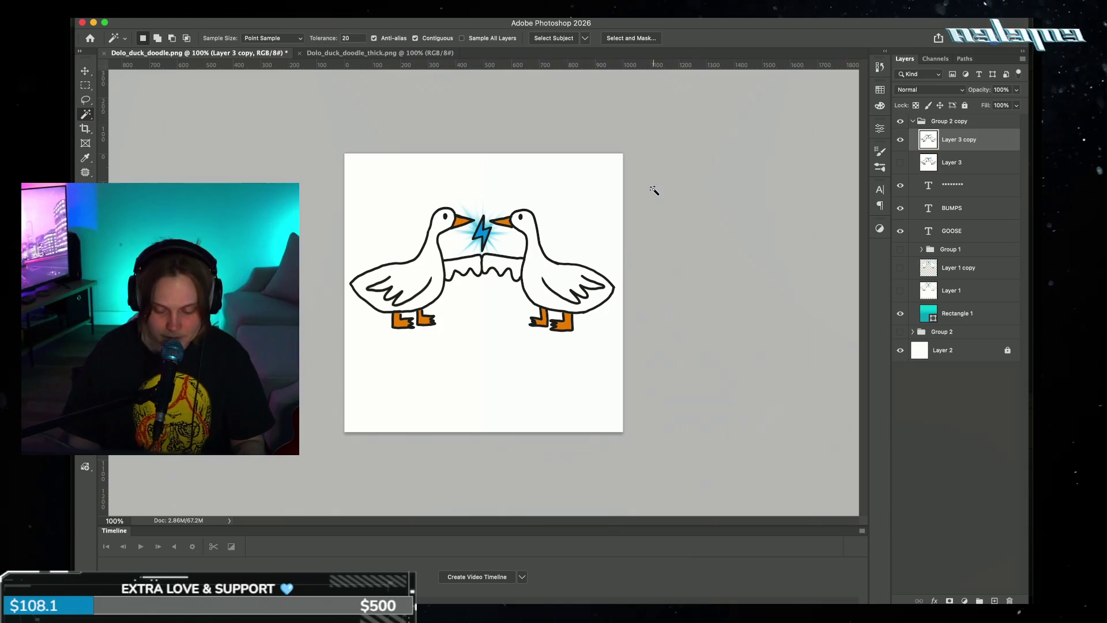
scroll(655, 190, up, 2)
scroll(656, 190, up, 1)
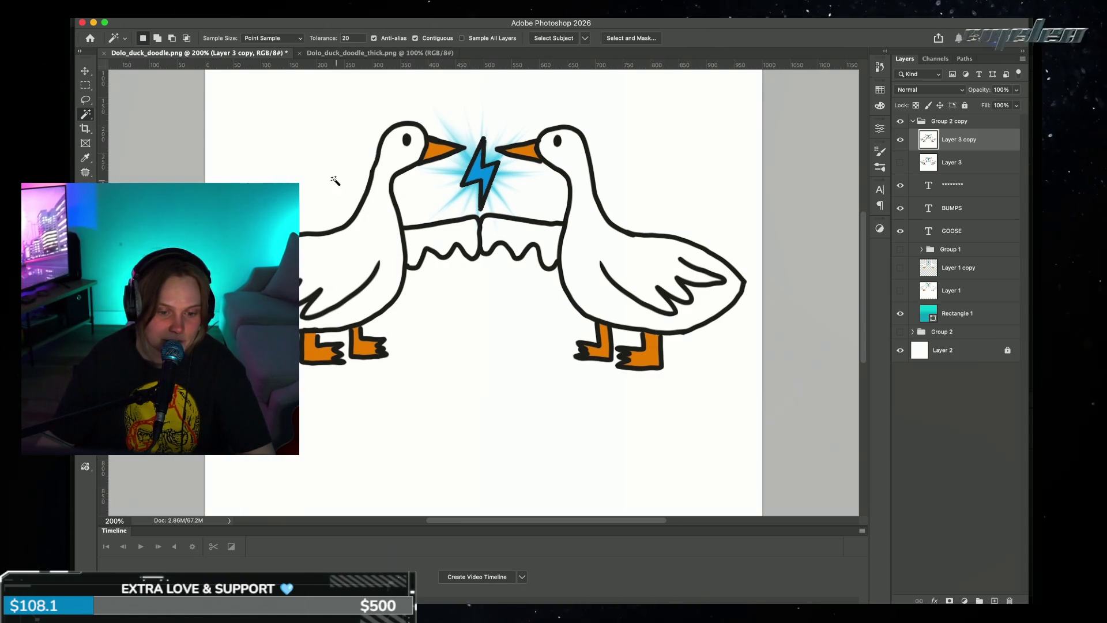
click(288, 177)
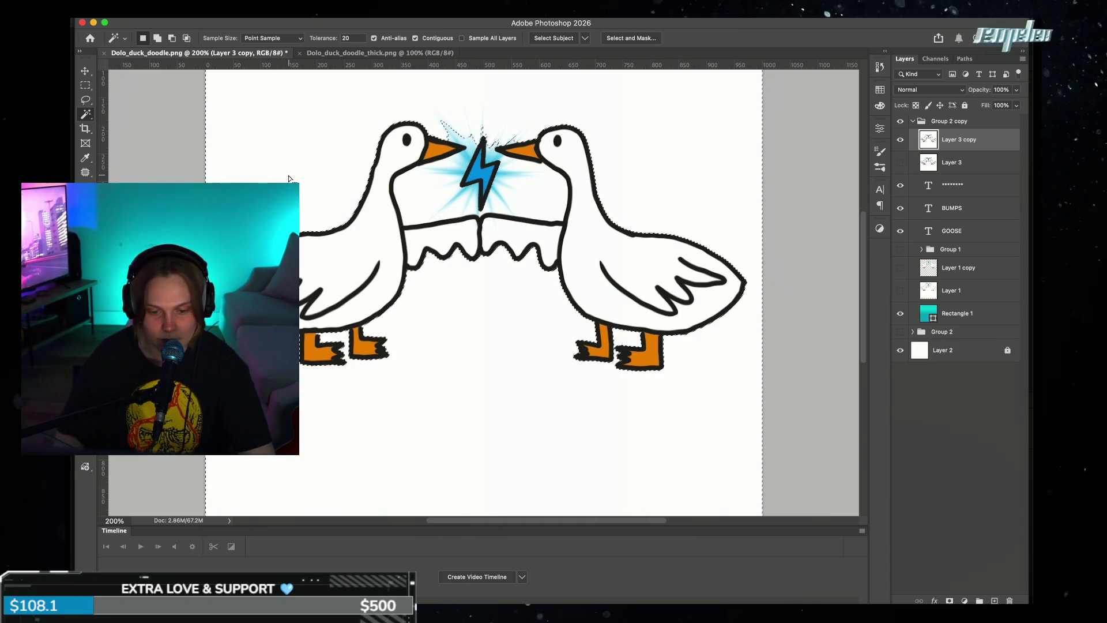
key(Delete)
- Magic Wand-select the leftover white patches beside both geese's necks
key(ctrl+d)
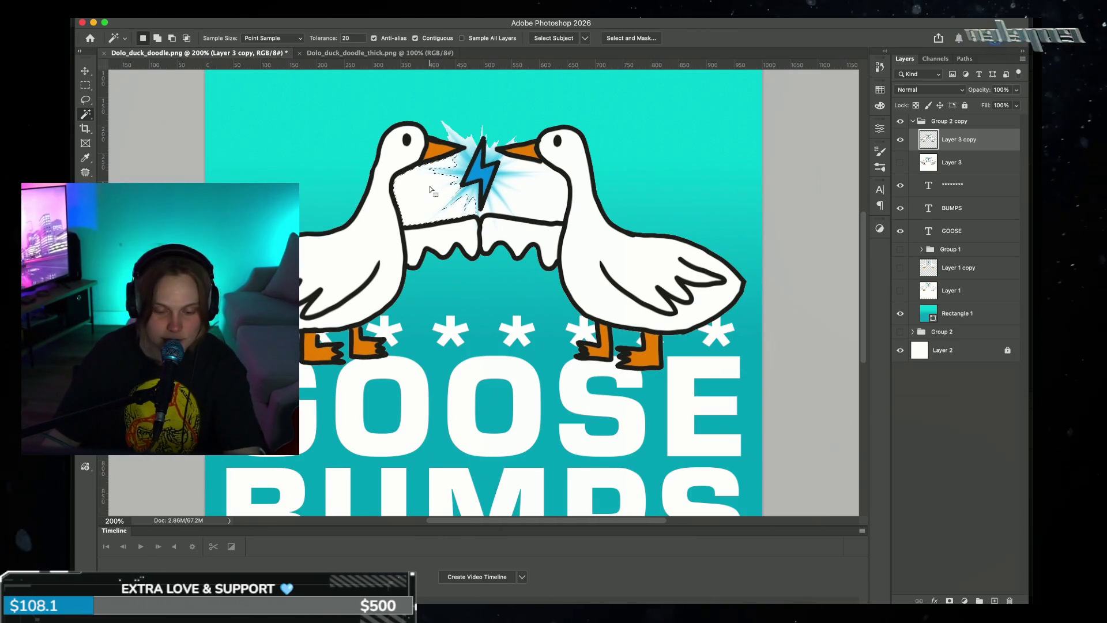
click(452, 175)
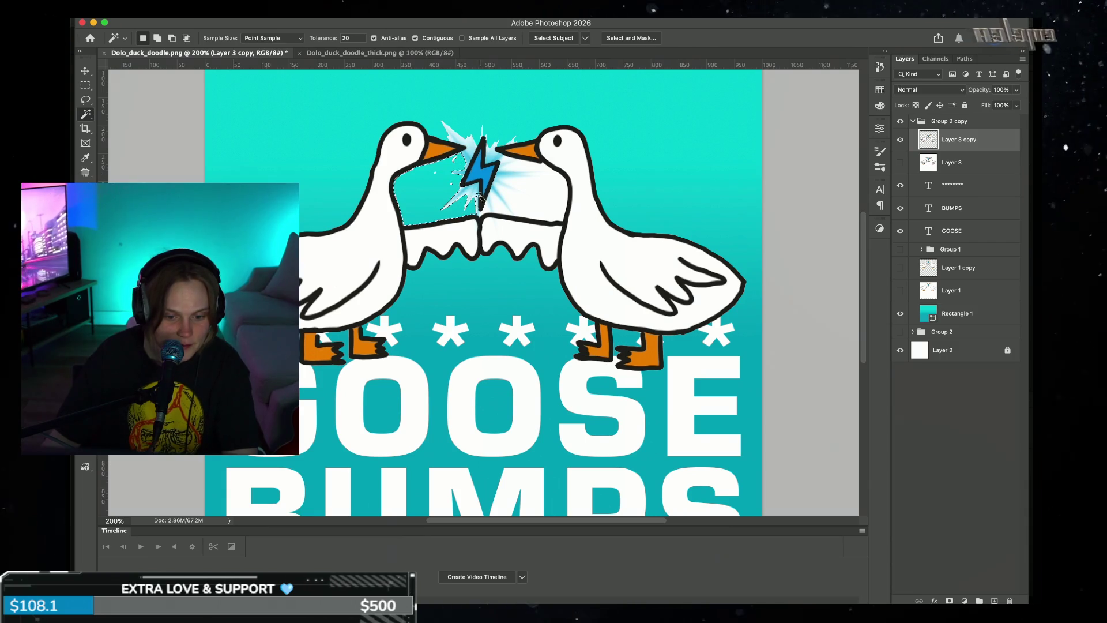
click(520, 185)
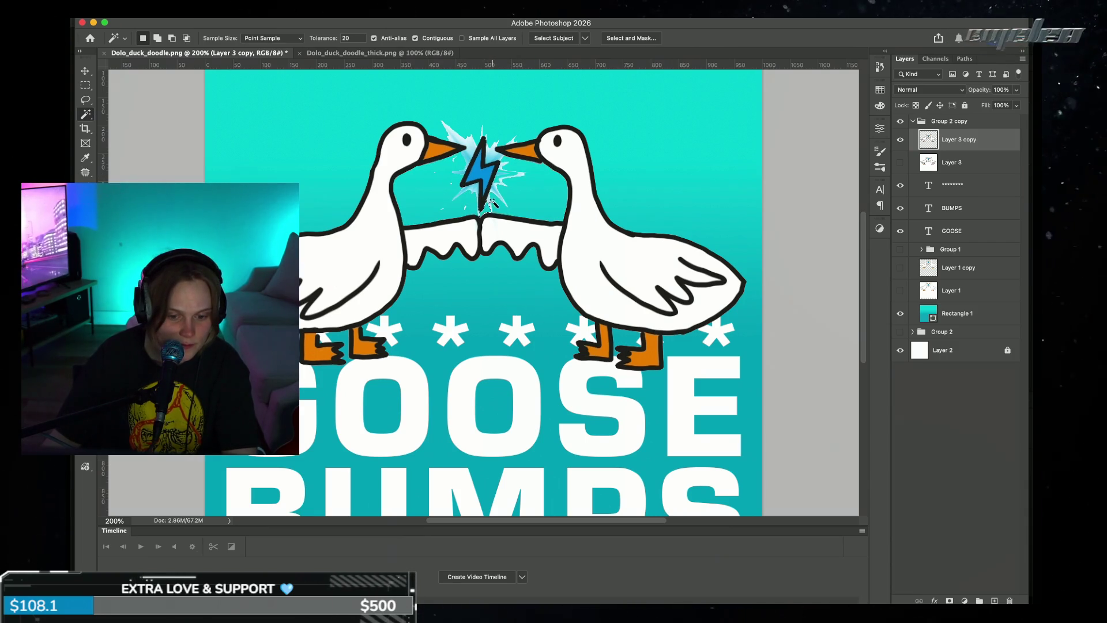
click(464, 125)
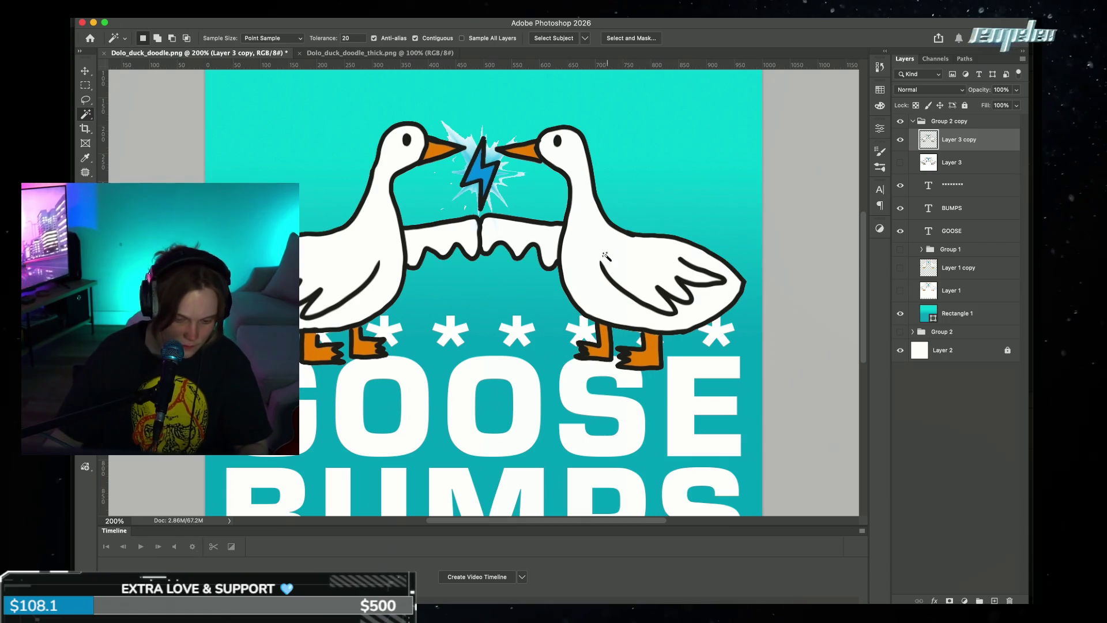
key(ctrl+d)
- Move the geese layer up about 110 px above the asterisks
key(v)
drag(584, 255, 583, 191)
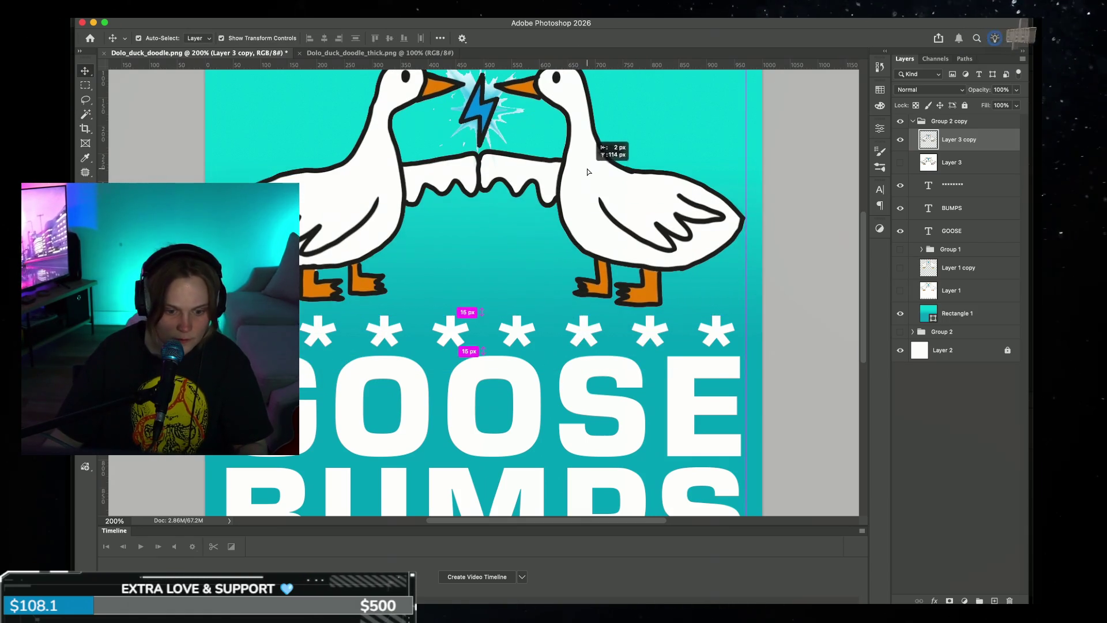
scroll(583, 206, up, 3)
scroll(583, 206, up, 2)
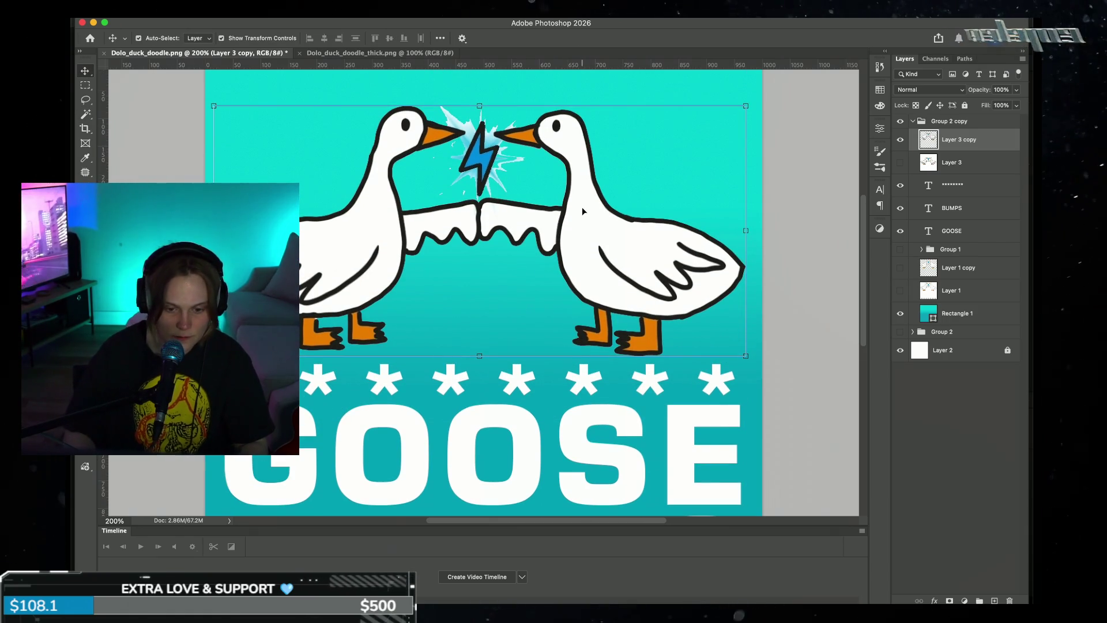
key(ctrl+plus)
key(ctrl+plus)
key(ctrl+plus)
scroll(582, 206, up, 10)
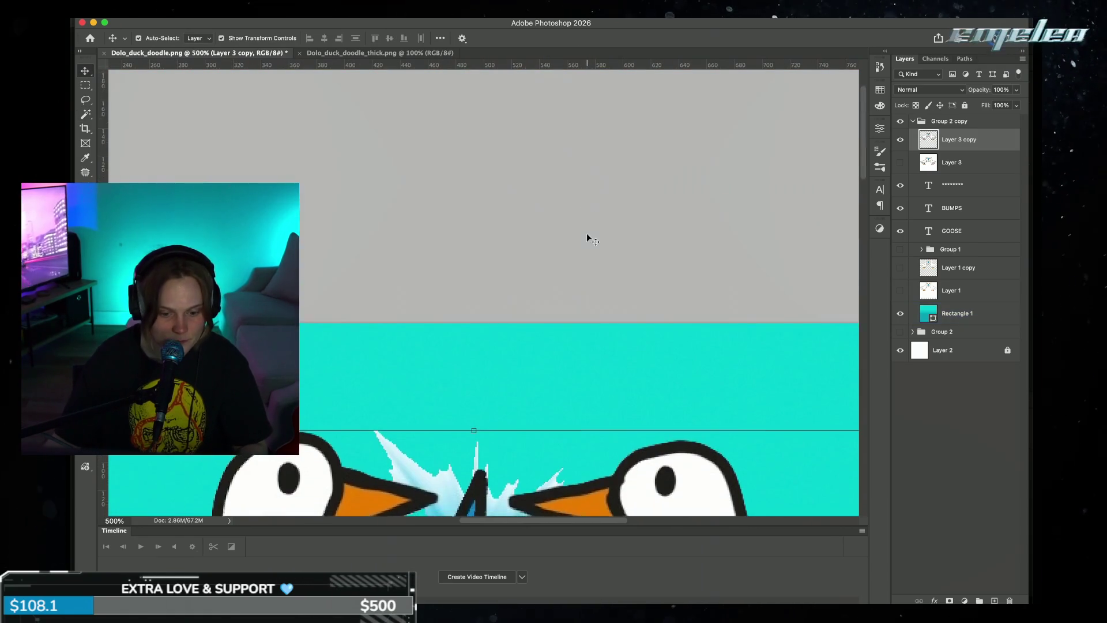
scroll(558, 286, down, 3)
scroll(557, 285, down, 2)
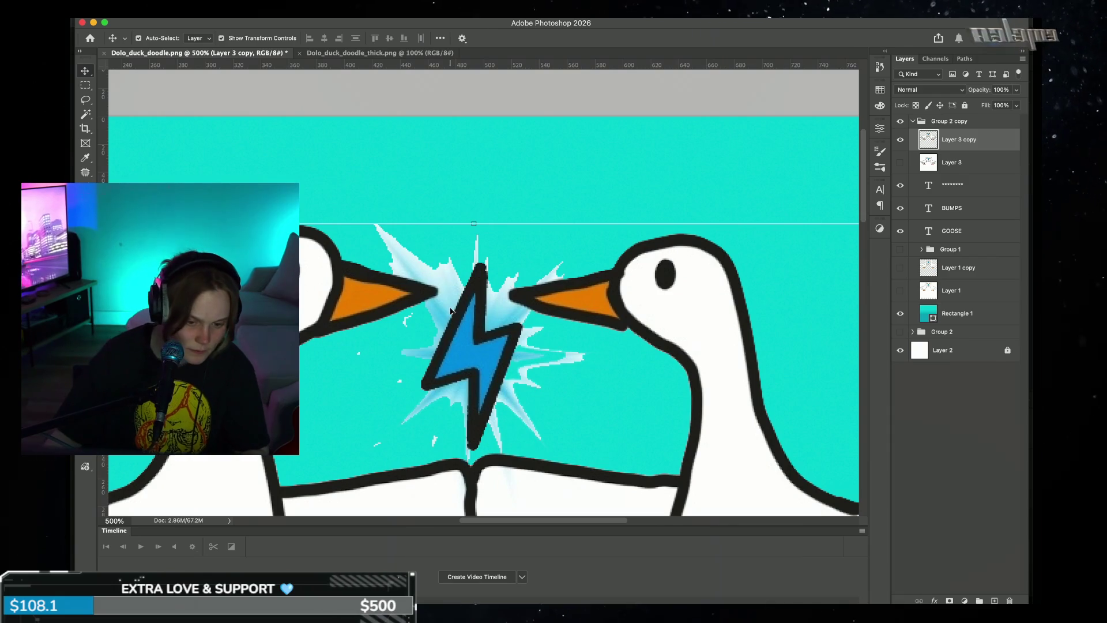
- Set the Eraser's flow and opacity to 100% and undo the earlier spark-ray erases
key(e)
key(bracketleft)
key(bracketleft)
key(bracketleft)
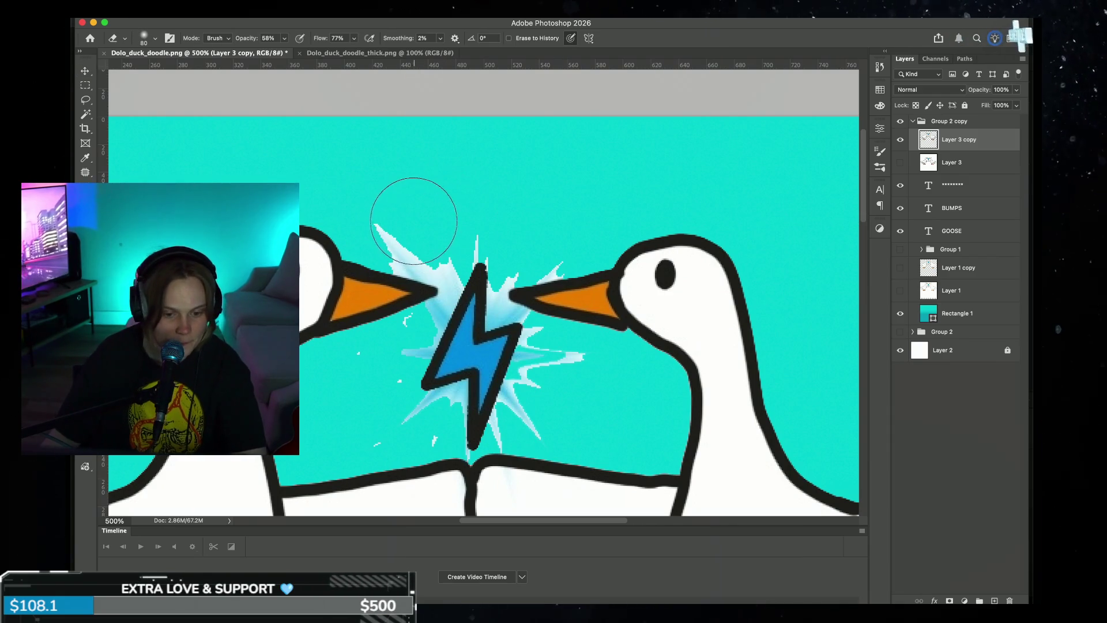
click(353, 38)
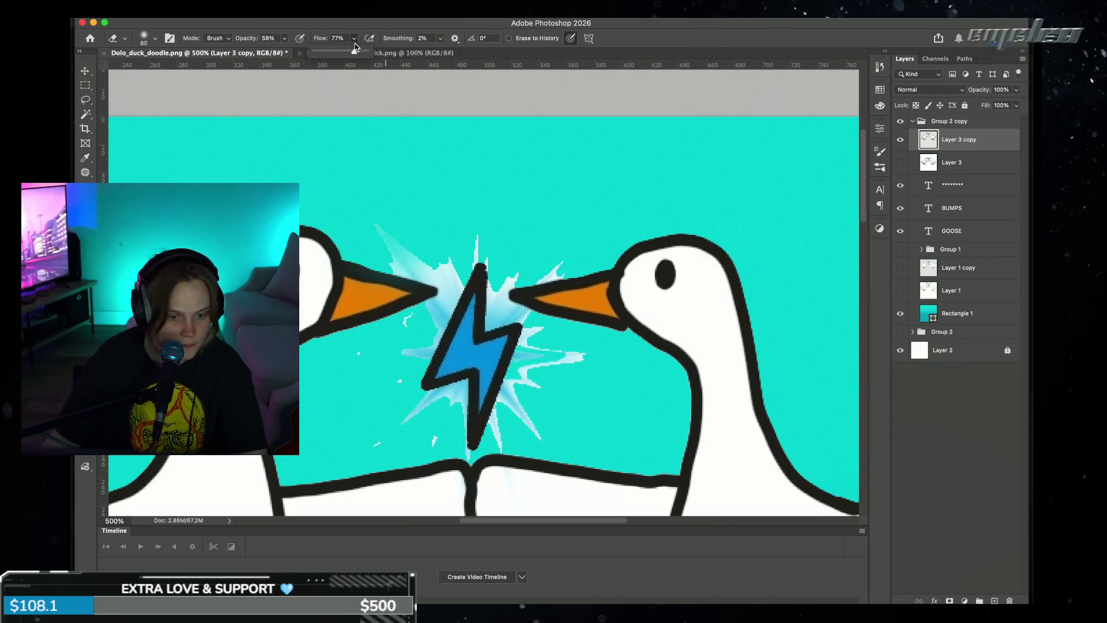
drag(352, 54, 392, 52)
drag(283, 42, 307, 53)
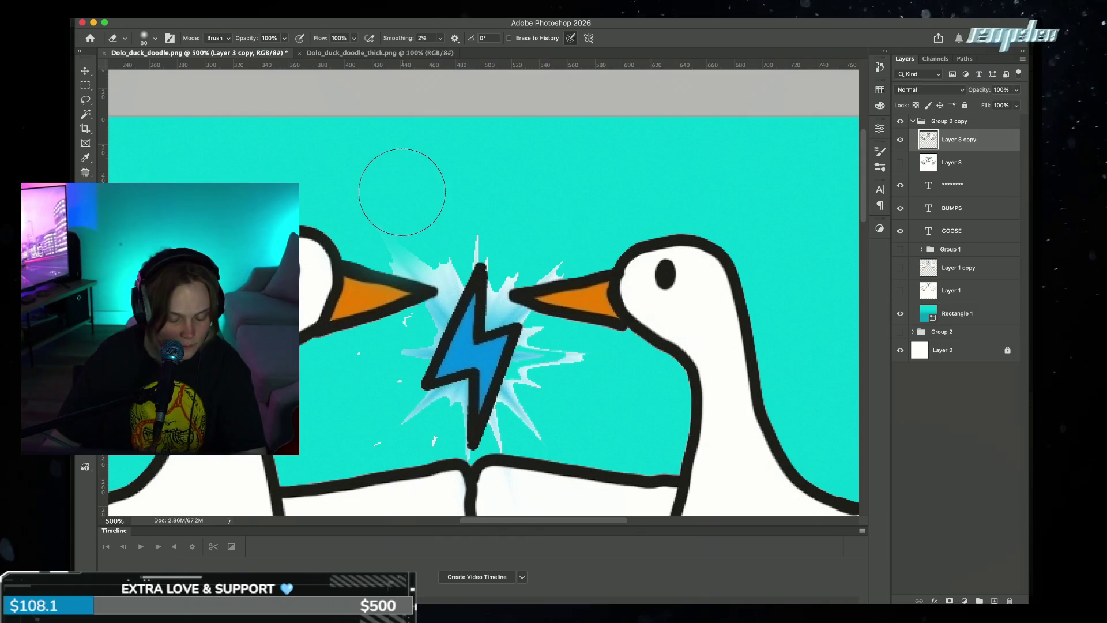
key(ctrl+z)
key(ctrl+z)
key(ctrl+z)
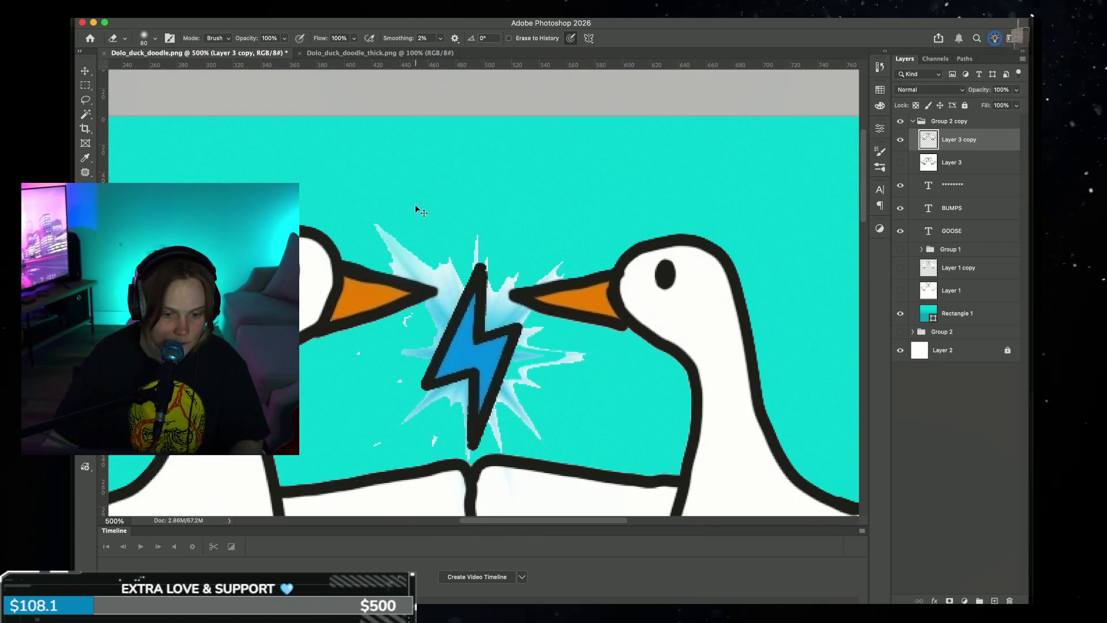
key(ctrl+z)
key(ctrl+shift+z)
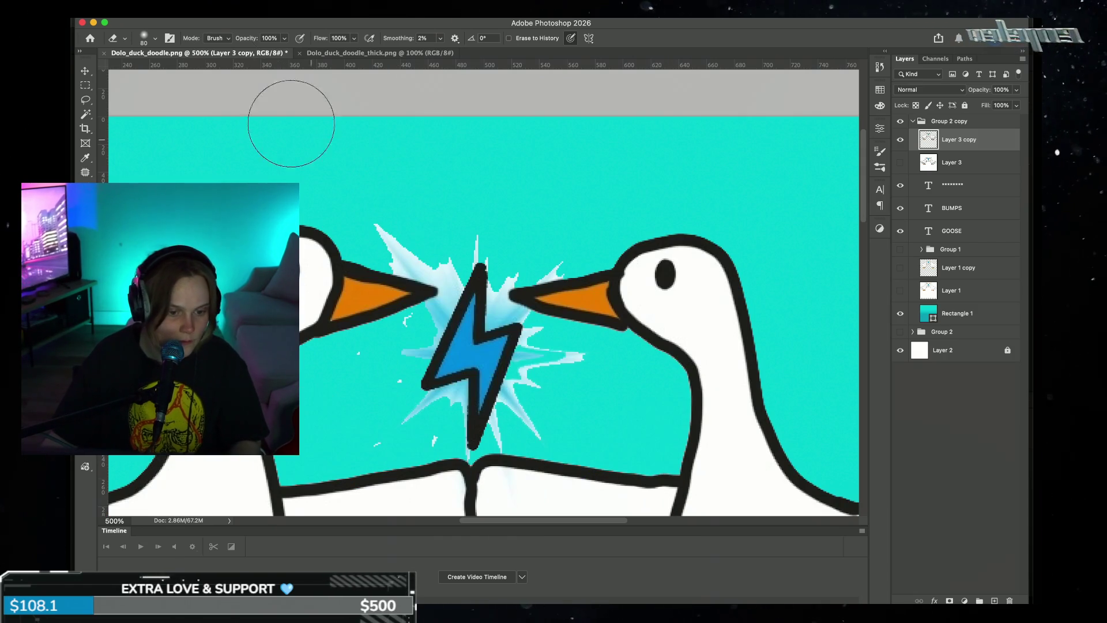
- Switch the eraser to a hard round brush at 20 px
click(155, 40)
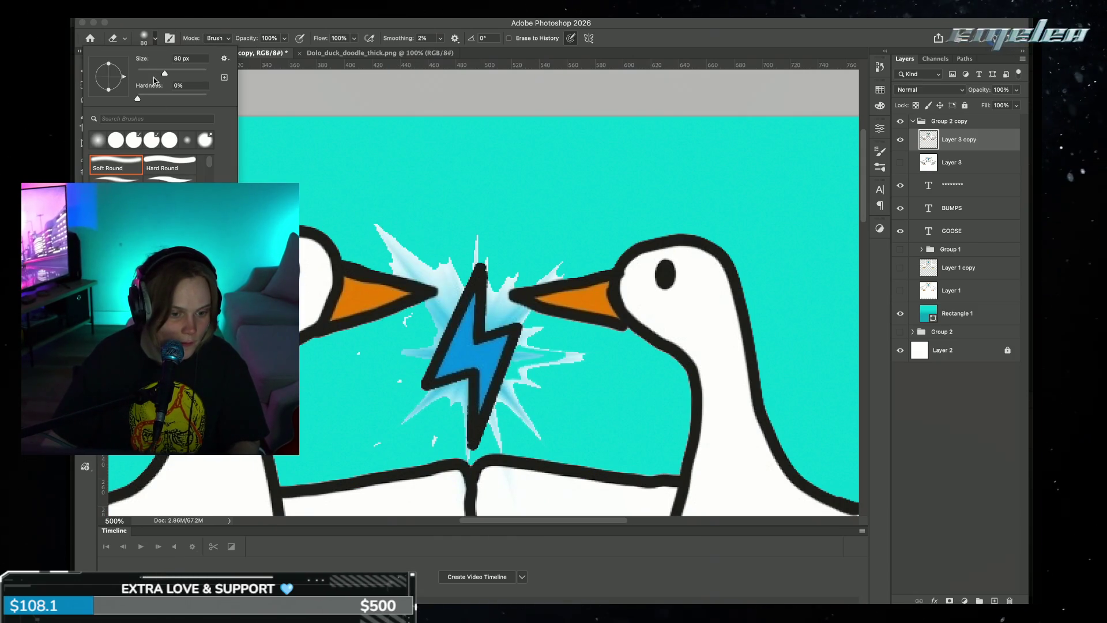
click(141, 149)
click(403, 193)
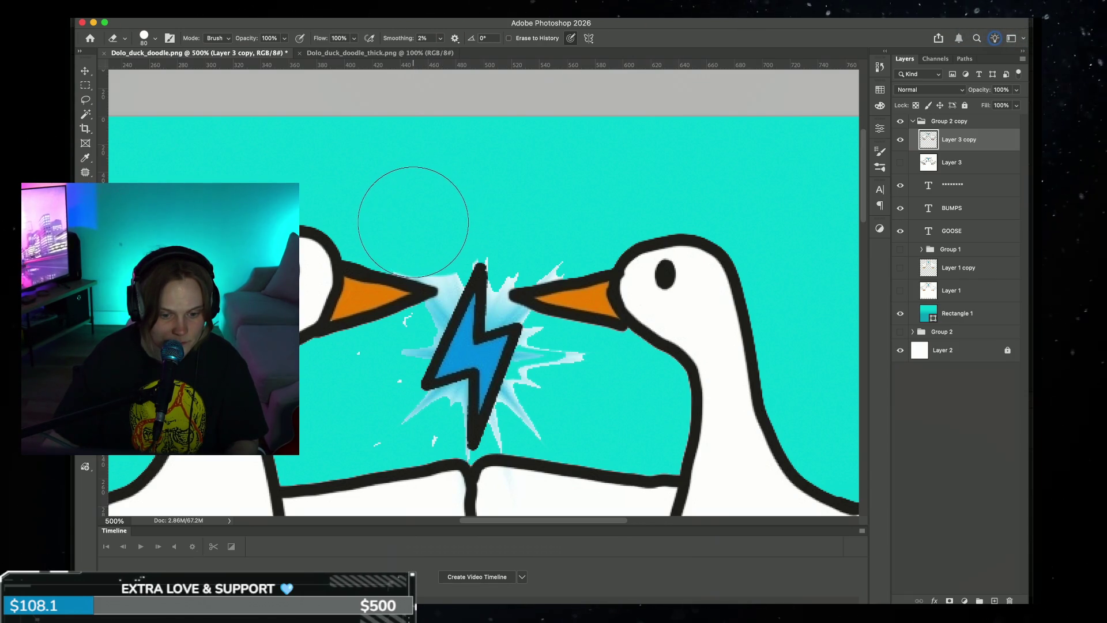
key(bracketleft)
key(bracketleft)
key(bracketleft)
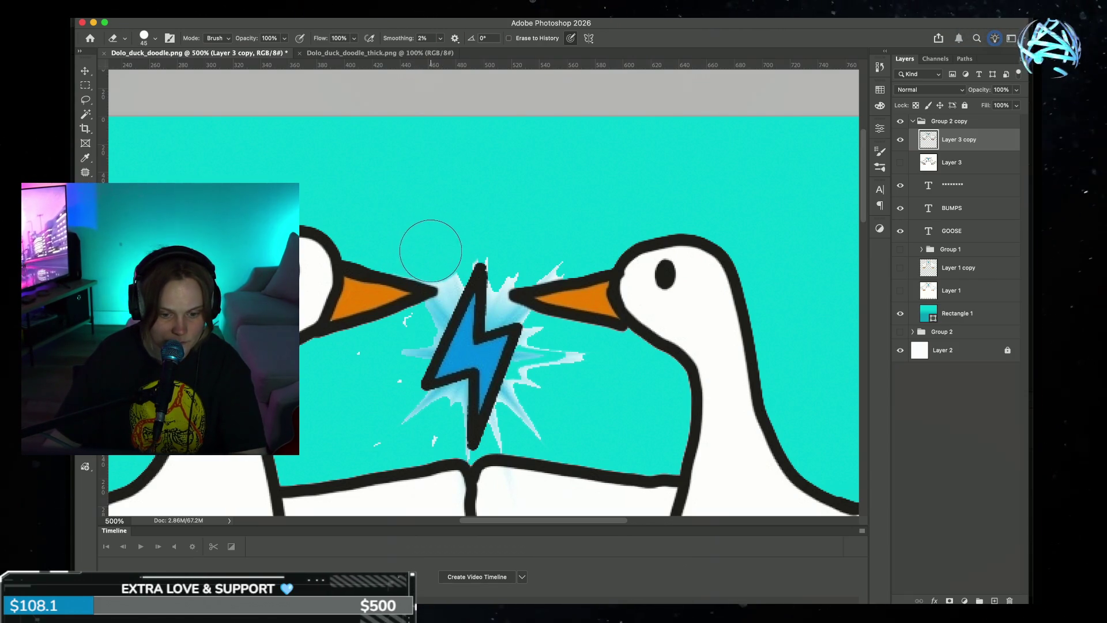
key(bracketleft)
key(bracketleft)
key(bracketleft)
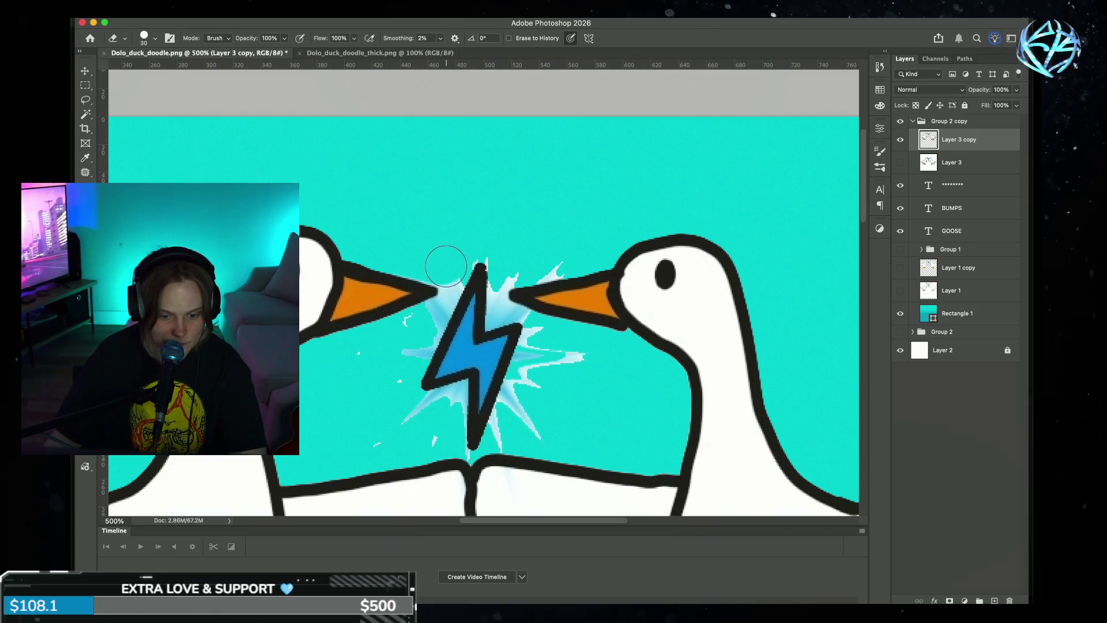
key(bracketleft)
key(bracketleft)
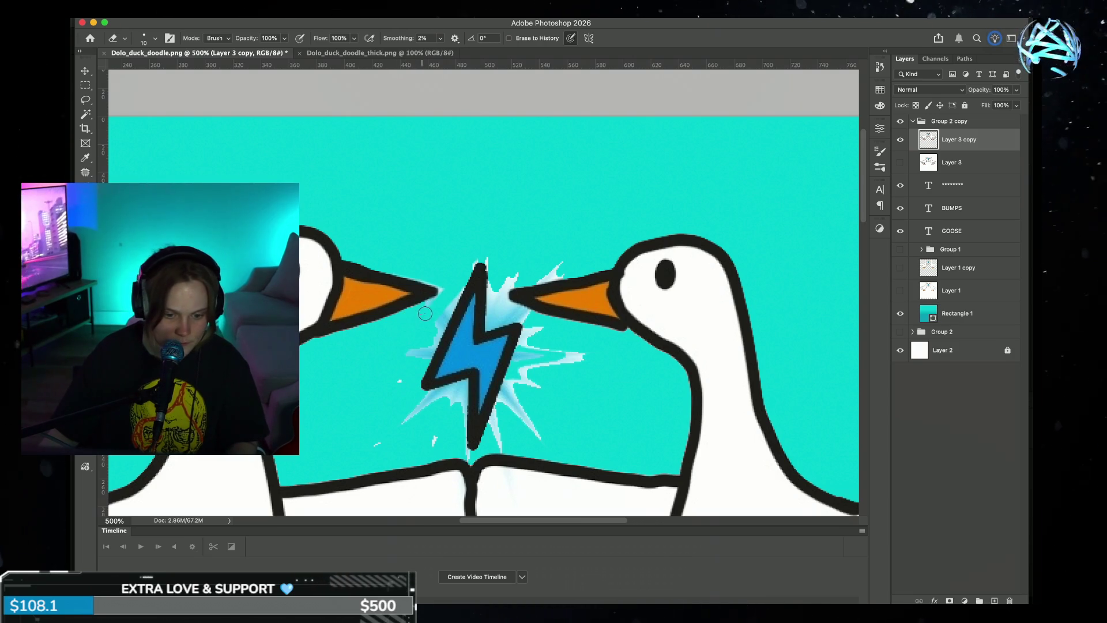
- Erase a speck near the left goose's beak and light-blue streaks right of the bolt
click(442, 291)
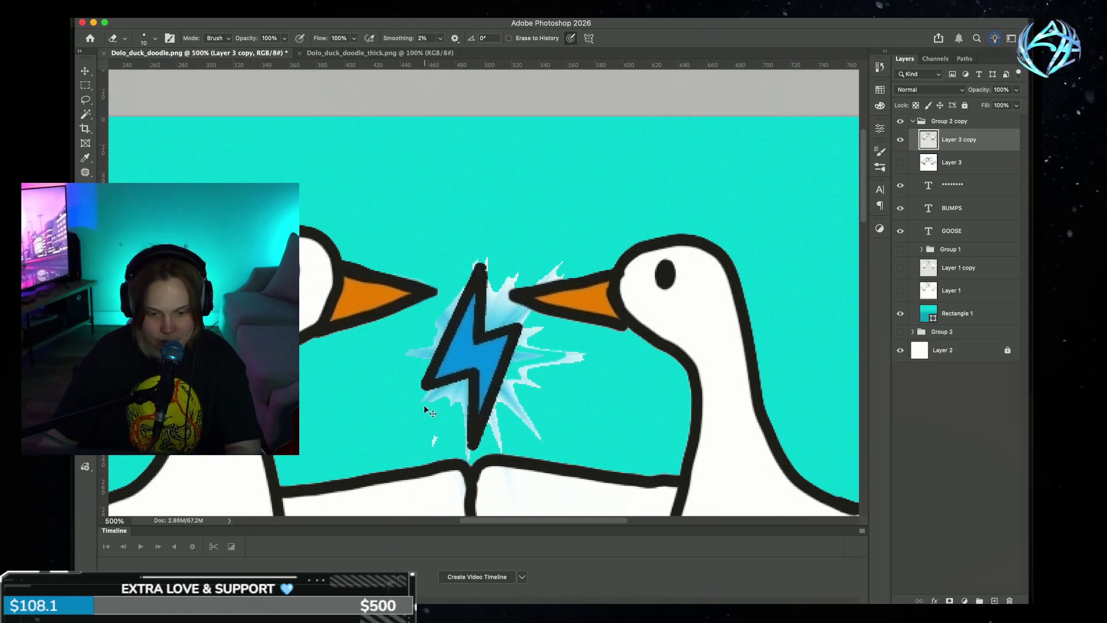
key(super+equal)
key(super+equal)
key(super+equal)
key(super+equal)
scroll(485, 288, down, 3)
mouse_move(577, 277)
mouse_down()
mouse_move(611, 213)
mouse_move(634, 275)
mouse_move(632, 247)
mouse_move(610, 234)
mouse_up()
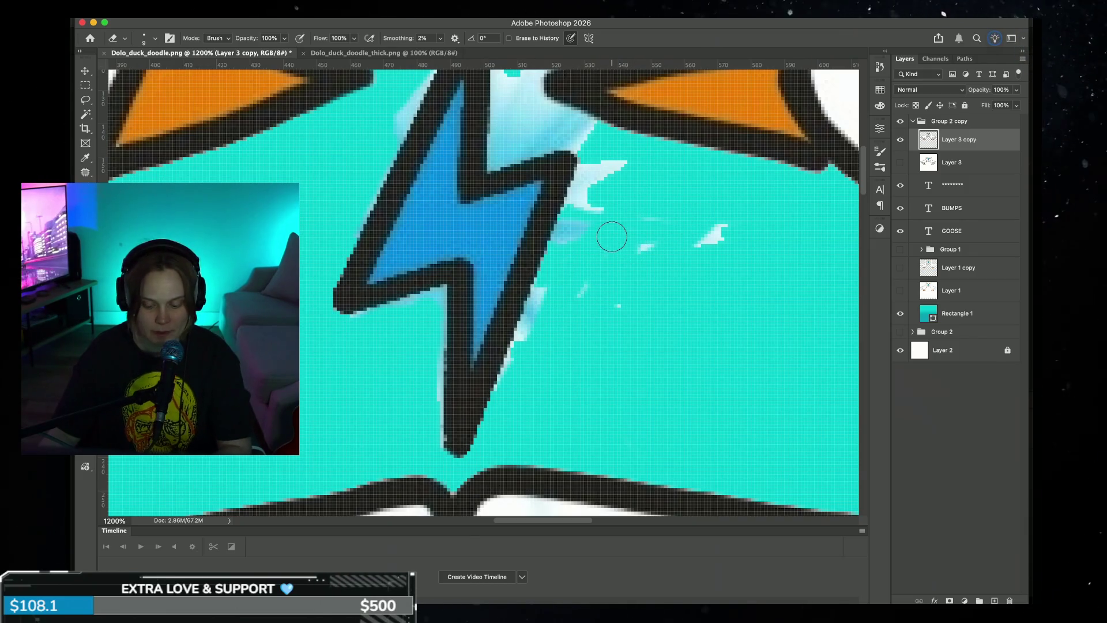
key(l)
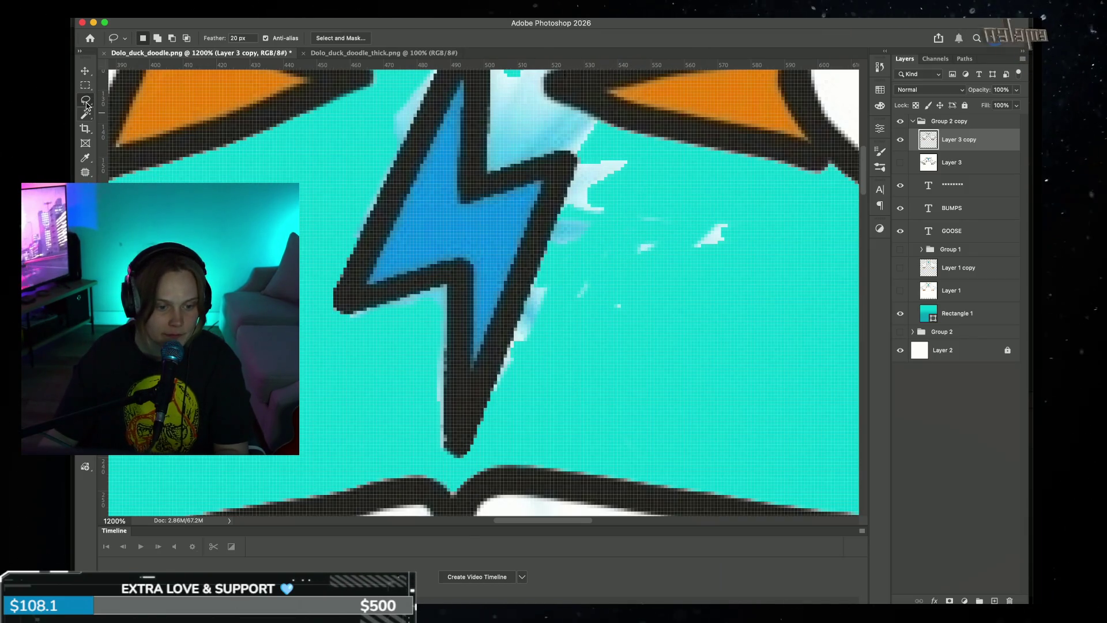
right_click(86, 103)
click(133, 114)
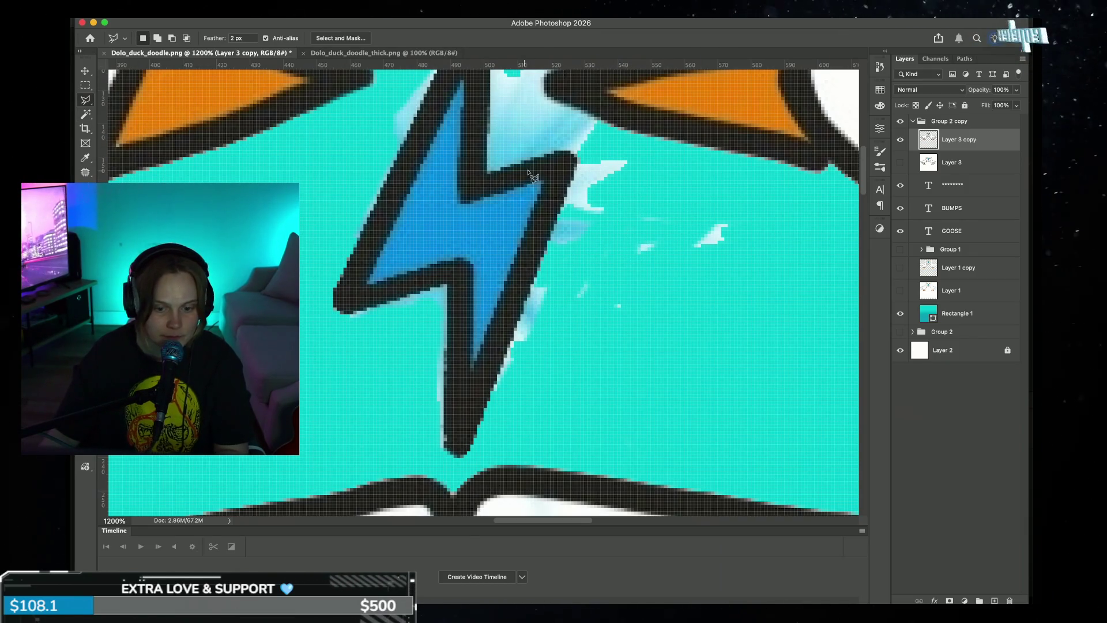
click(582, 157)
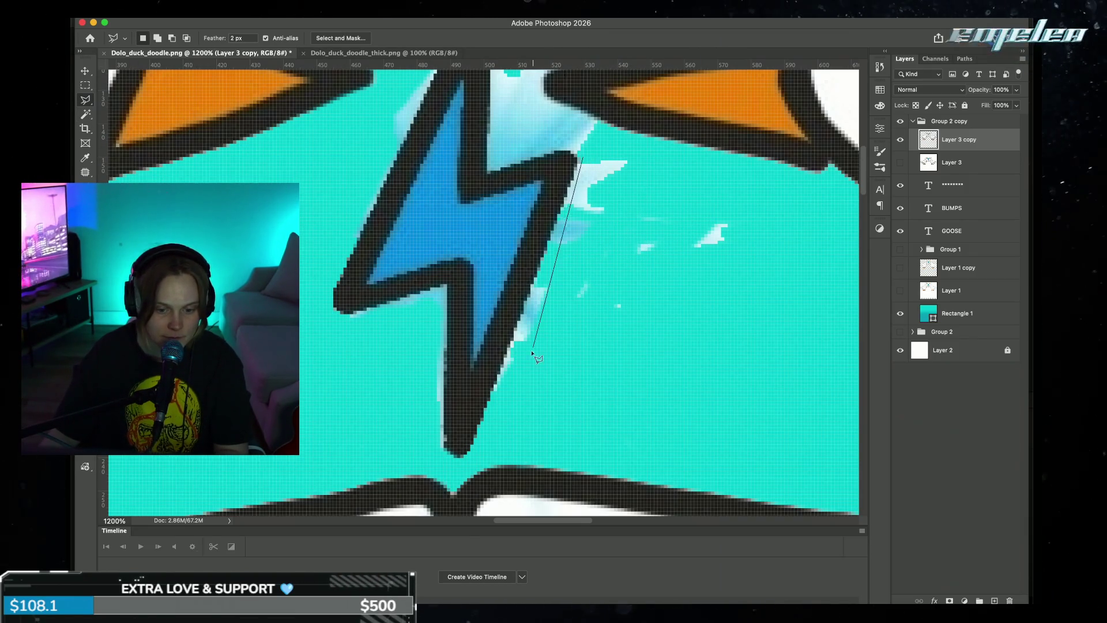
click(481, 425)
click(742, 357)
click(804, 201)
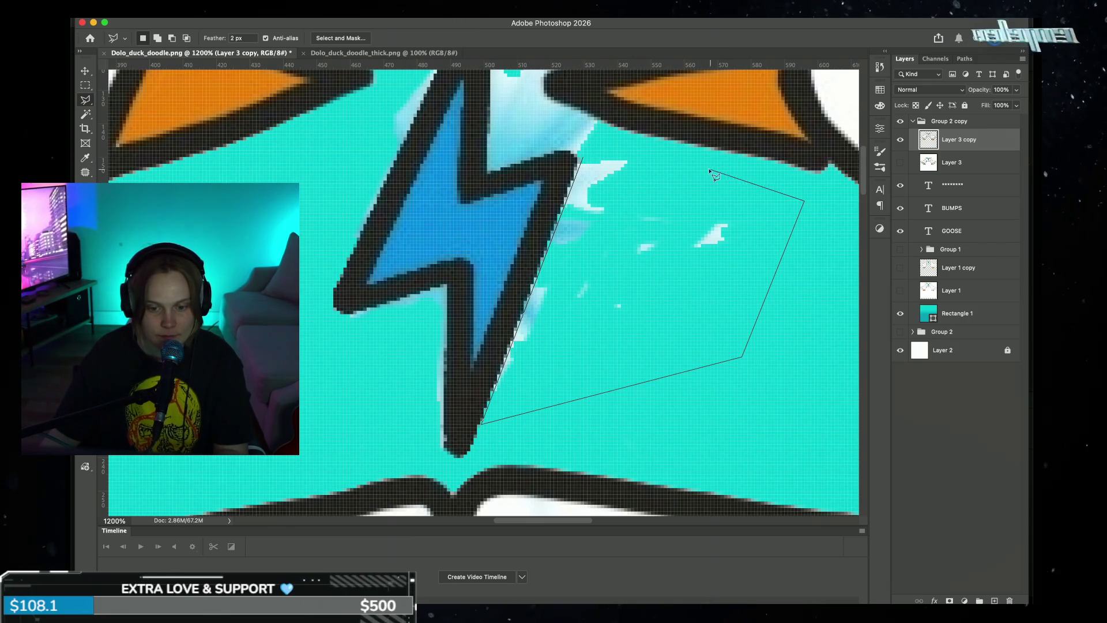
click(588, 154)
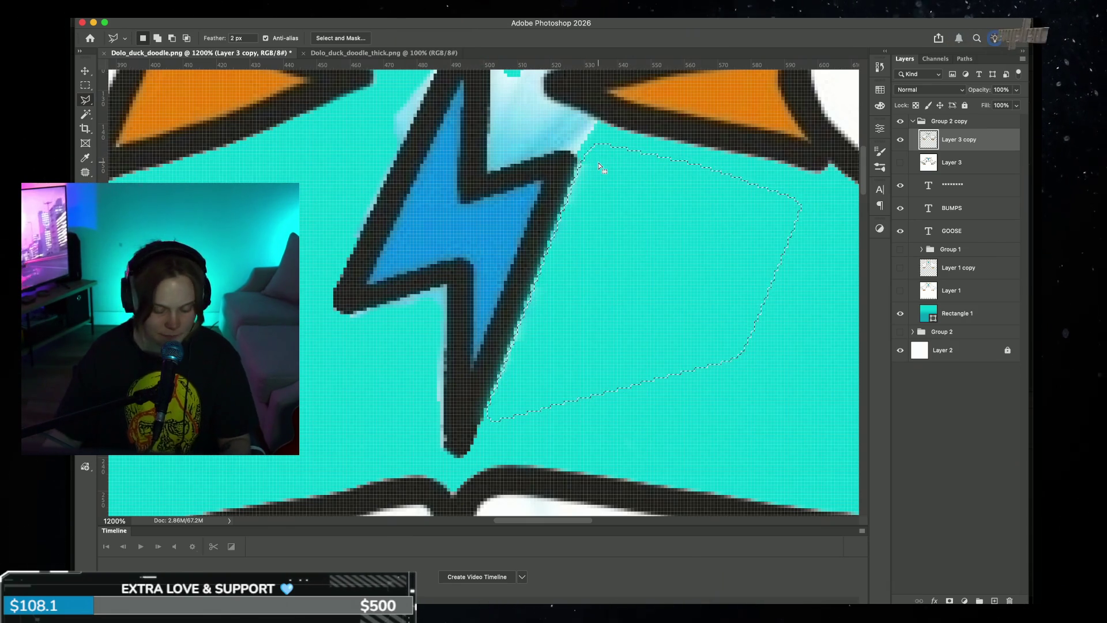
scroll(621, 257, up, 1)
scroll(576, 249, up, 4)
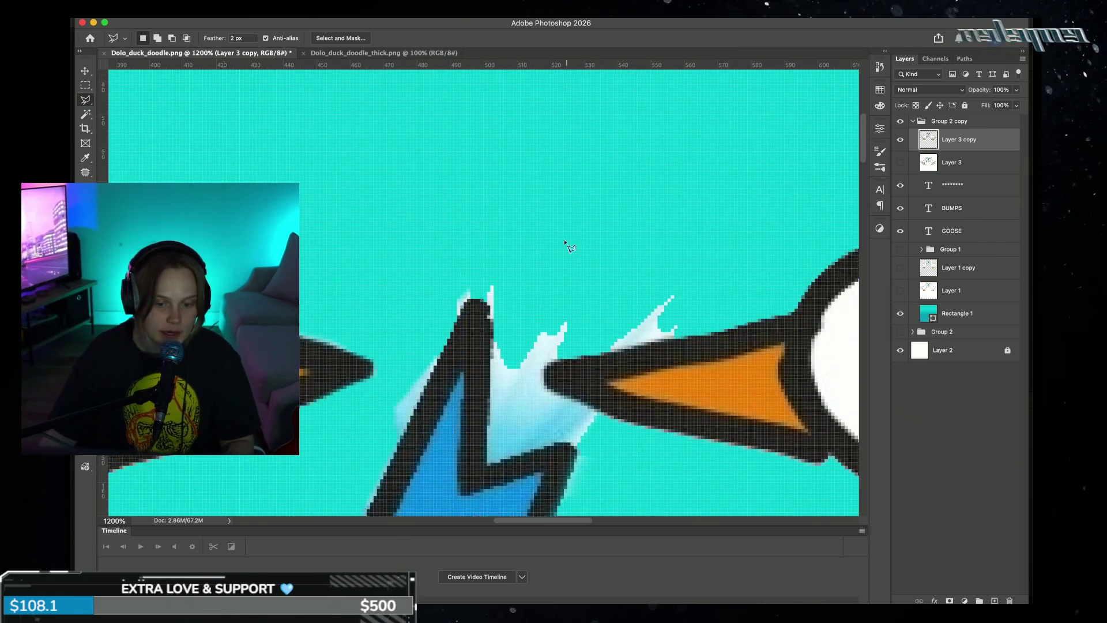
scroll(548, 265, up, 1)
scroll(496, 259, down, 2)
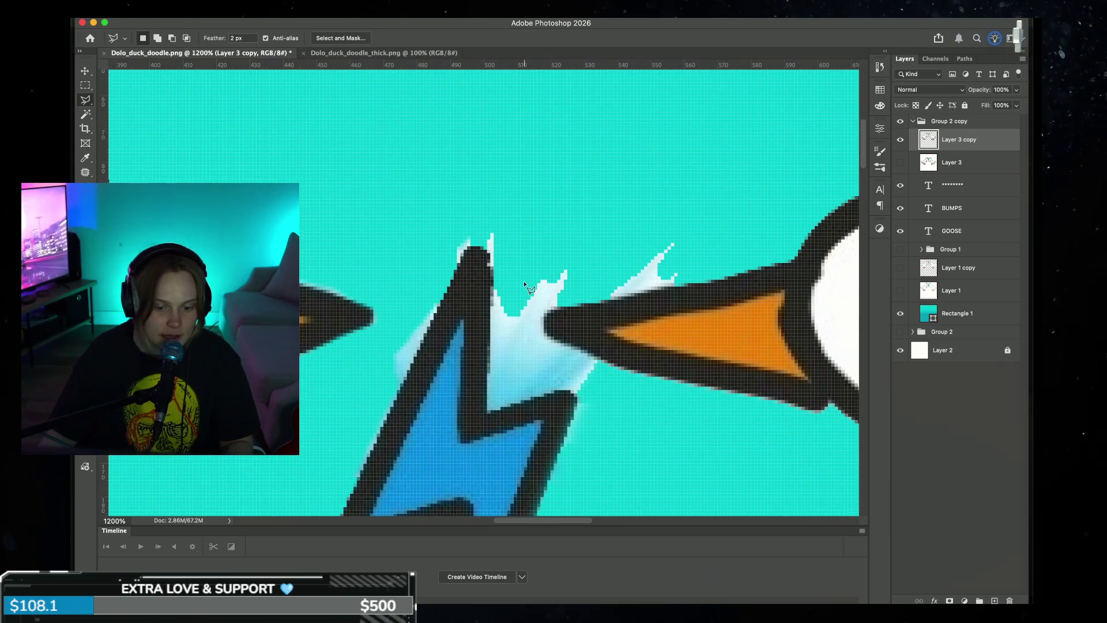
click(493, 225)
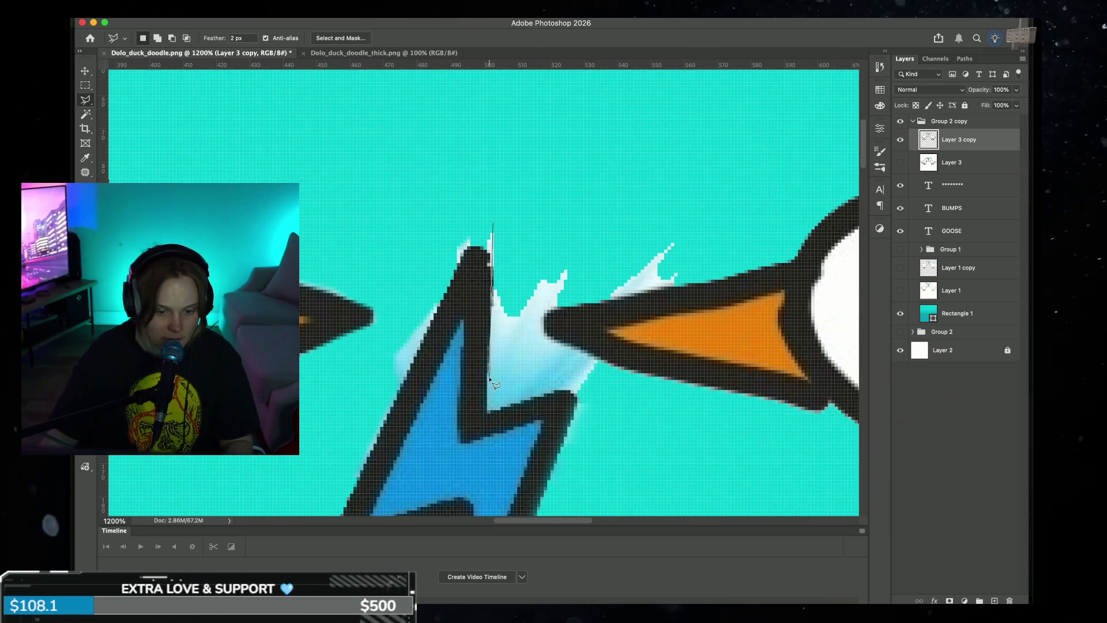
click(488, 411)
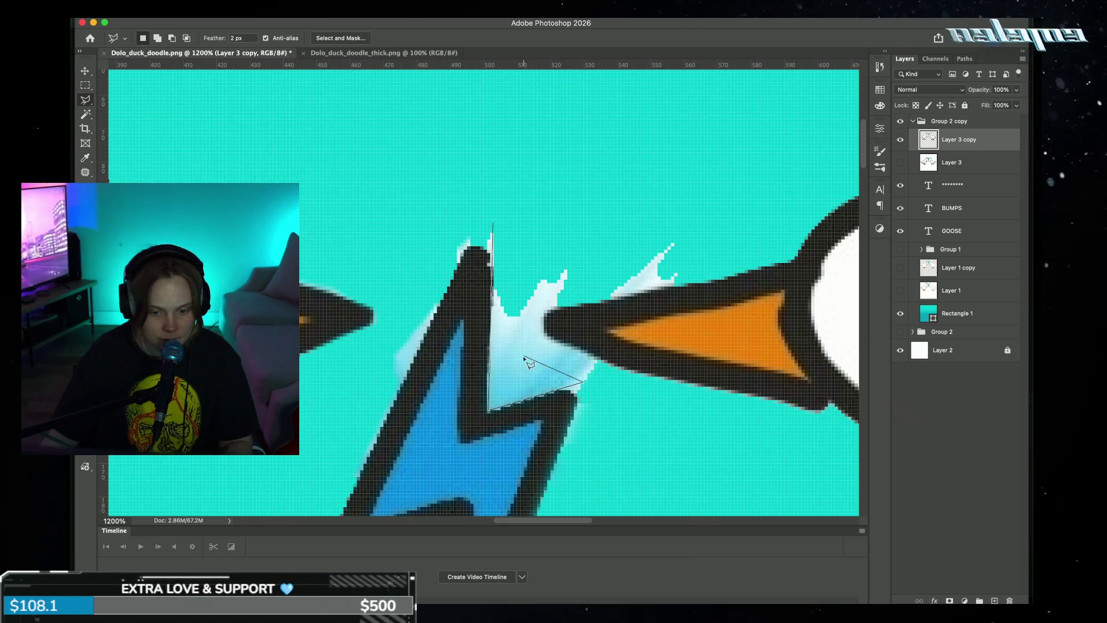
click(517, 267)
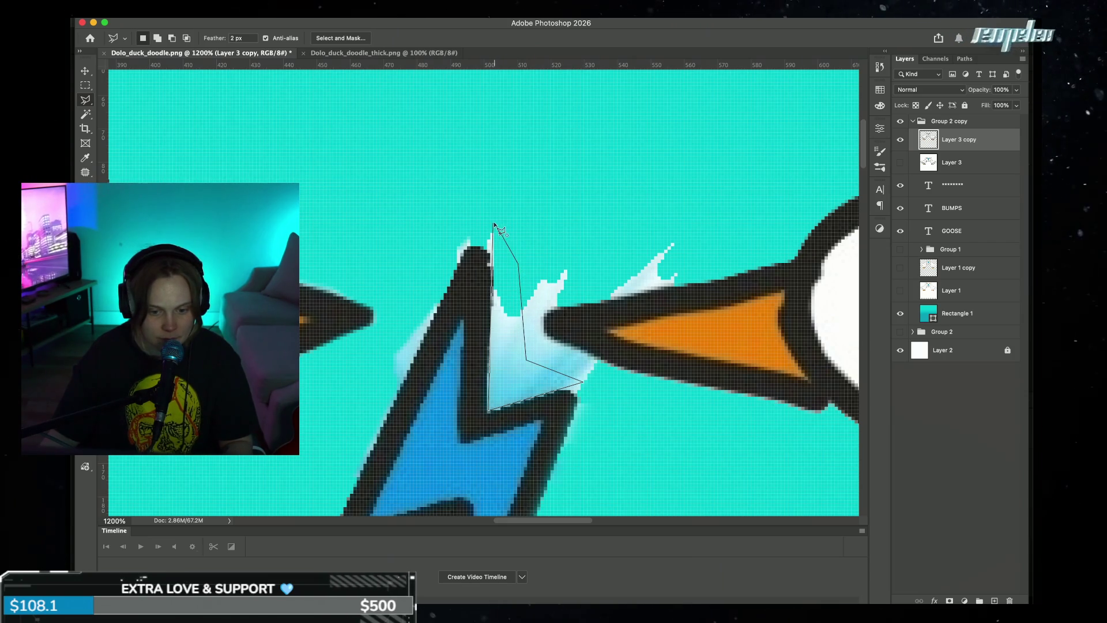
click(494, 224)
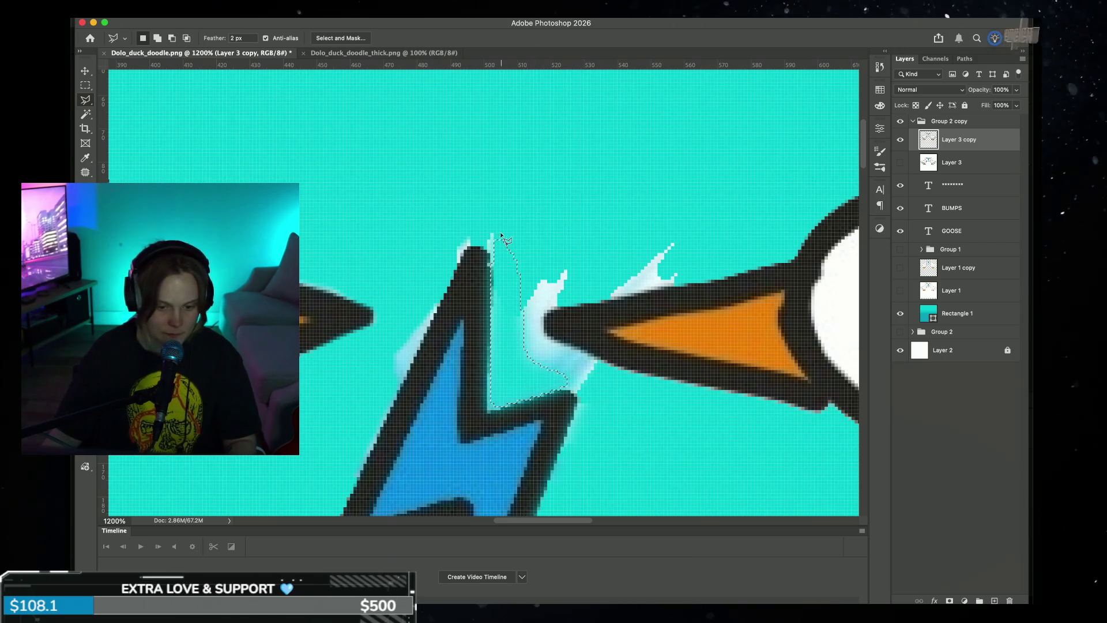
key(alt+BackSpace)
double_click(242, 37)
text(90)
key(Return)
key(ctrl+z)
key(ctrl+d)
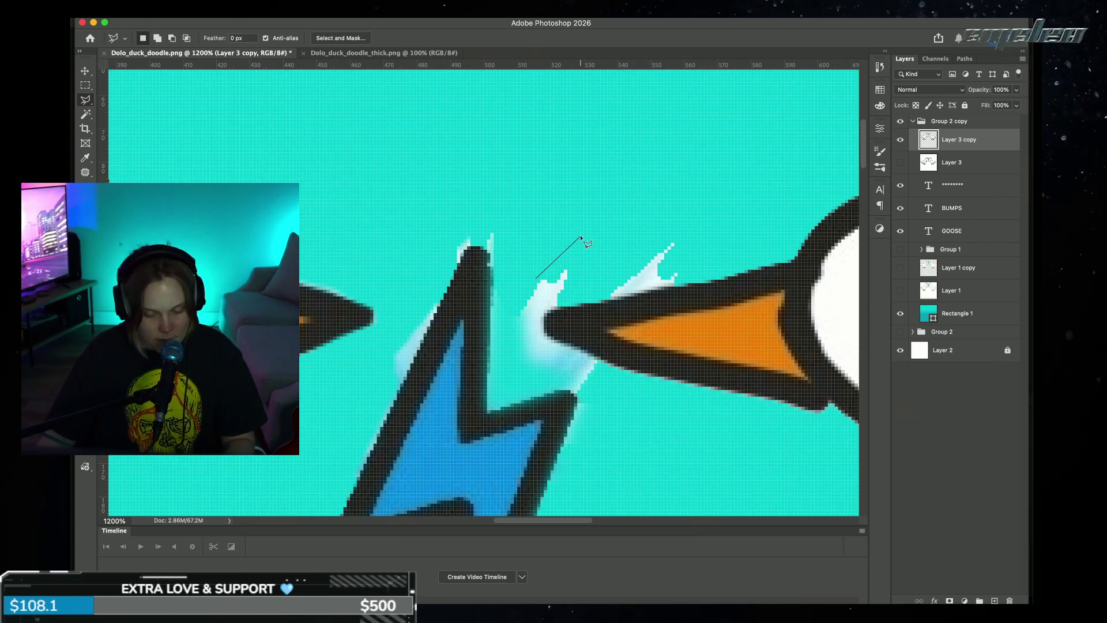
click(560, 260)
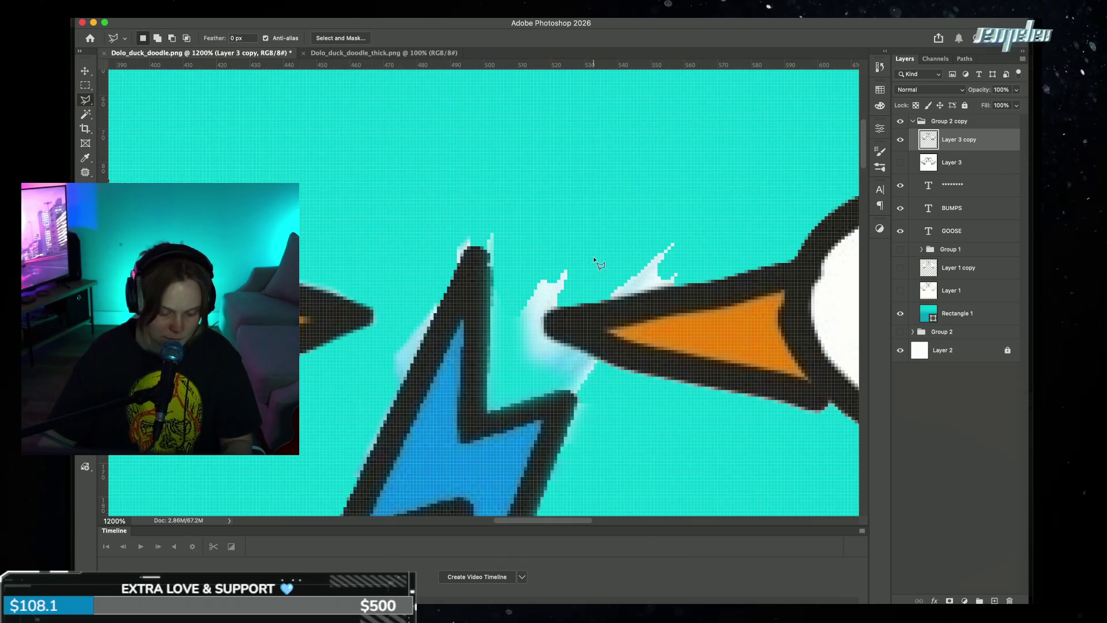
key(e)
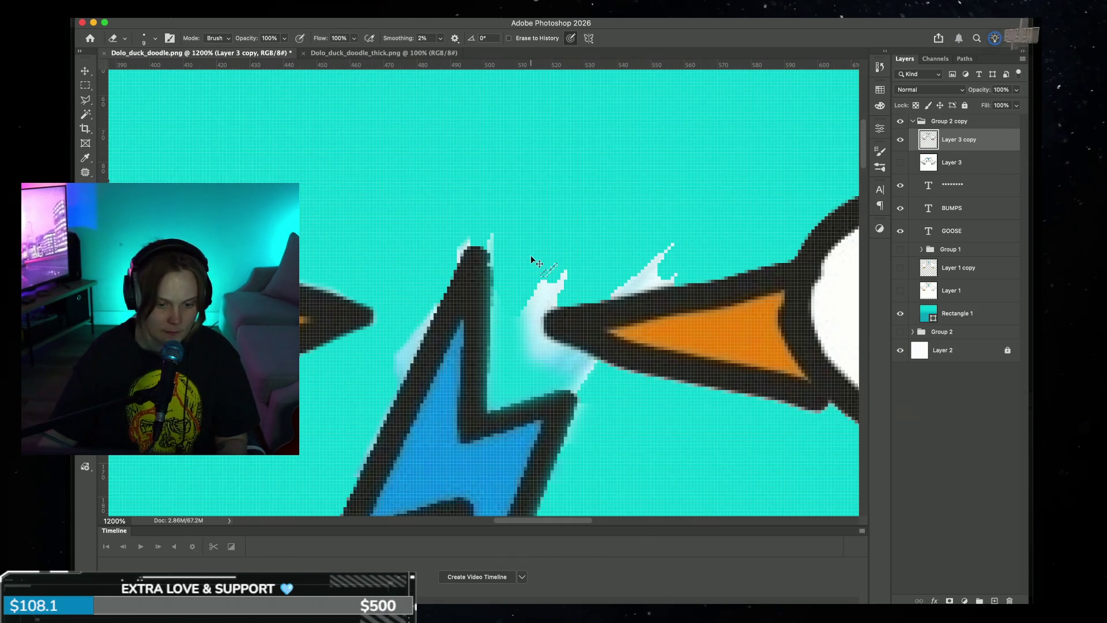
- Erase the white fringe left of and above the right goose's beak
key(ctrl+z)
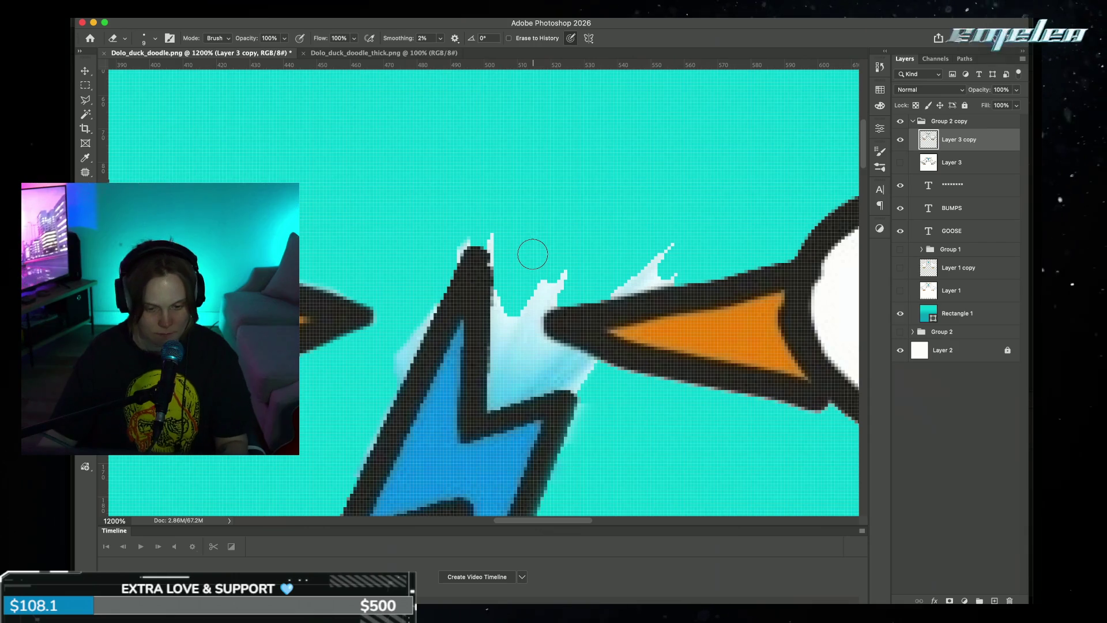
mouse_move(526, 277)
mouse_down()
mouse_move(511, 325)
mouse_move(581, 376)
mouse_move(581, 274)
mouse_up()
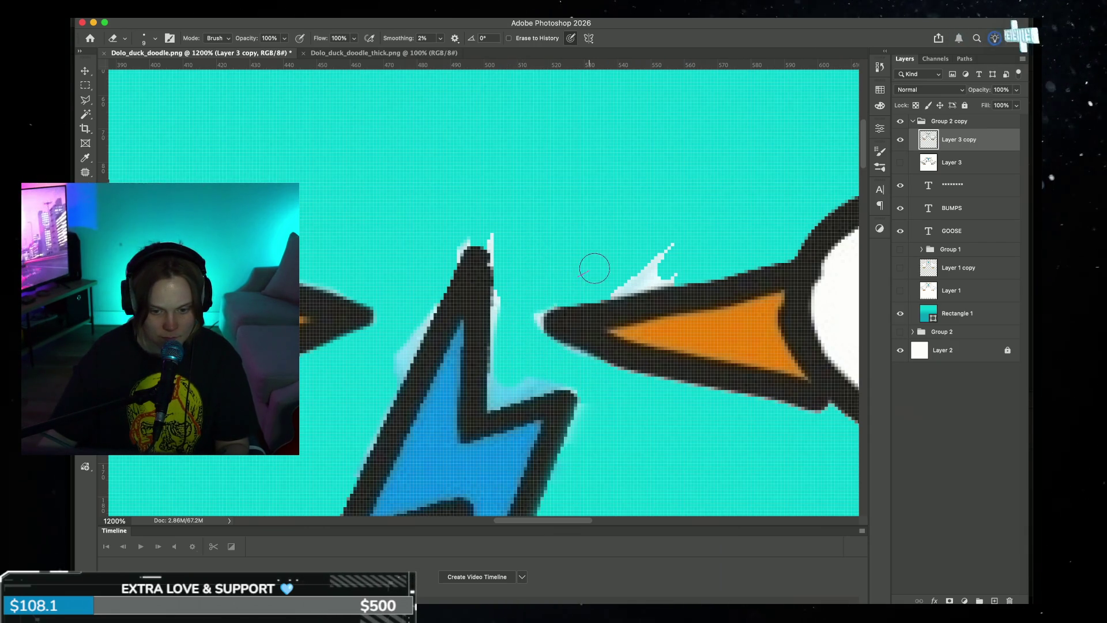
drag(691, 247, 542, 297)
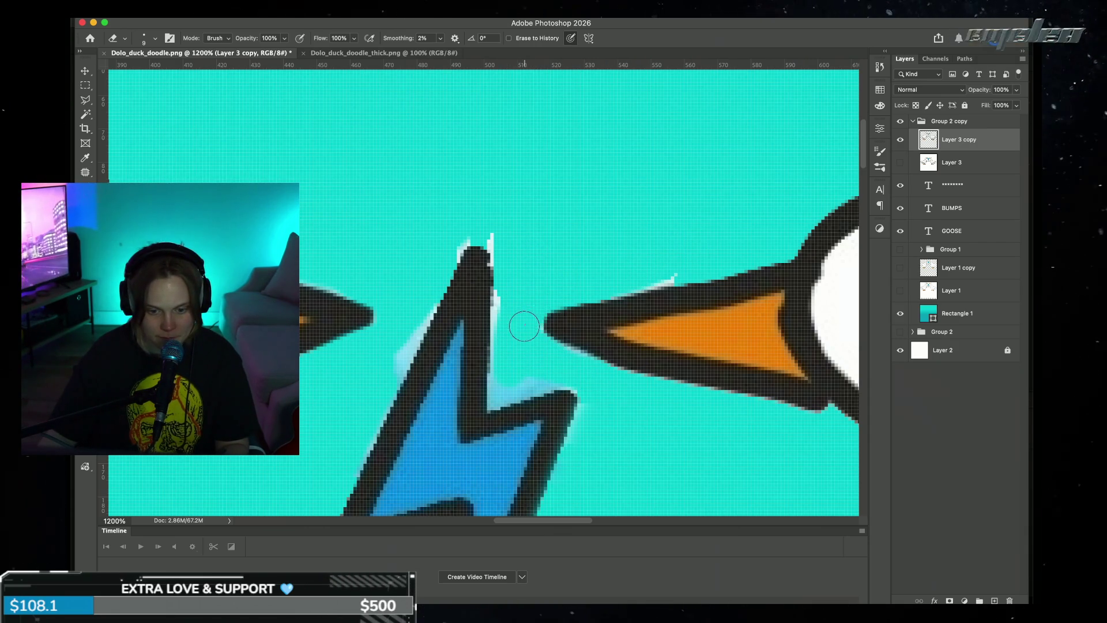
drag(676, 264, 648, 273)
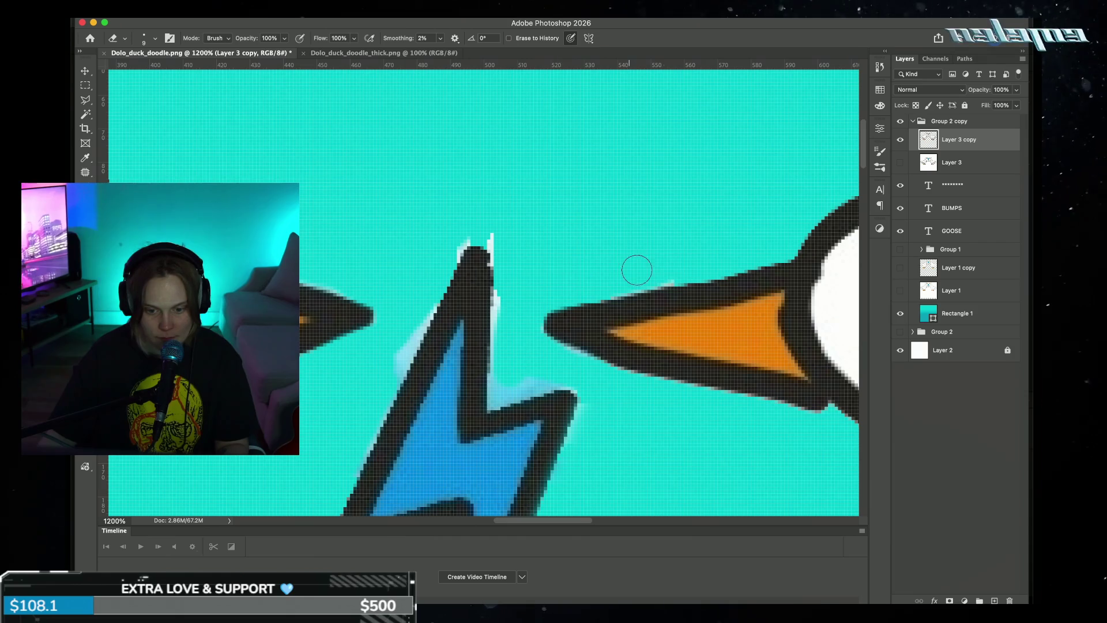
- Erase the white fringe around the bolt's top tip and along both its edges
mouse_move(495, 237)
mouse_down()
mouse_move(442, 235)
mouse_move(439, 252)
mouse_up()
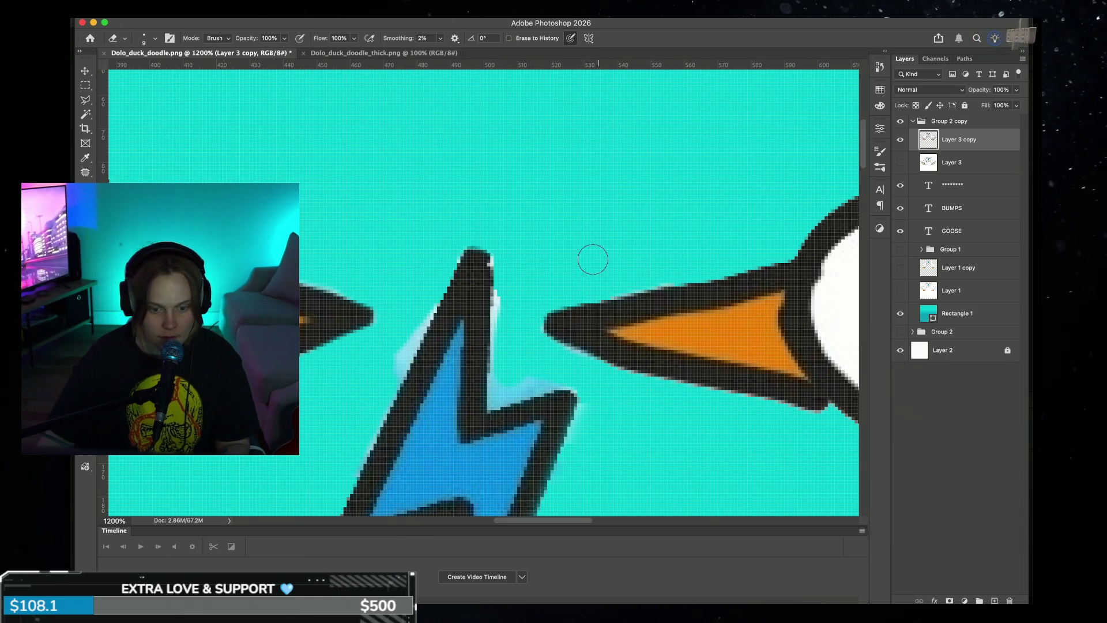
mouse_move(506, 271)
mouse_down()
mouse_move(501, 377)
mouse_move(556, 371)
mouse_up()
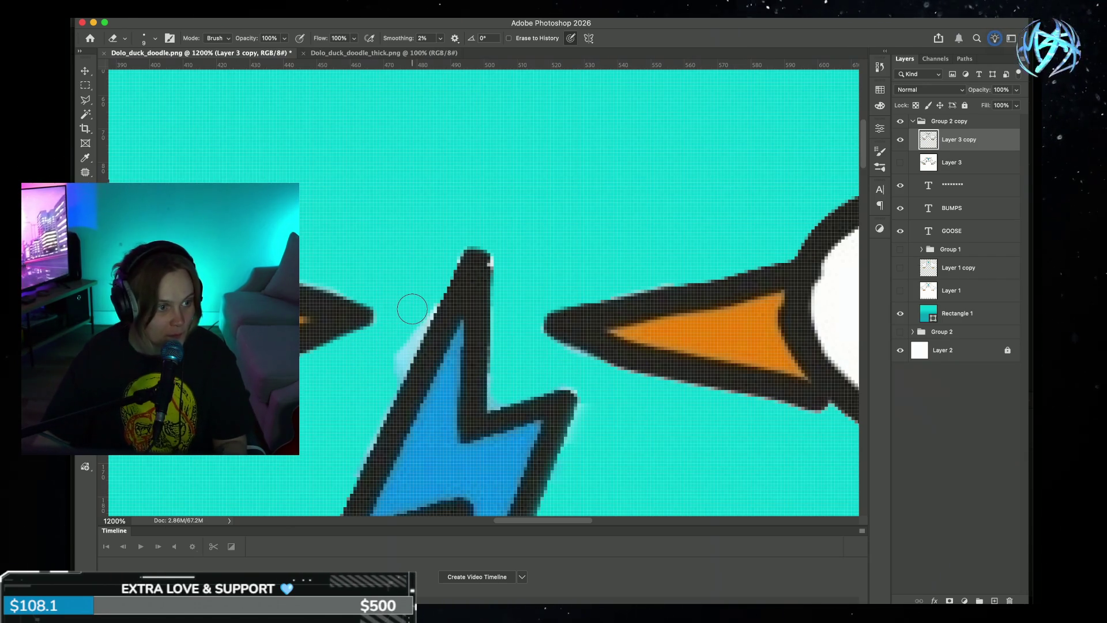
drag(408, 321, 385, 371)
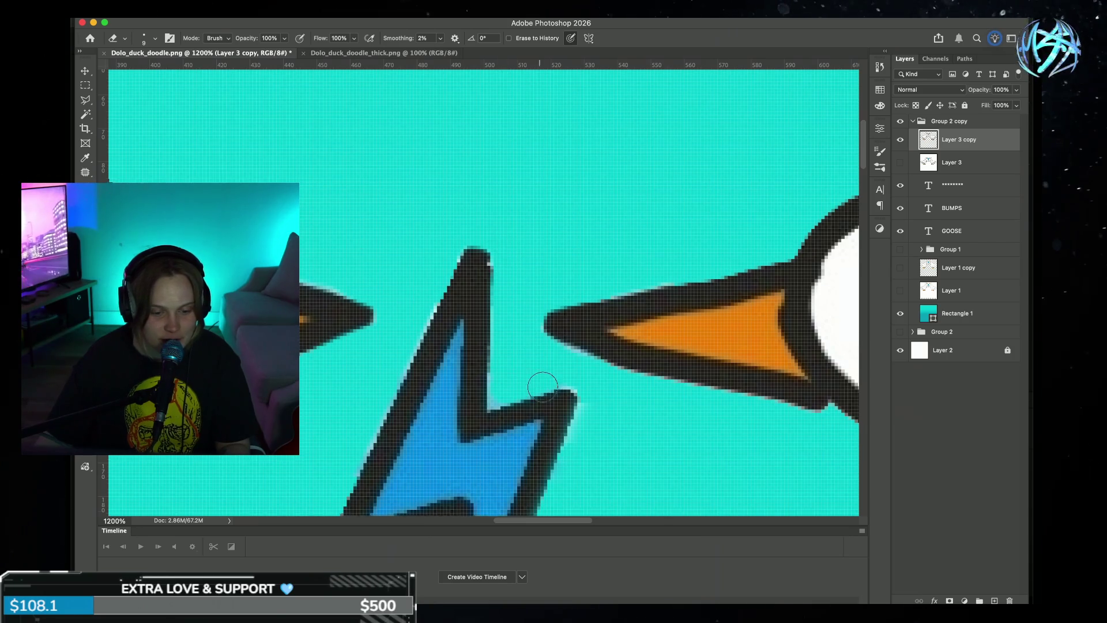
scroll(545, 386, down, 3)
scroll(548, 391, down, 5)
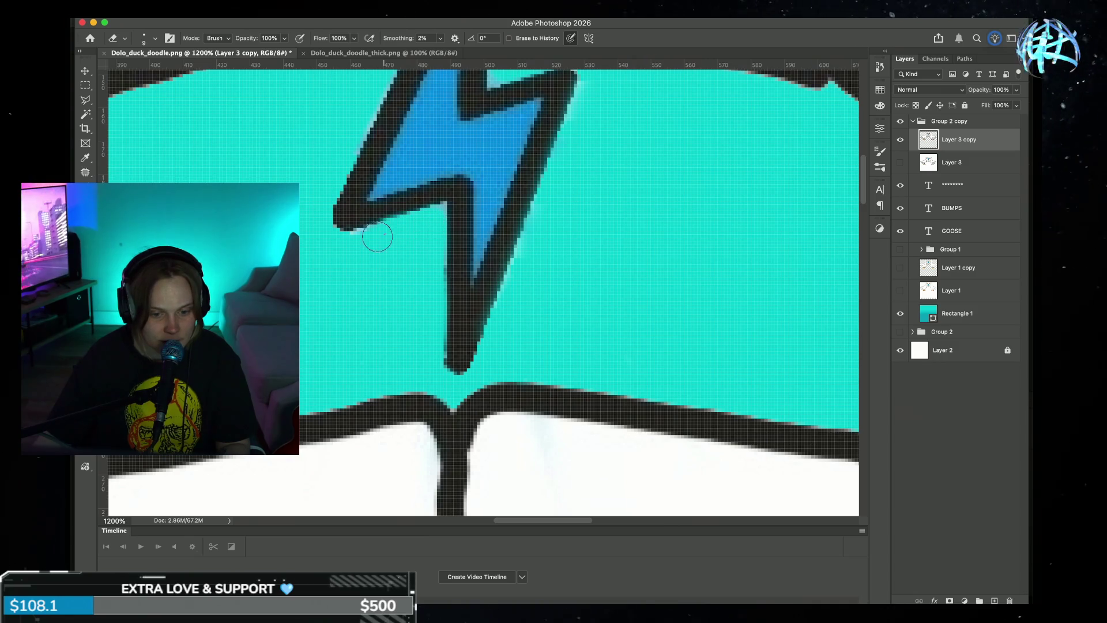
scroll(628, 286, up, 2)
scroll(628, 286, up, 2)
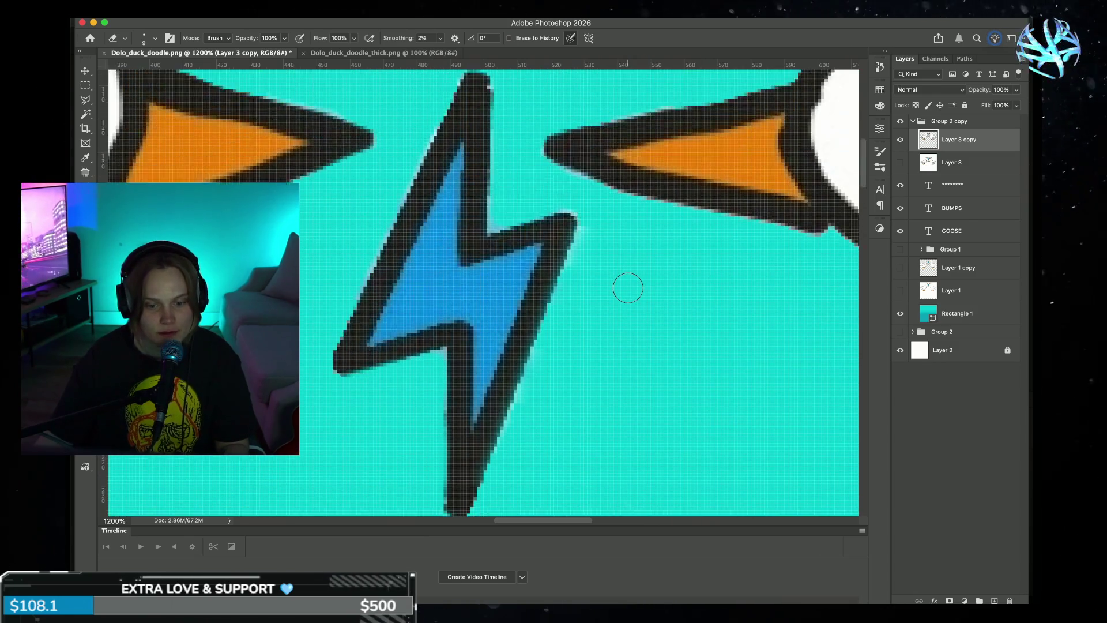
scroll(599, 246, up, 1)
scroll(539, 217, down, 3)
scroll(564, 242, down, 2)
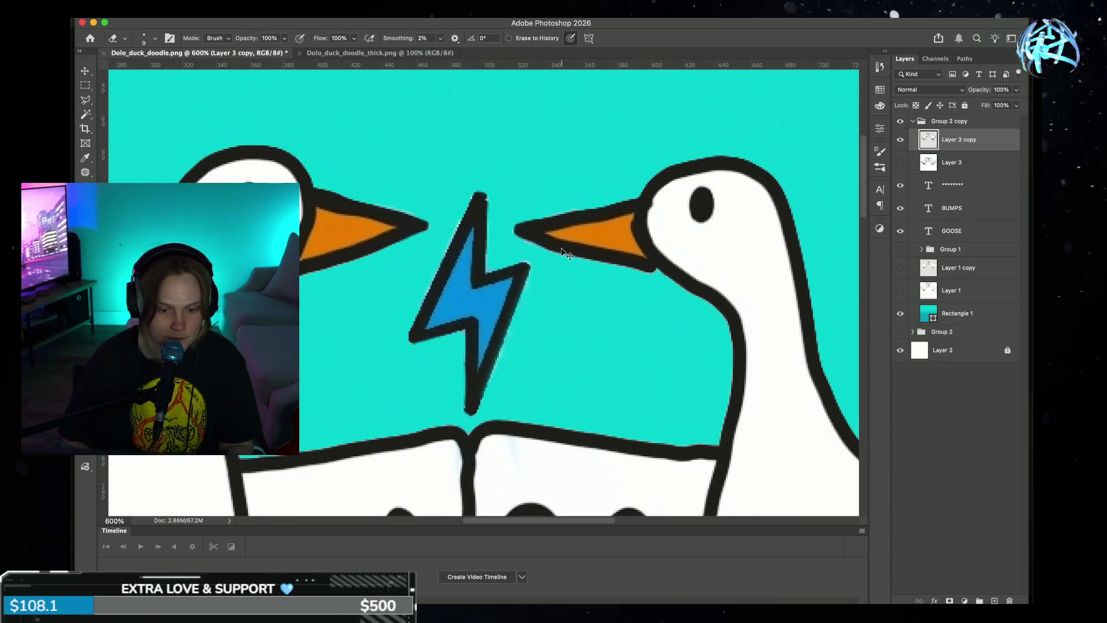
scroll(562, 254, up, 1)
scroll(563, 265, up, 1)
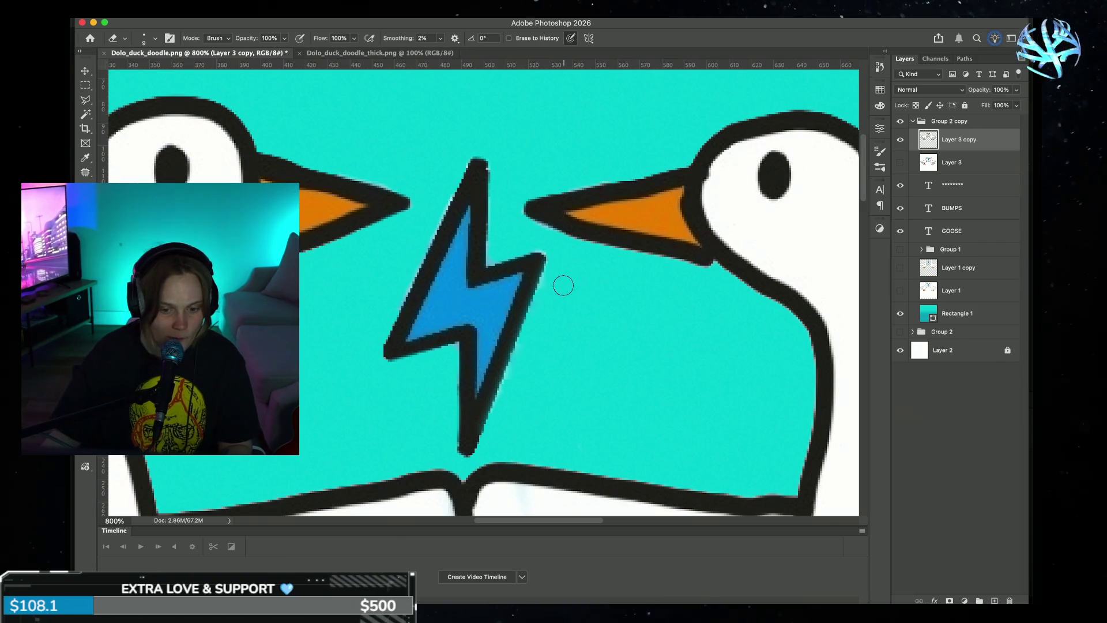
scroll(477, 135, down, 2)
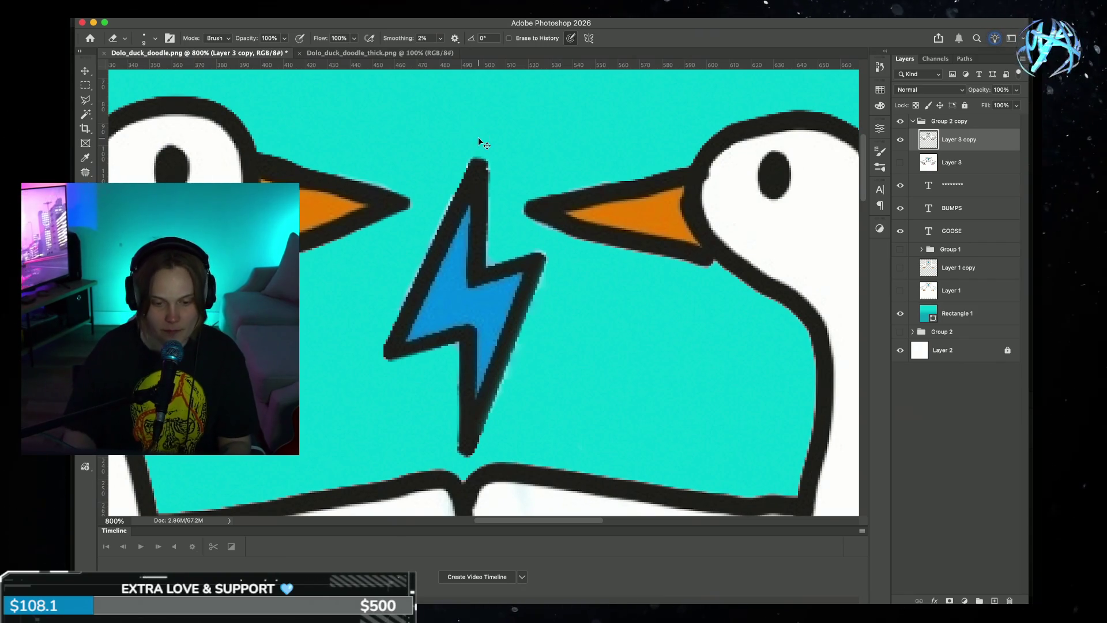
scroll(477, 141, down, 2)
scroll(479, 142, down, 1)
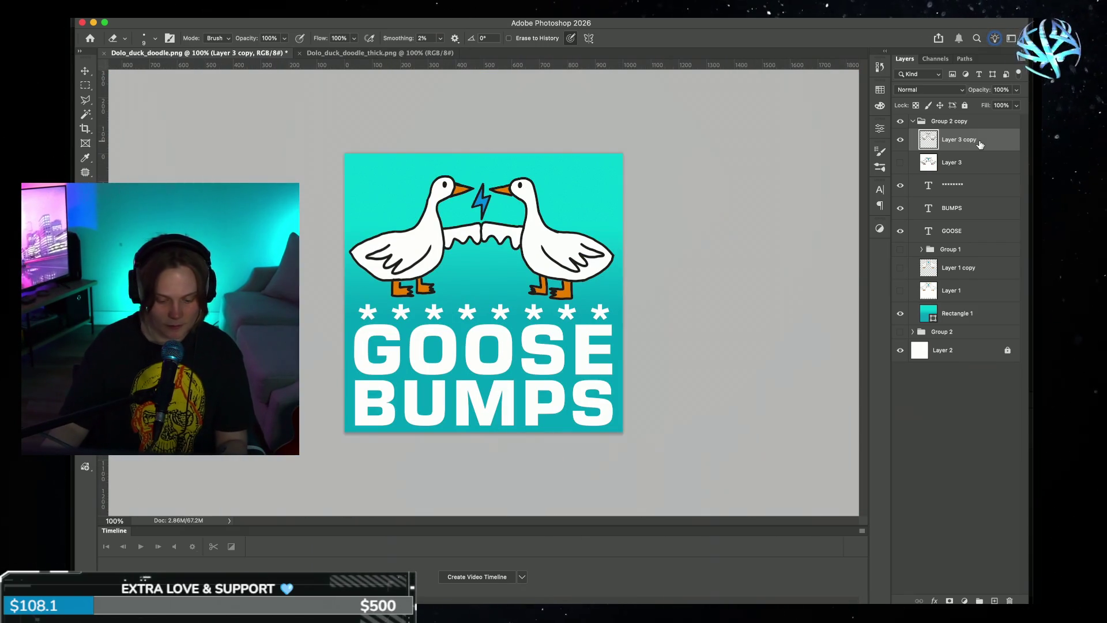
- Paint a small black dab with a fine Brush tip onto the bolt's top point
key(b)
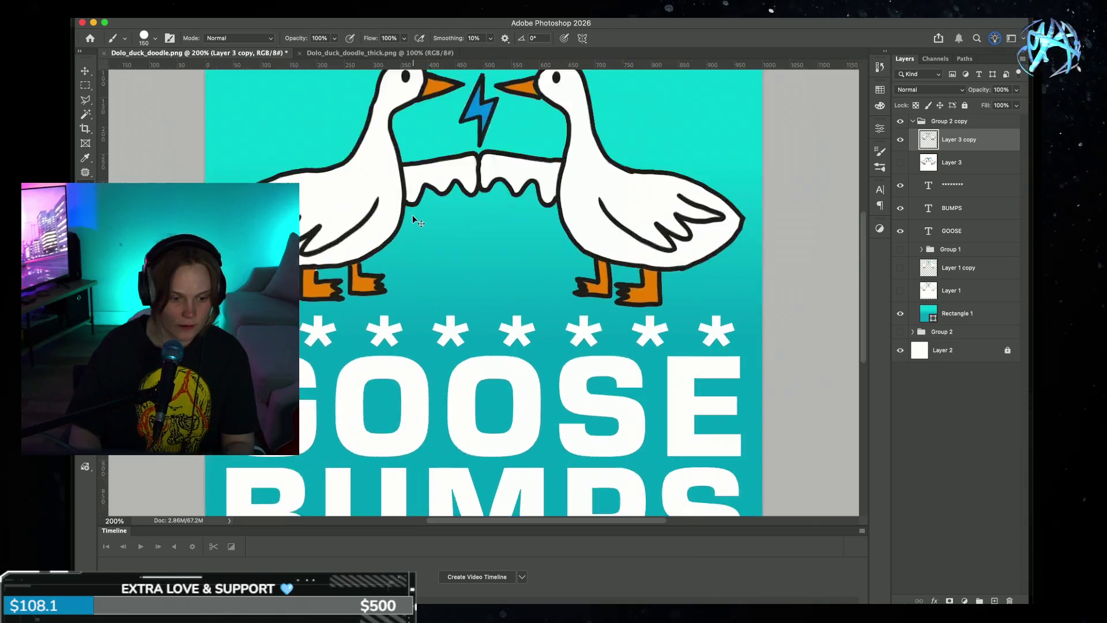
key(ctrl+plus)
key(ctrl+plus)
key(ctrl+plus)
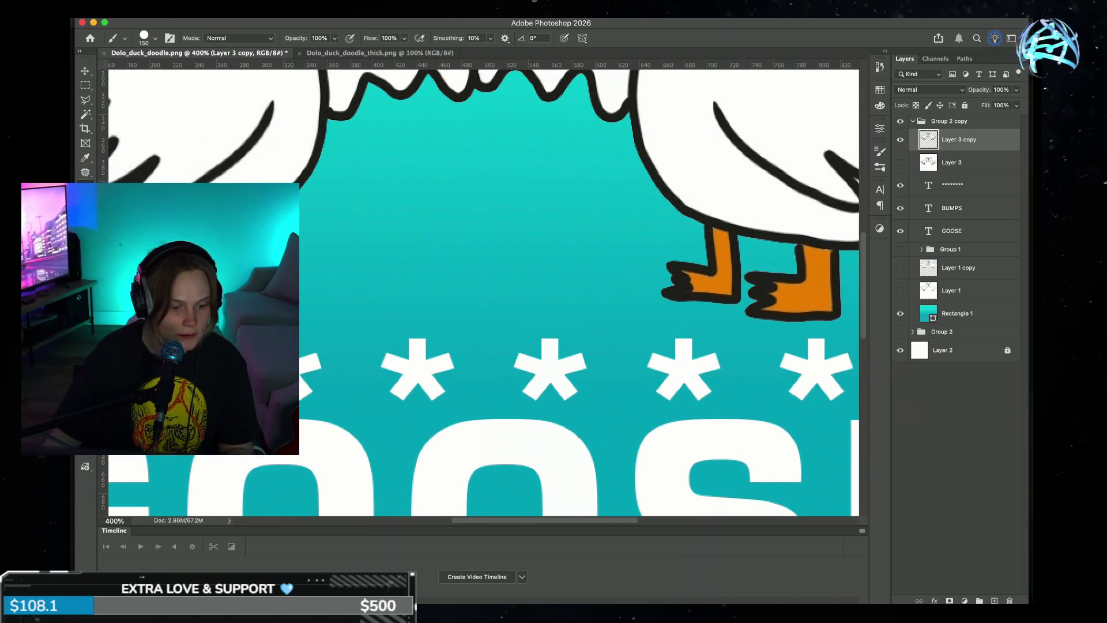
scroll(311, 241, up, 10)
scroll(403, 222, up, 2)
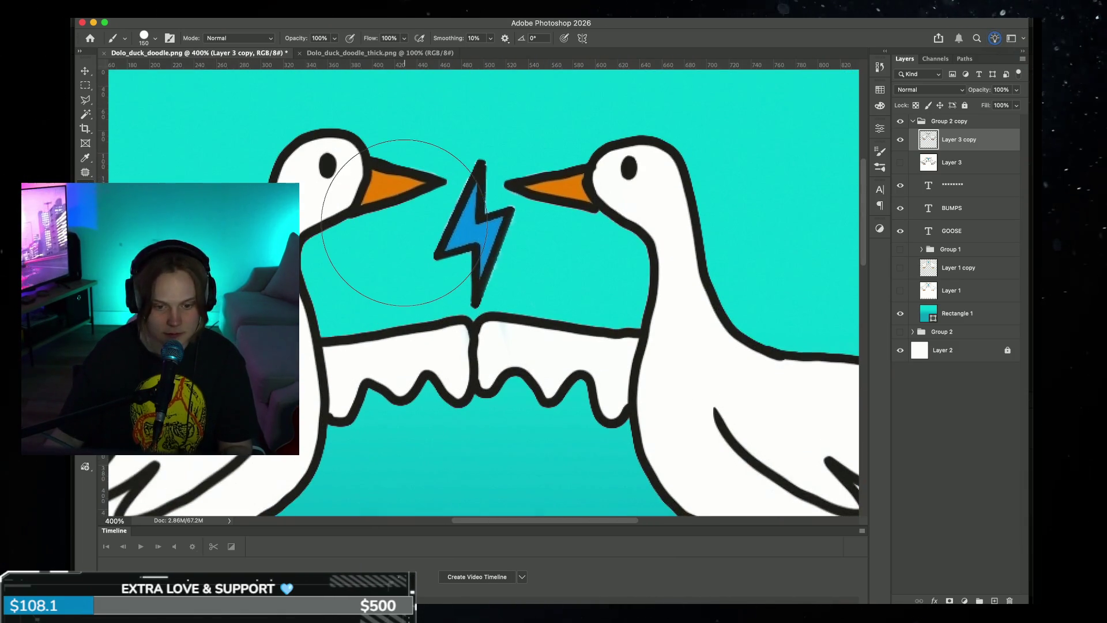
scroll(403, 222, up, 8)
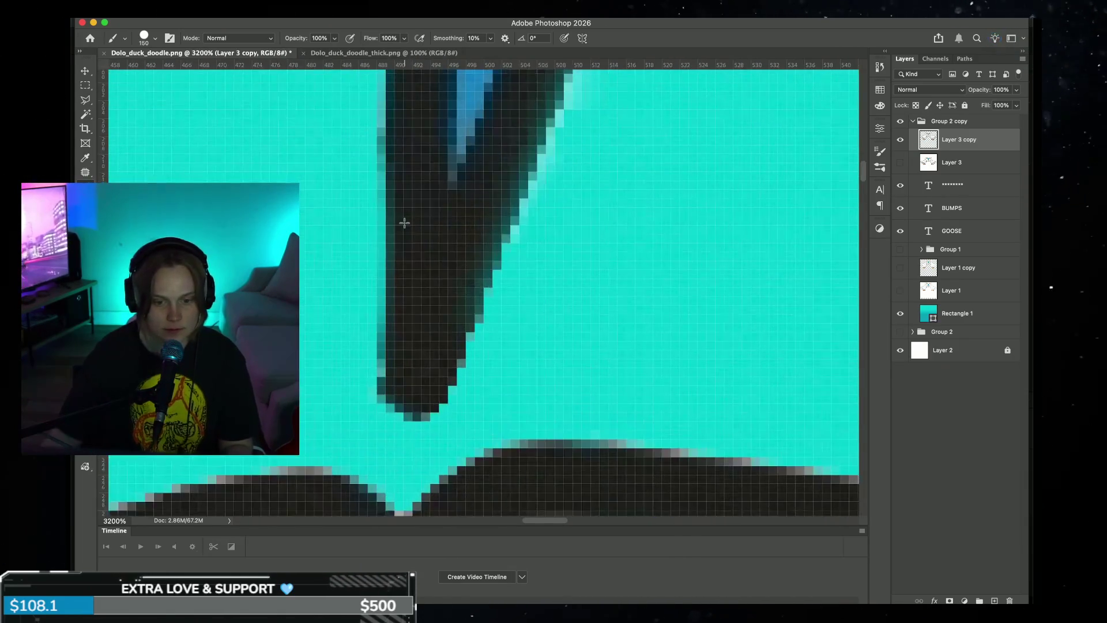
scroll(404, 223, up, 5)
scroll(426, 213, up, 5)
scroll(433, 212, up, 2)
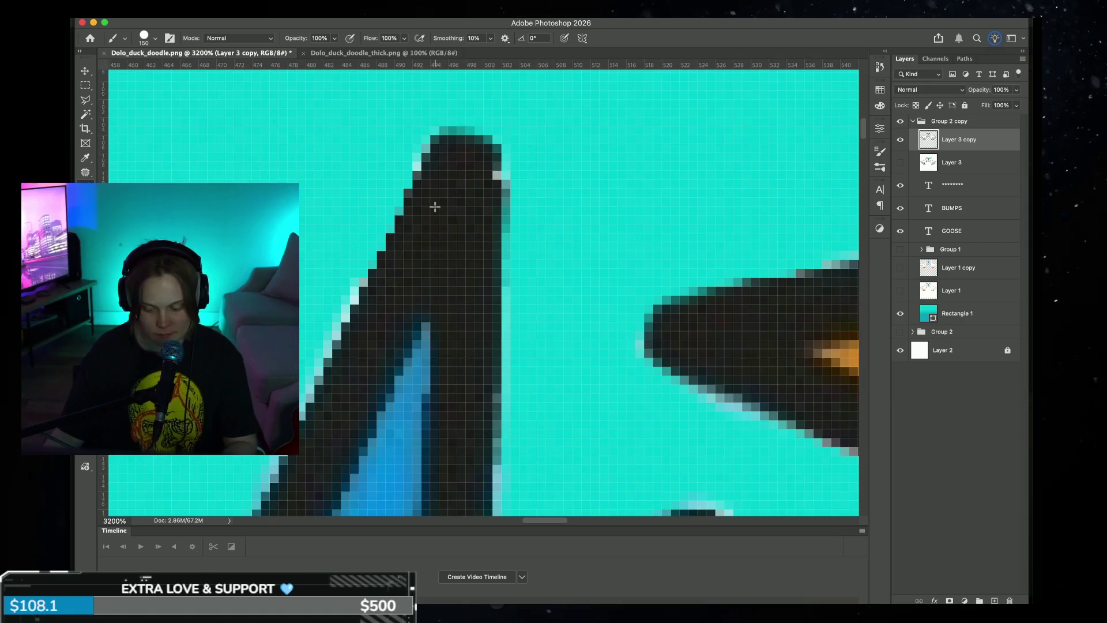
scroll(434, 212, up, 3)
scroll(438, 214, up, 2)
key(bracketleft)
key(bracketleft)
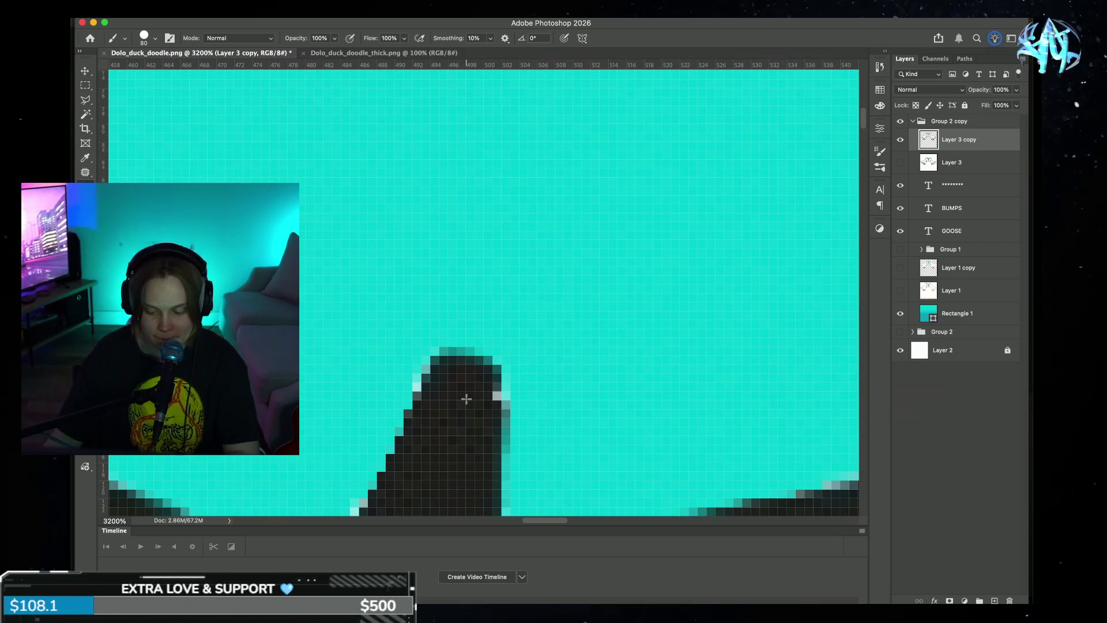
key(bracketleft)
key(bracketleft)
key(bracketleft)
key(bracketleft)
key(bracketleft)
click(463, 411)
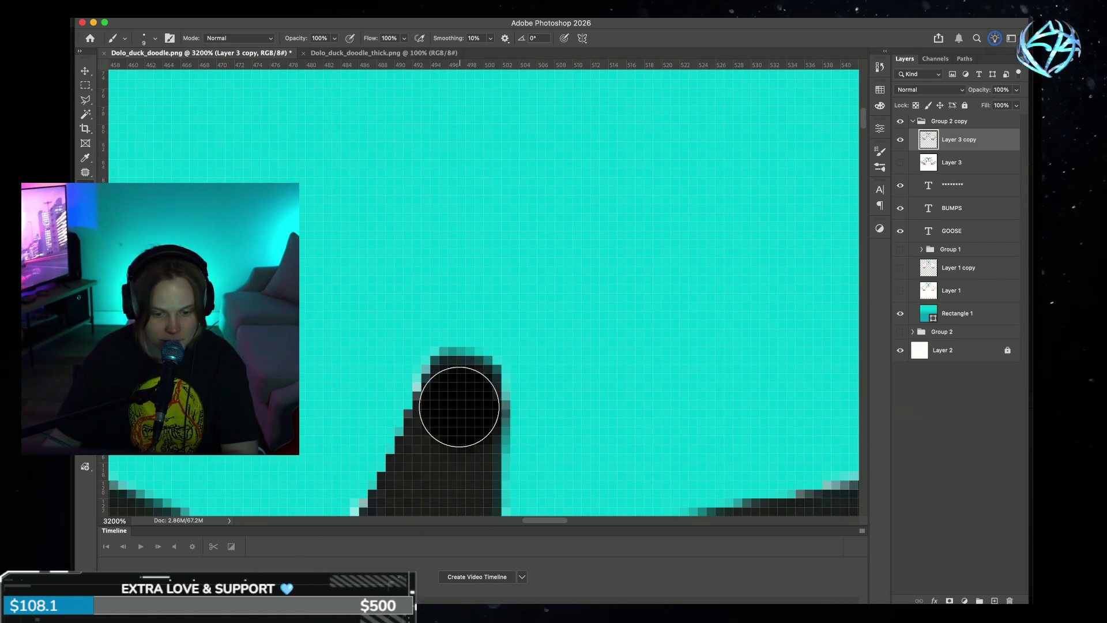
key(ctrl+minus)
key(ctrl+minus)
key(ctrl+minus)
key(ctrl+minus)
key(ctrl+minus)
key(ctrl+minus)
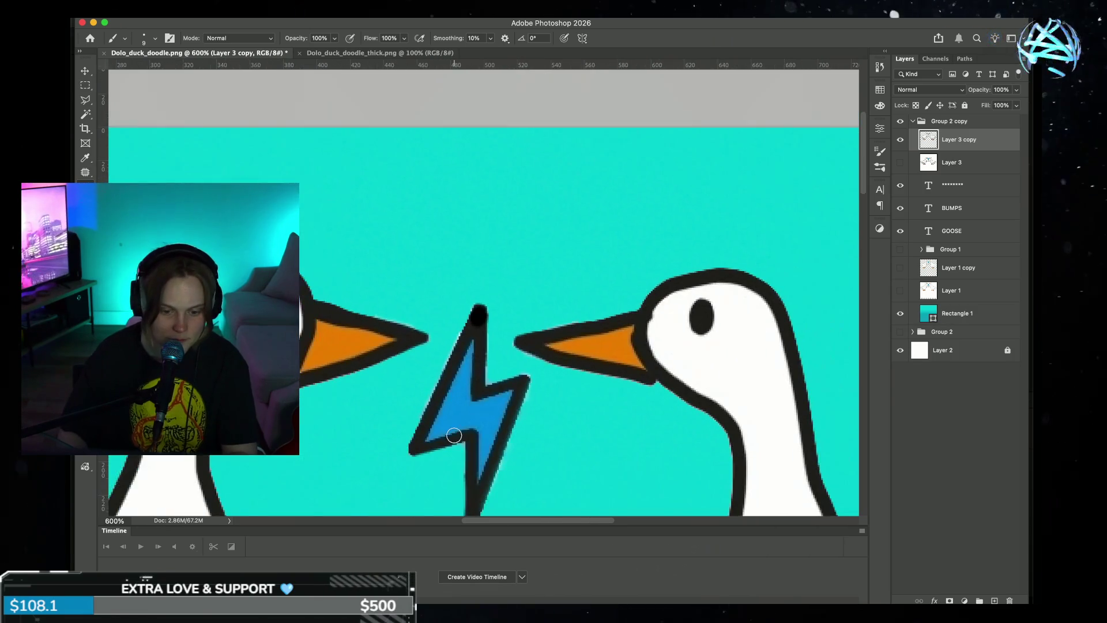
key(ctrl+minus)
key(ctrl+minus)
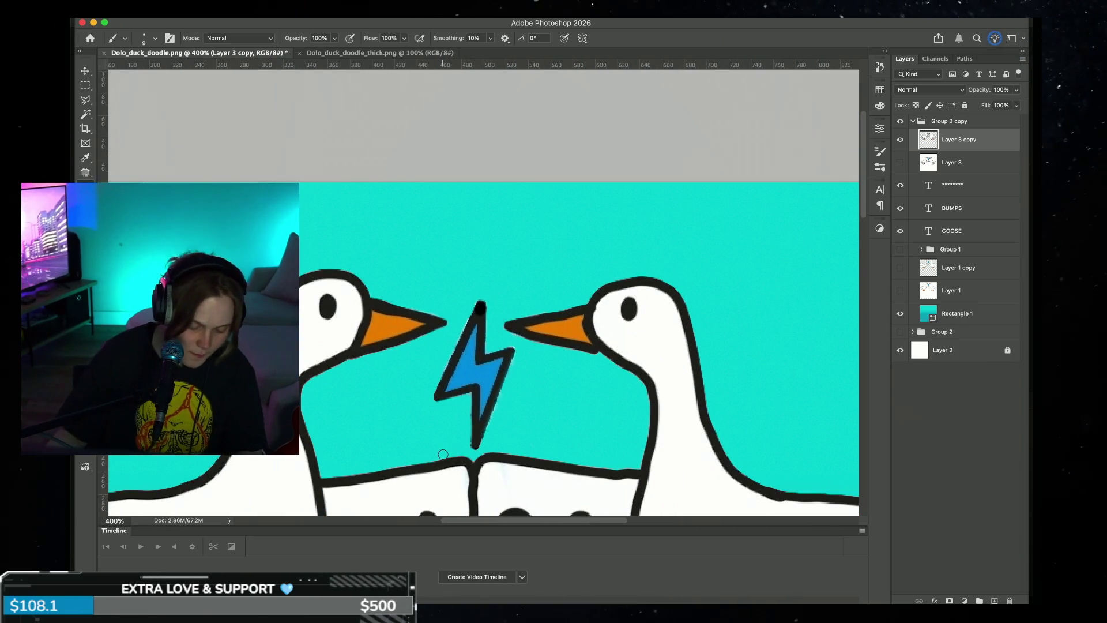
key(w)
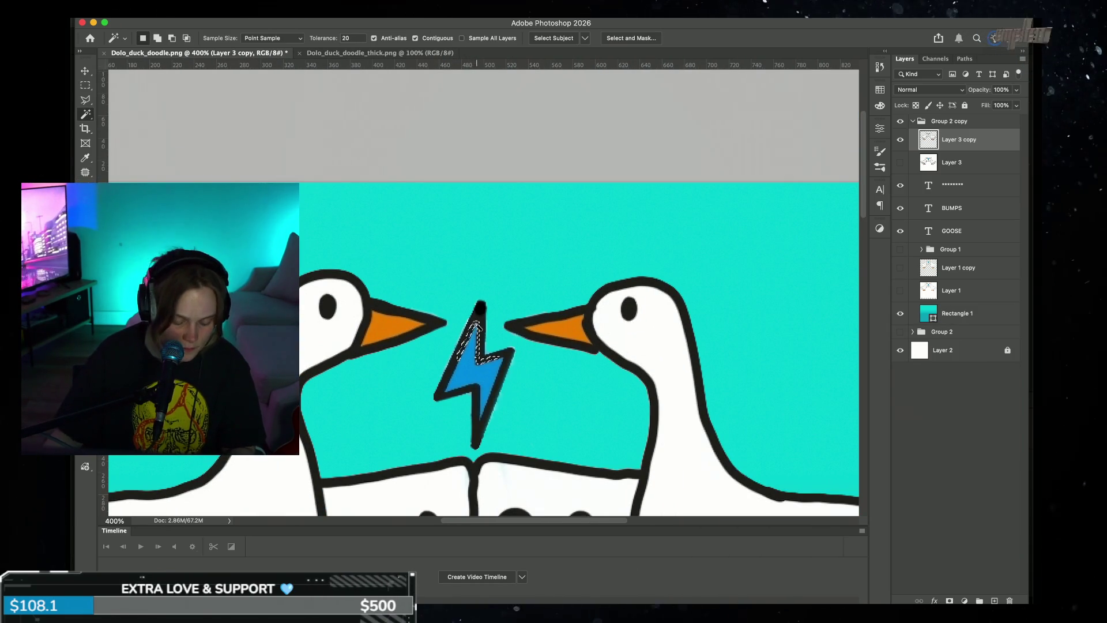
- Select the lightning bolt's black outline with the Magic Wand and fill it
click(477, 316)
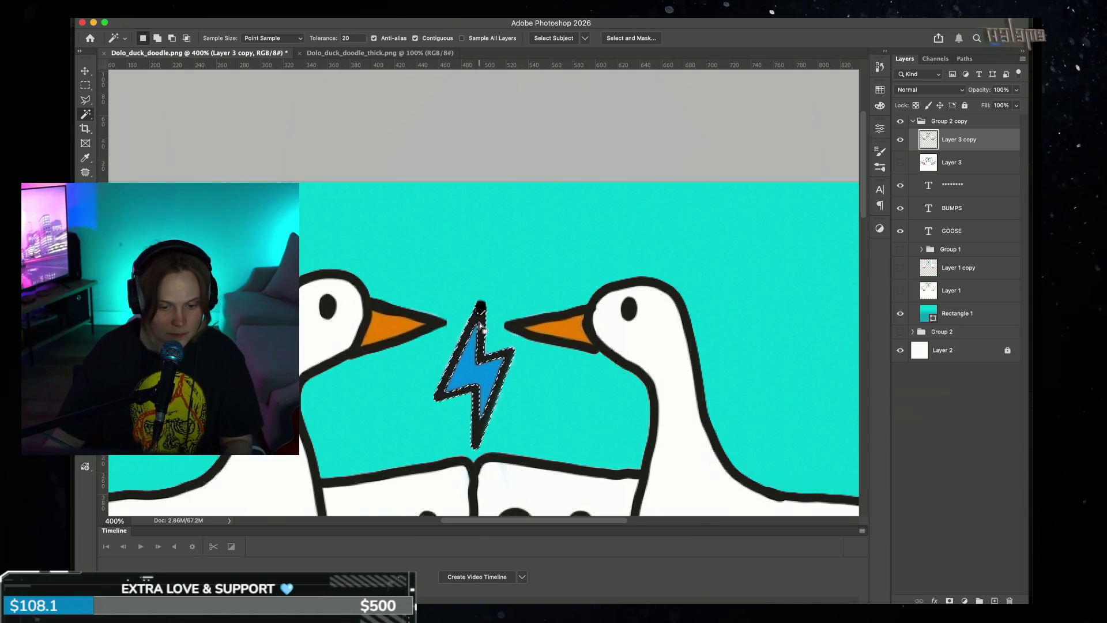
key(g)
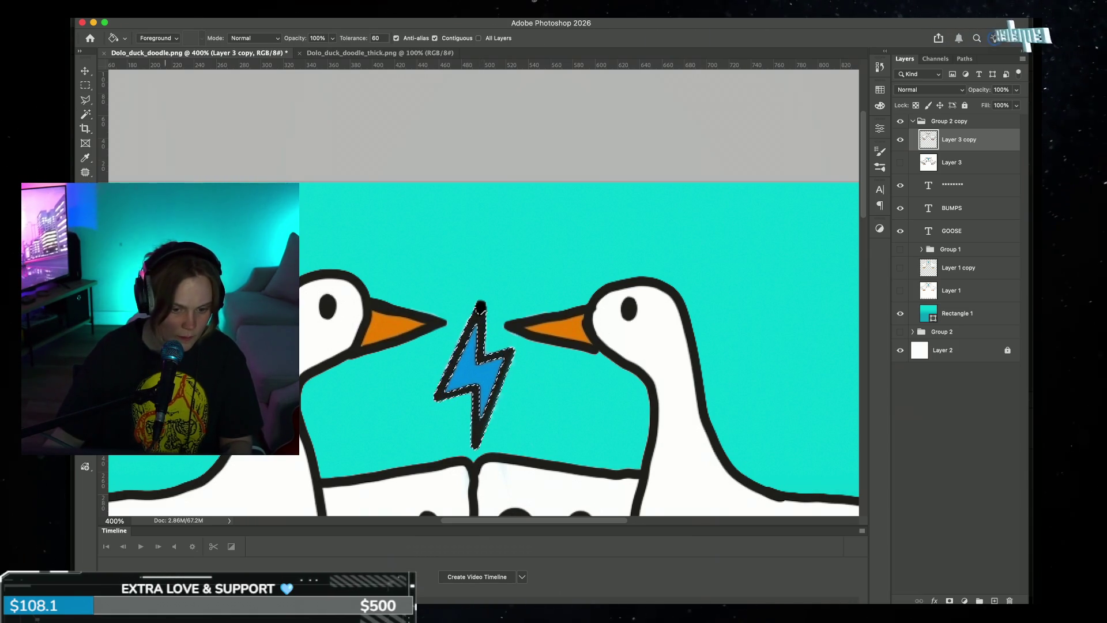
key(ctrl+d)
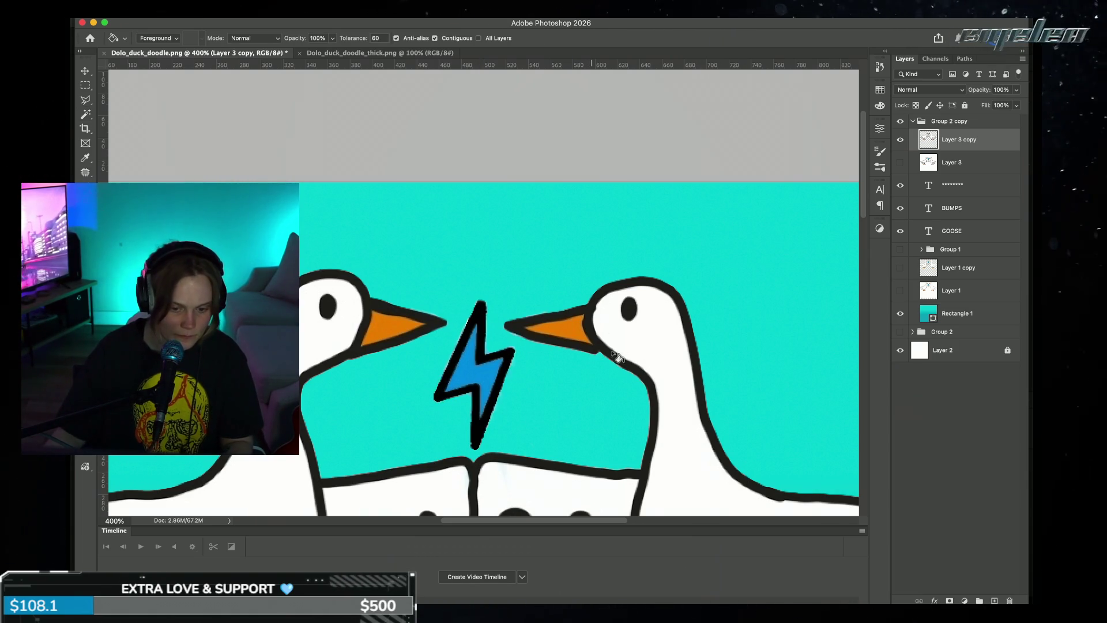
scroll(568, 363, down, 3)
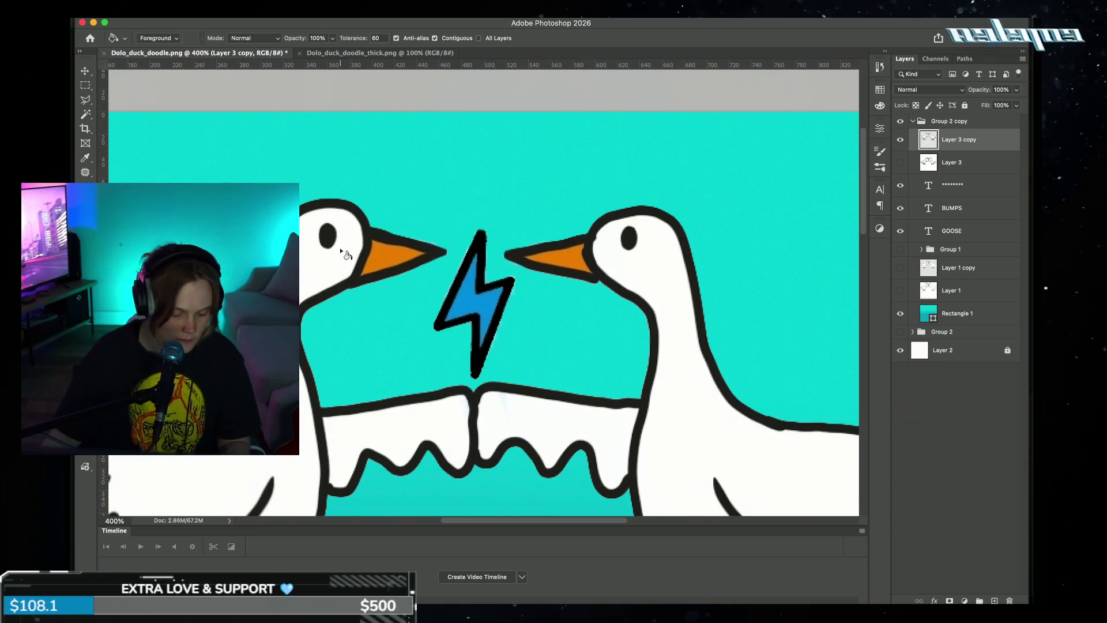
- Select and fill both geese's black outlines, then view the artwork at 100%
key(w)
click(357, 209)
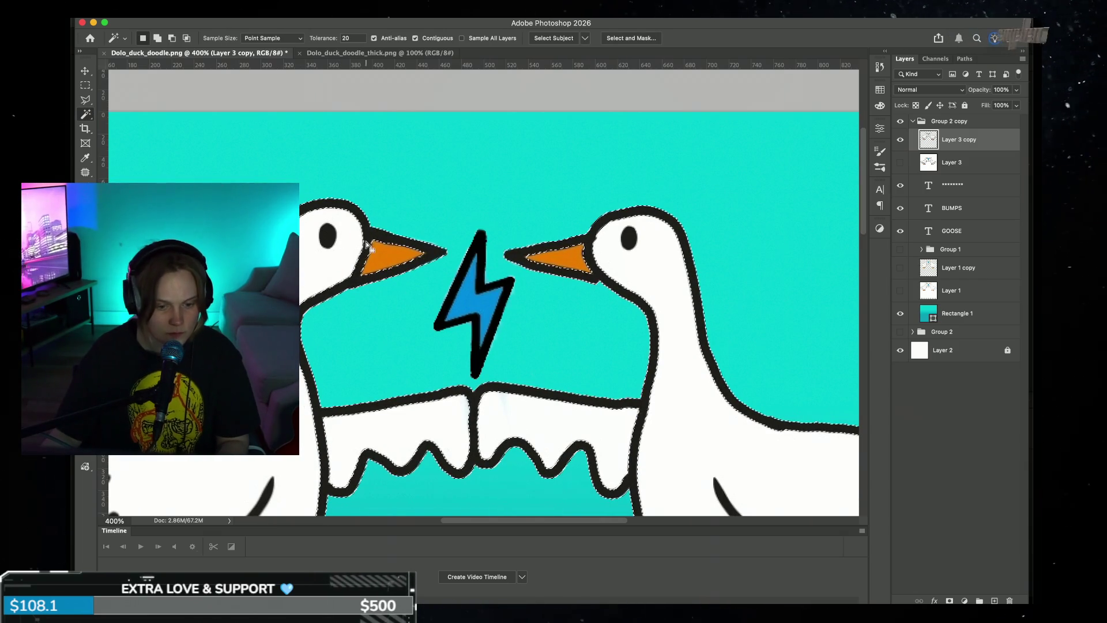
key(g)
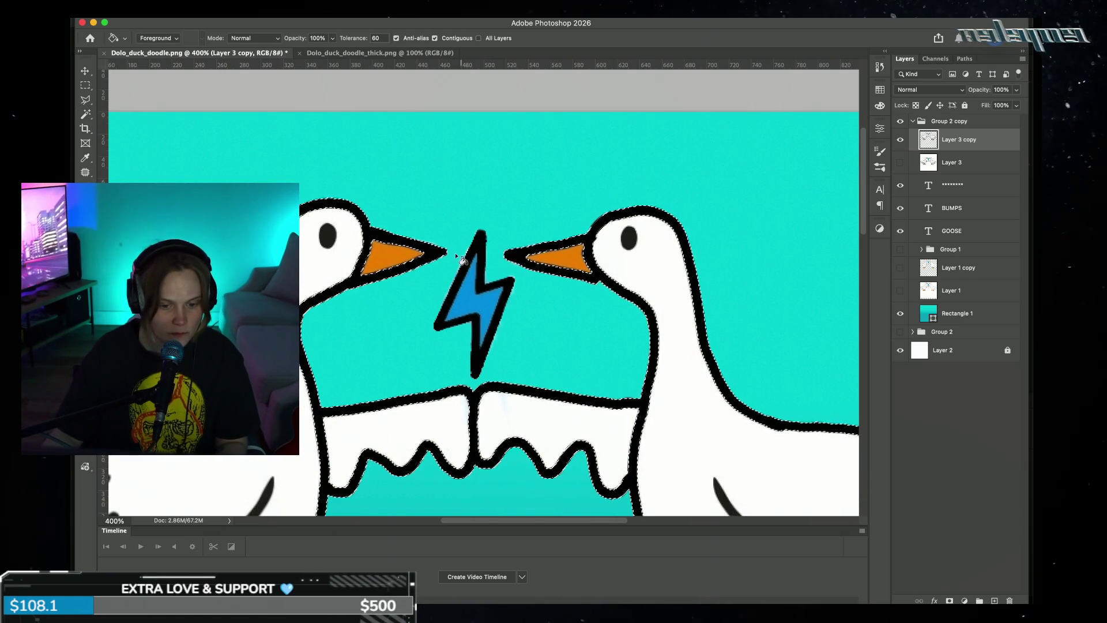
key(super+1)
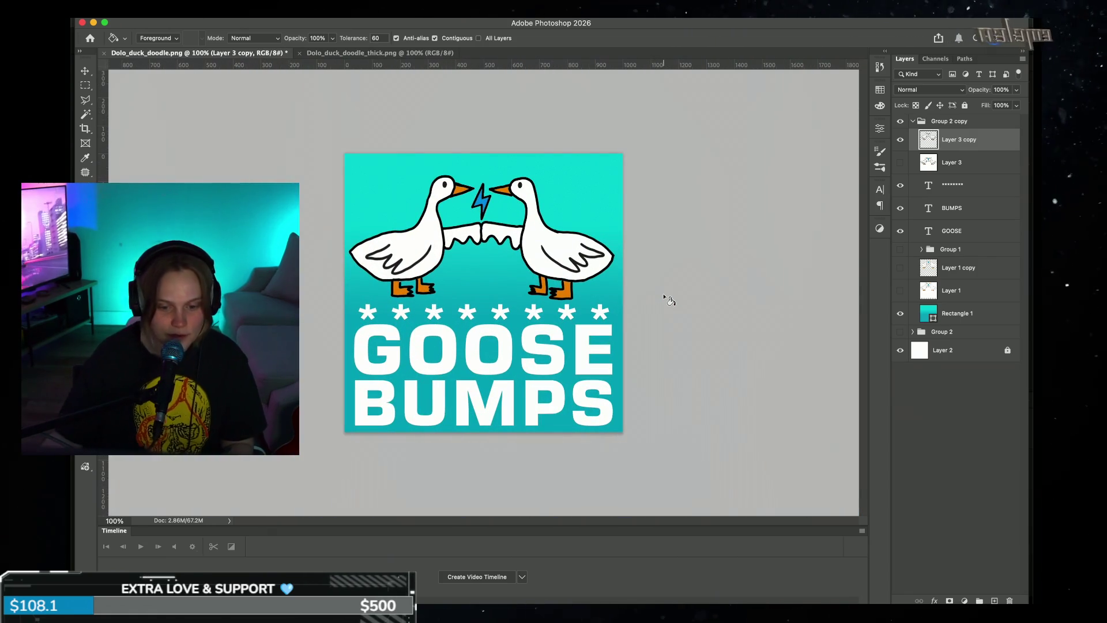
- Scale the geese to about 101.67% width and 116.22% height and commit the transform
key(super+t)
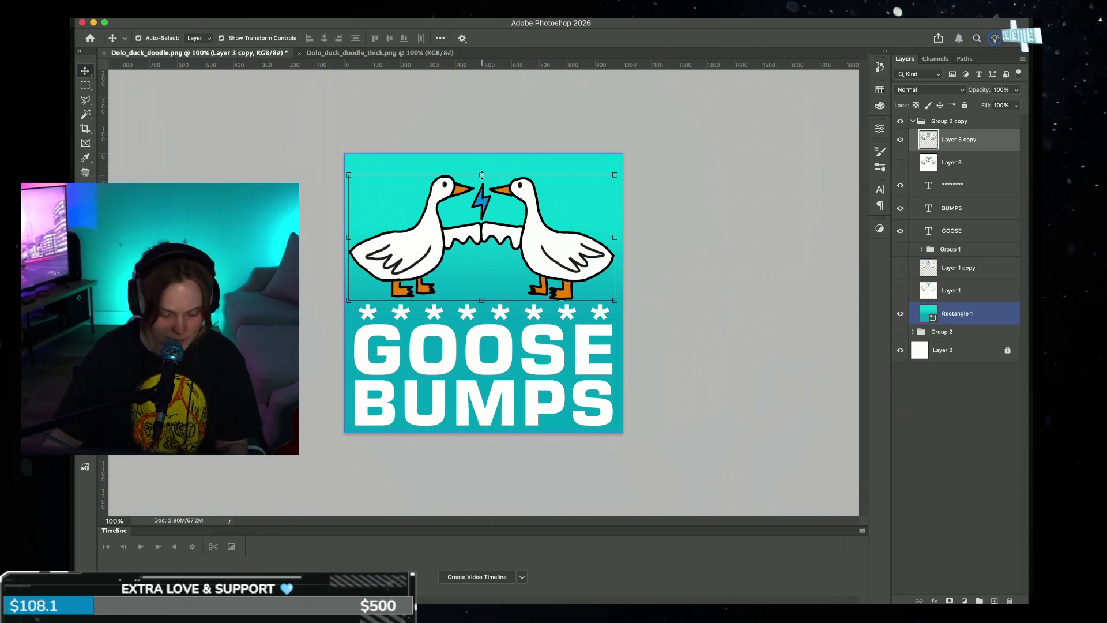
drag(482, 173, 481, 158)
drag(614, 231, 616, 233)
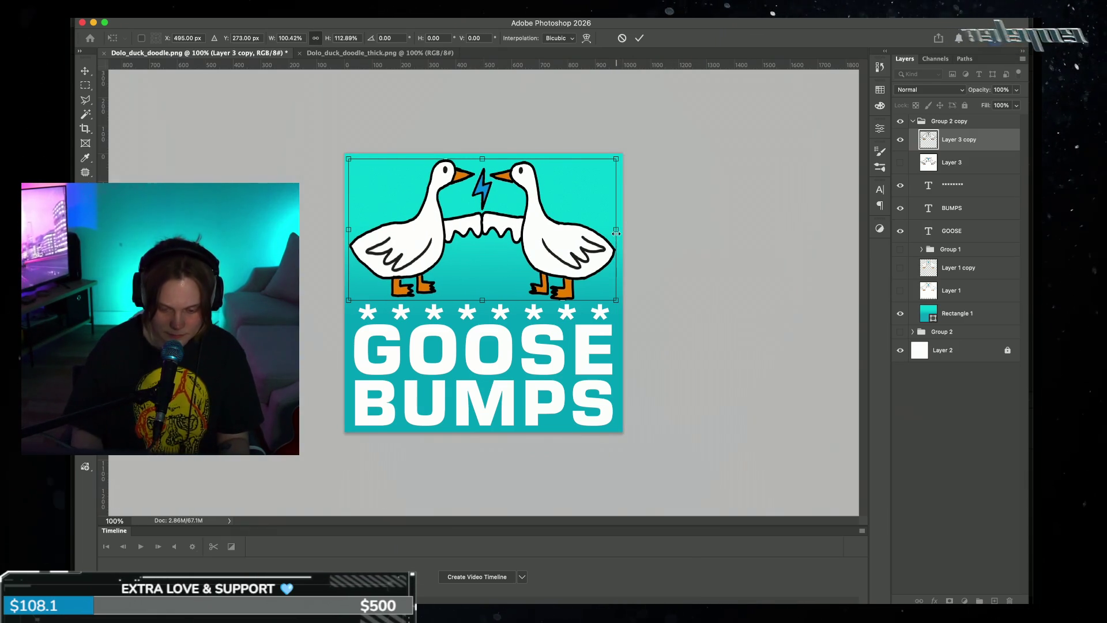
key(ctrl+plus)
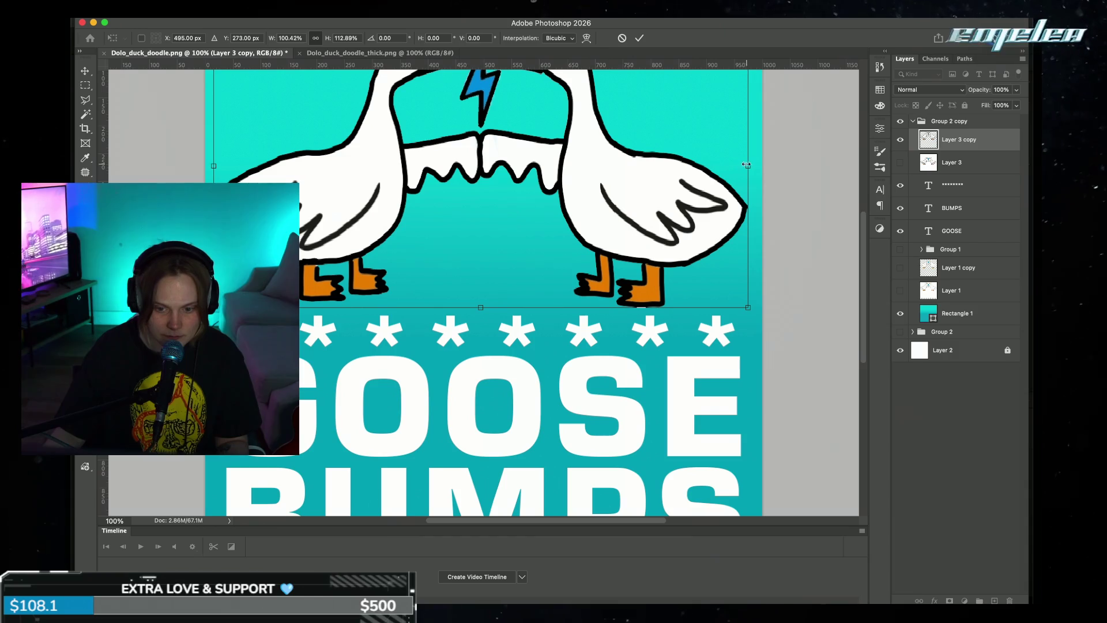
drag(750, 166, 755, 167)
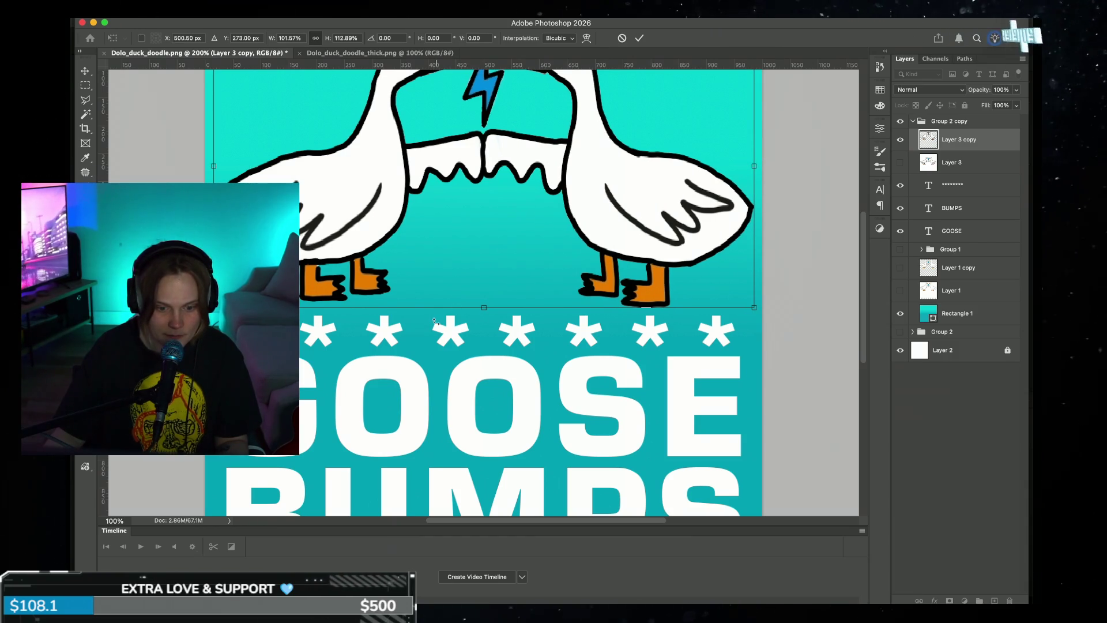
drag(485, 309, 485, 314)
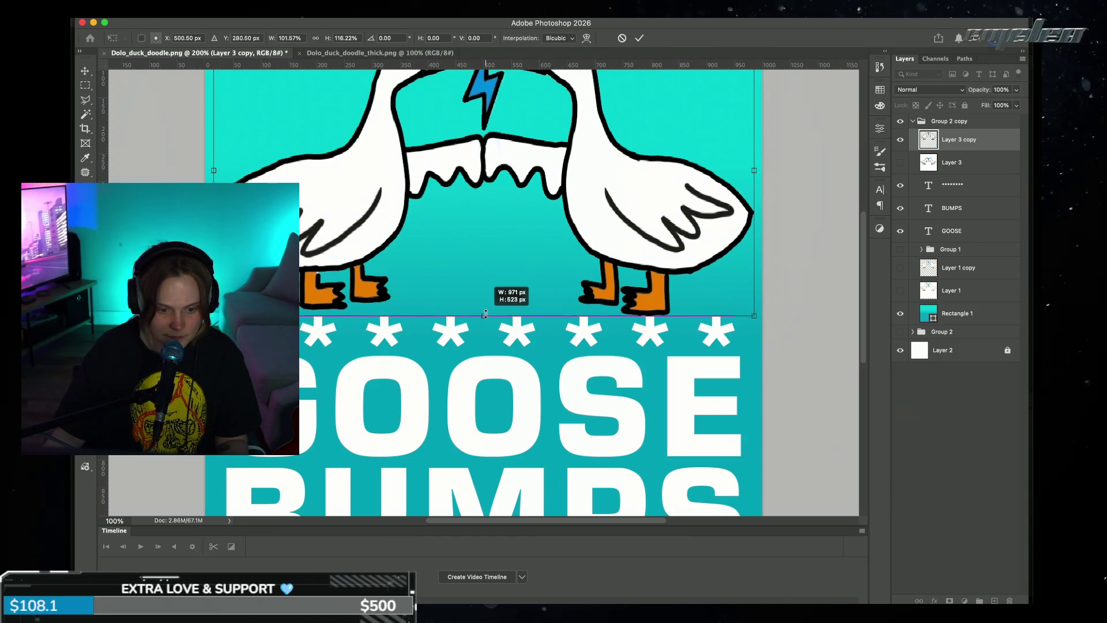
click(639, 38)
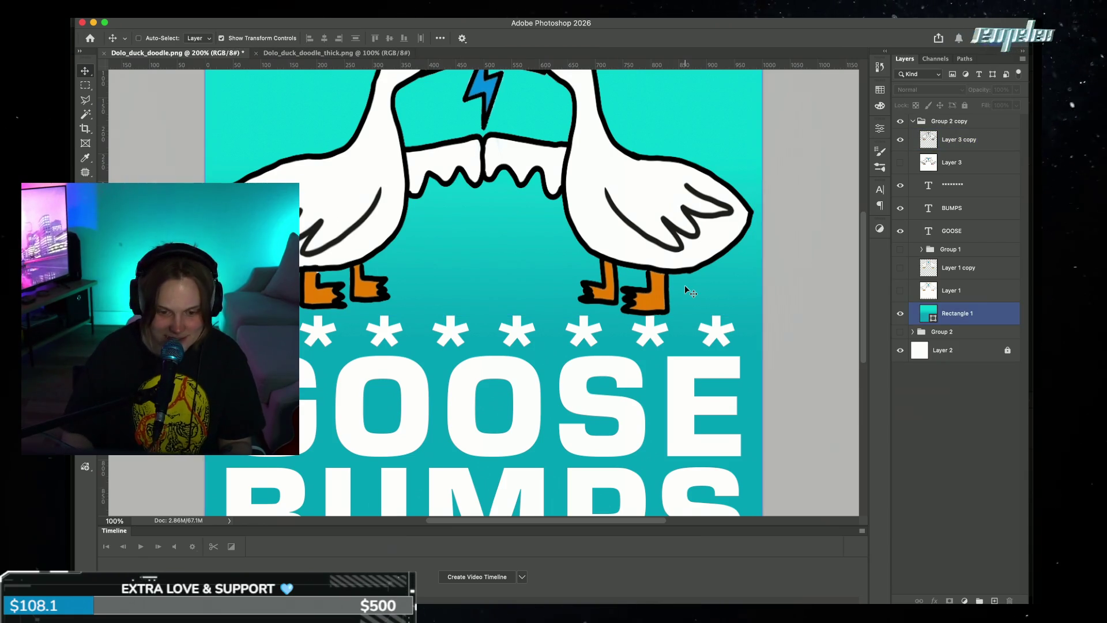
key(super+minus)
key(super+minus)
key(super+minus)
key(super+minus)
key(super+minus)
key(super+minus)
key(super+minus)
key(super+plus)
key(super+plus)
key(super+plus)
key(super+plus)
key(super+plus)
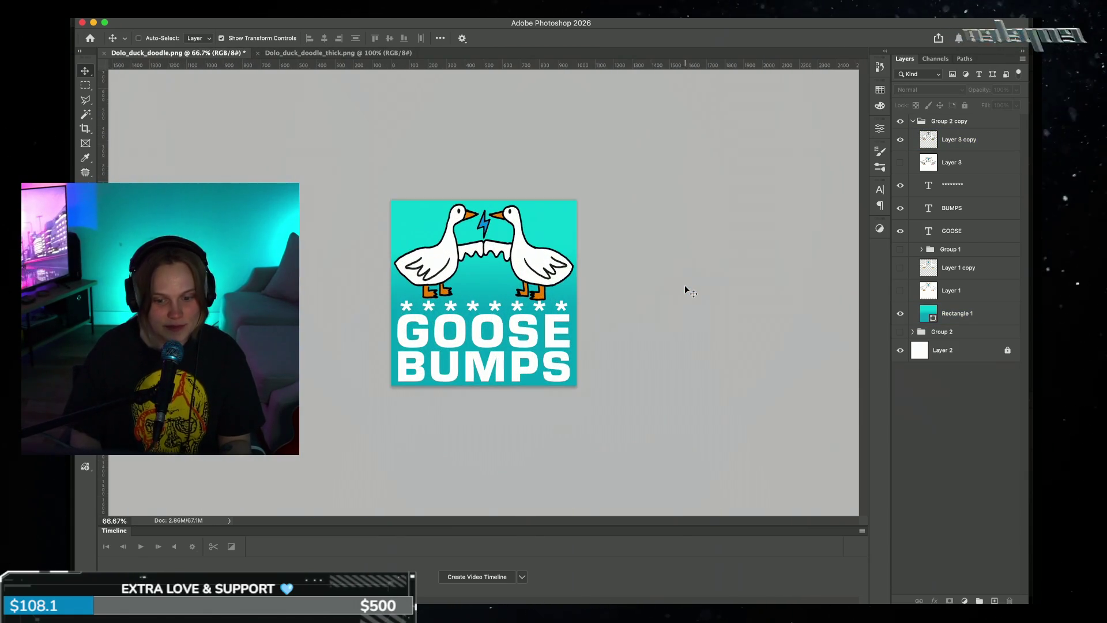
- Hide the teal version's group and expand the blue version's Group 2
click(908, 191)
click(951, 139)
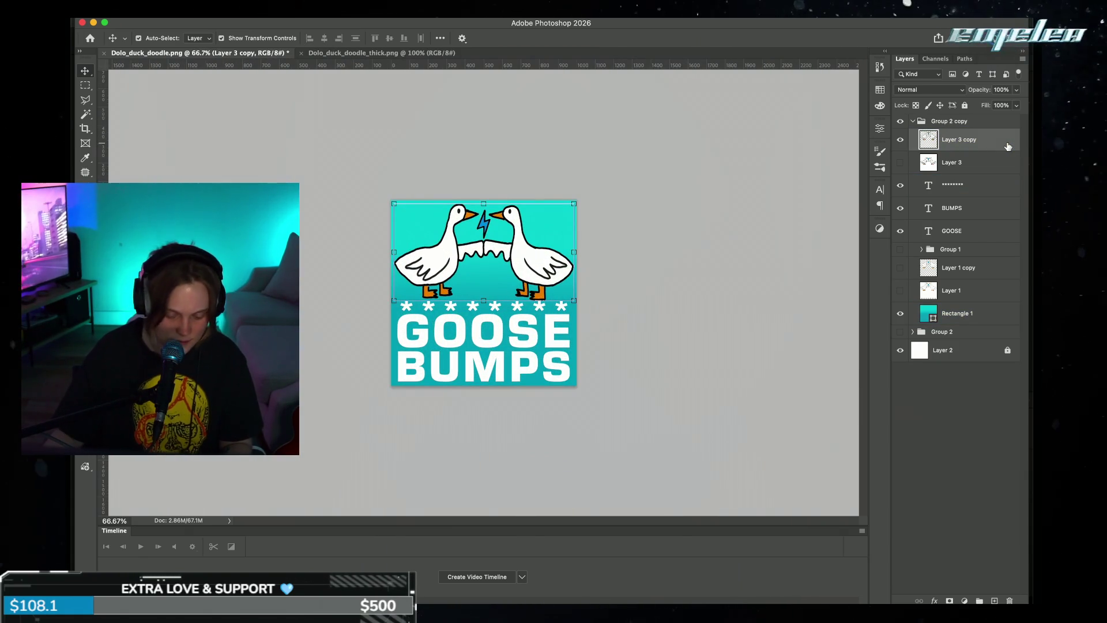
click(910, 121)
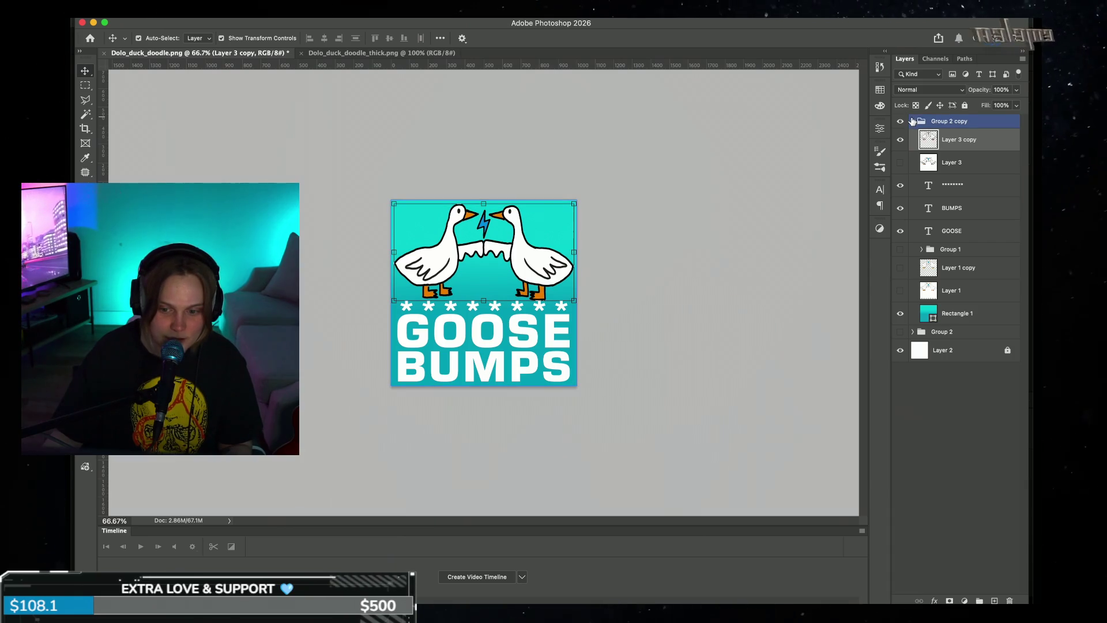
click(912, 121)
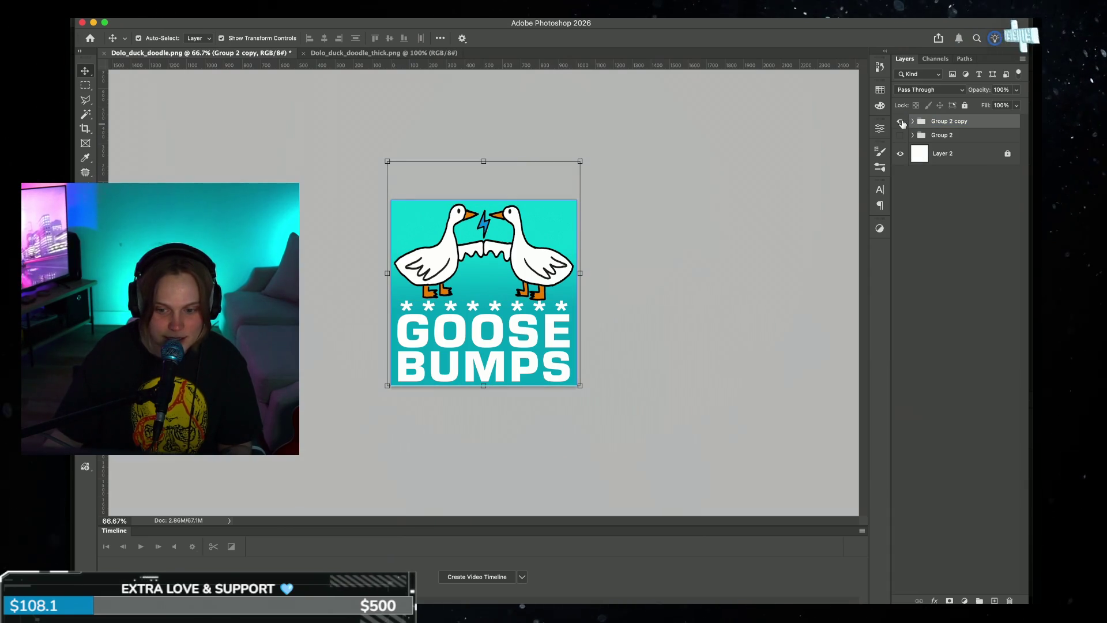
click(901, 121)
click(913, 134)
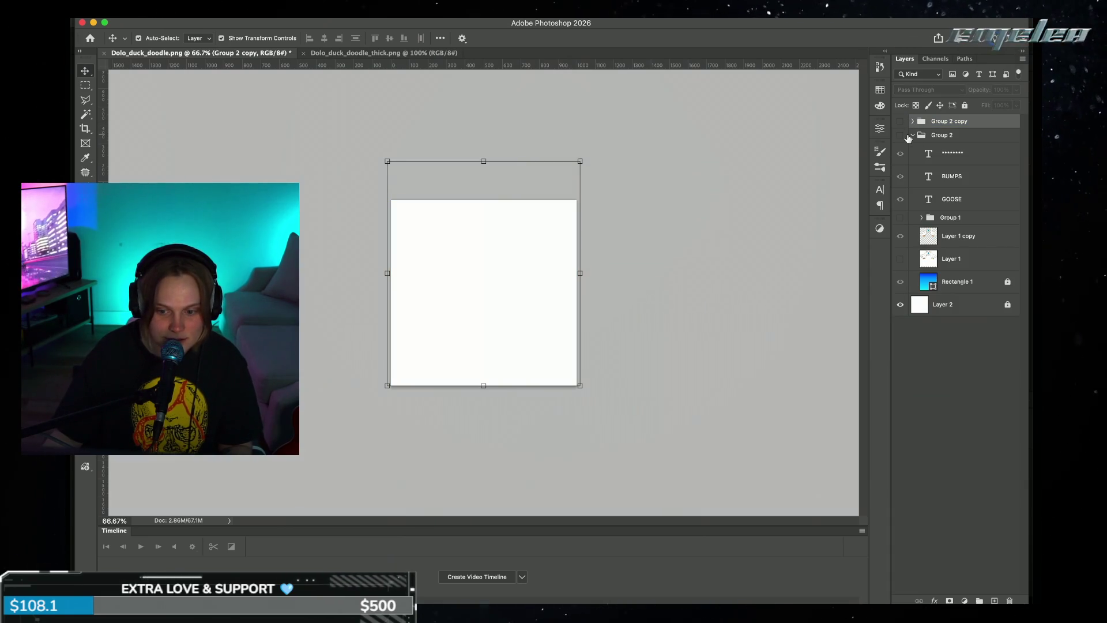
- Duplicate the enlarged geese into Group 2, hide its old geese, and move them to the top
click(976, 236)
key(ctrl+j)
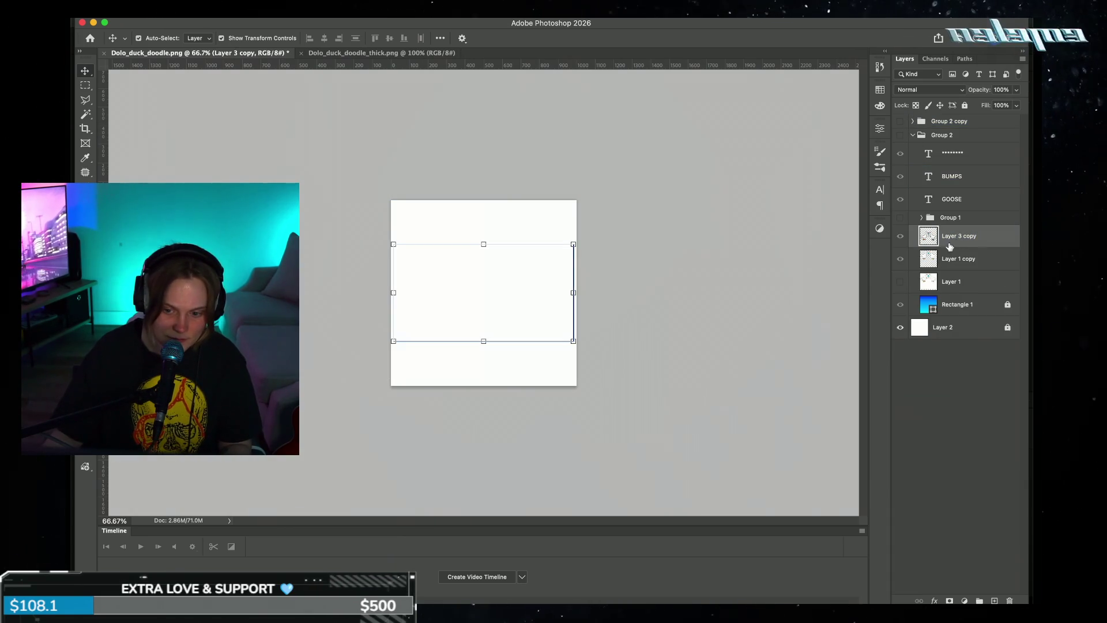
click(900, 259)
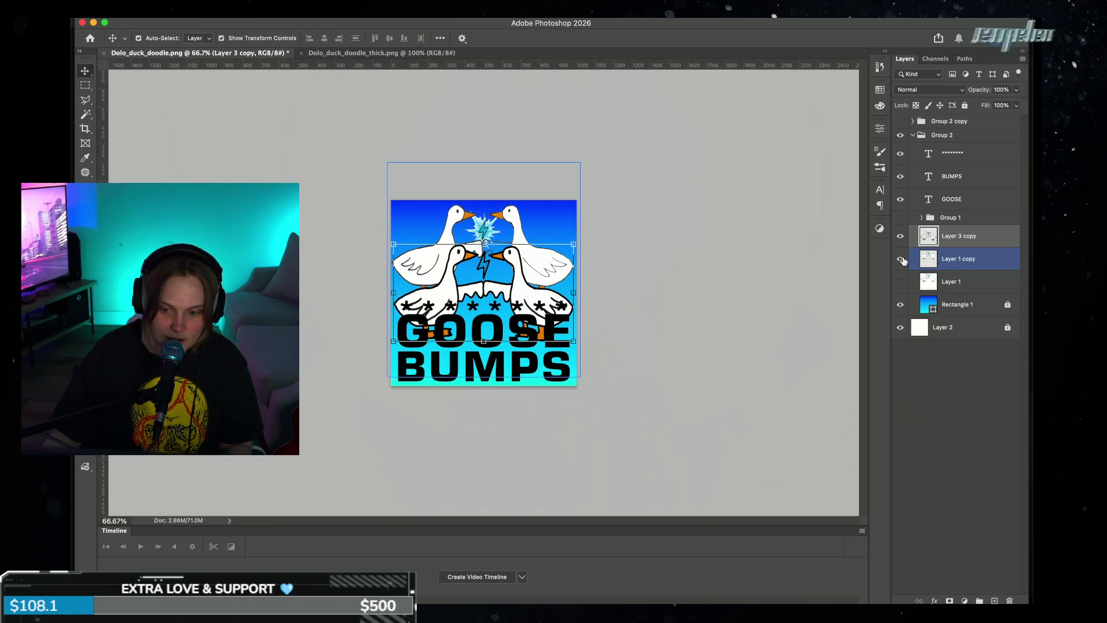
click(901, 260)
drag(515, 284, 515, 242)
click(630, 274)
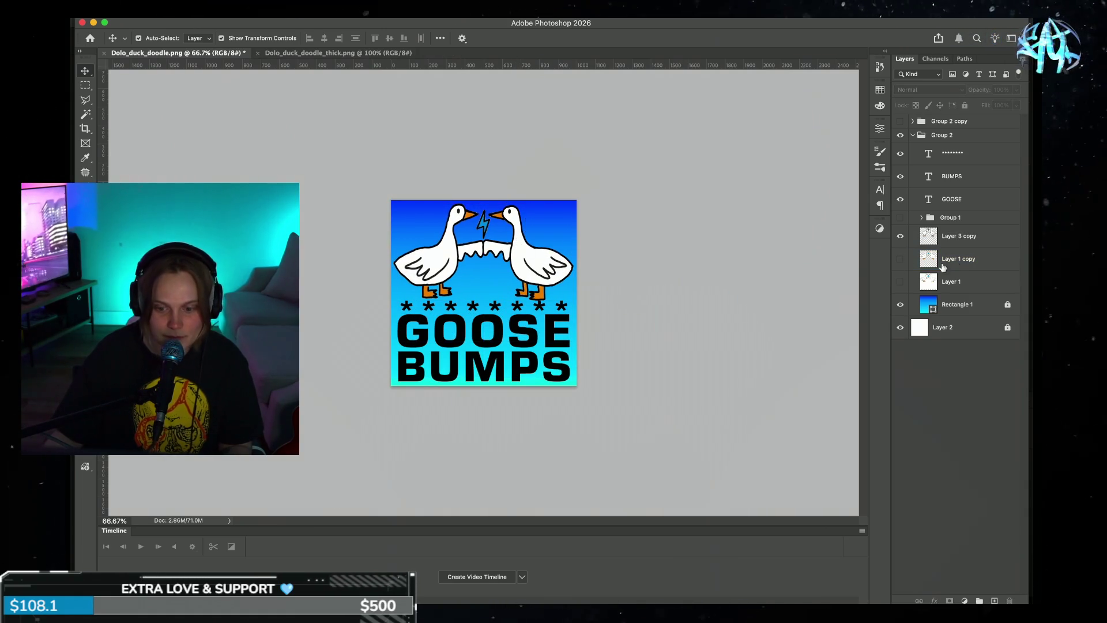
click(916, 138)
click(915, 139)
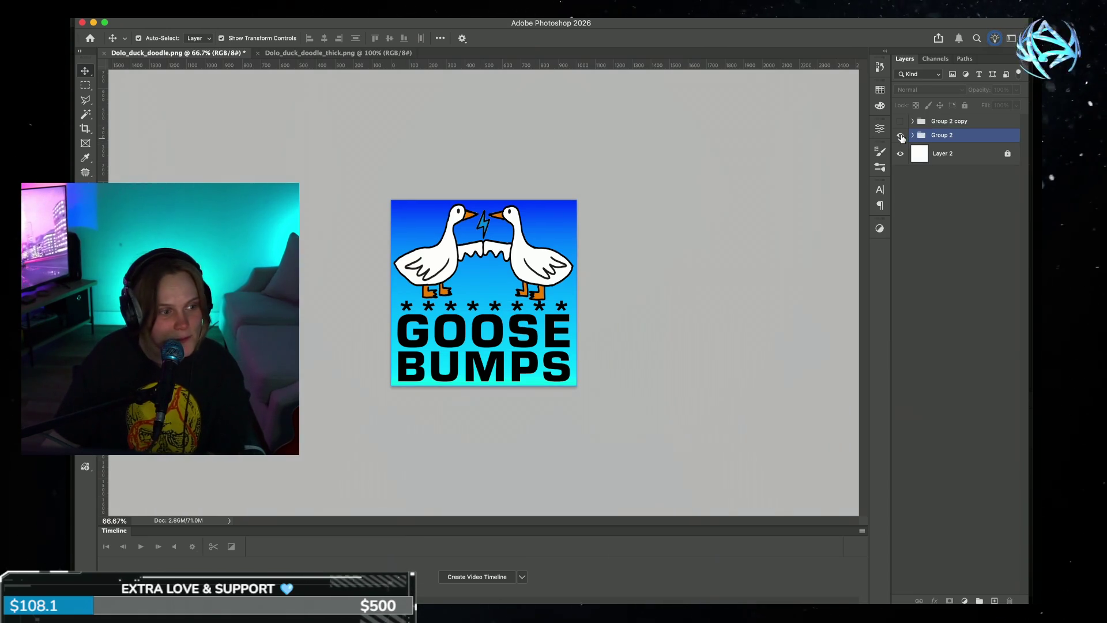
click(901, 136)
click(901, 121)
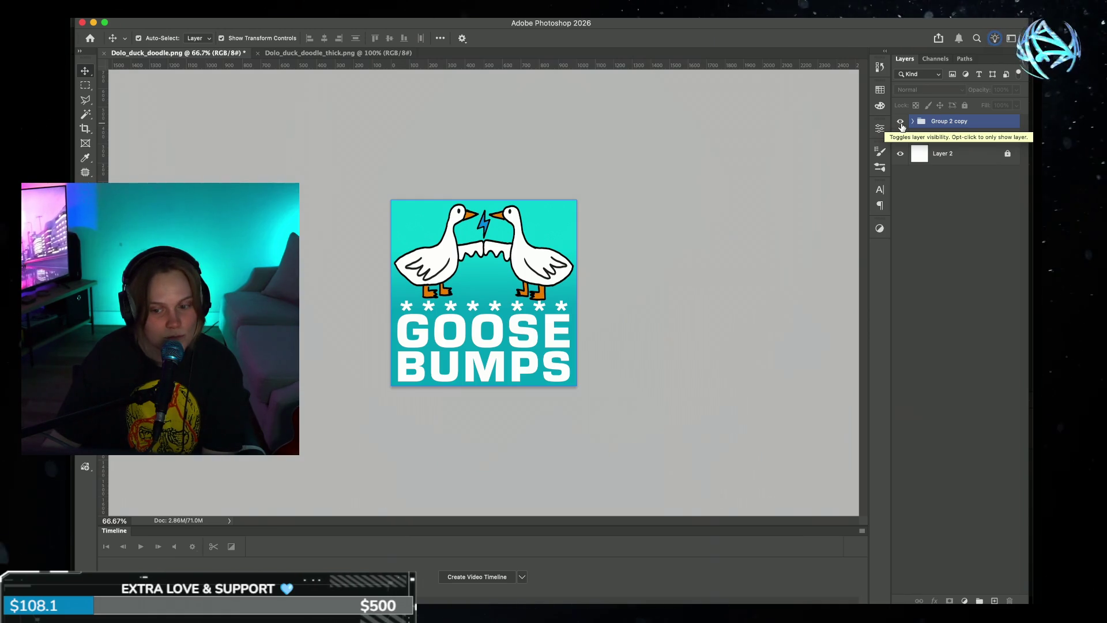
click(901, 122)
click(900, 136)
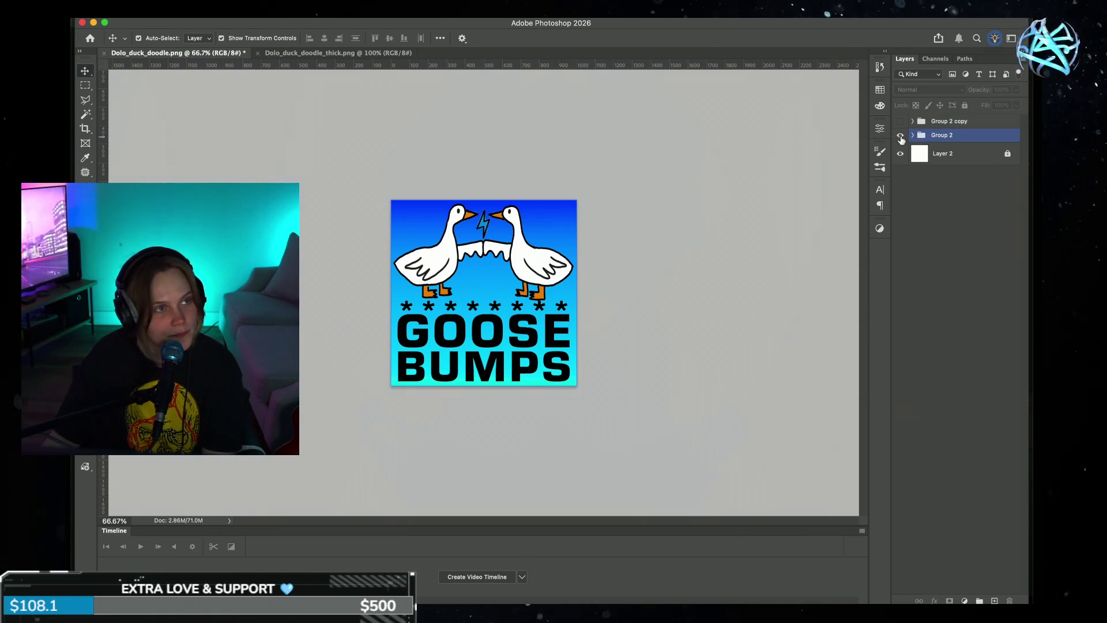
click(899, 136)
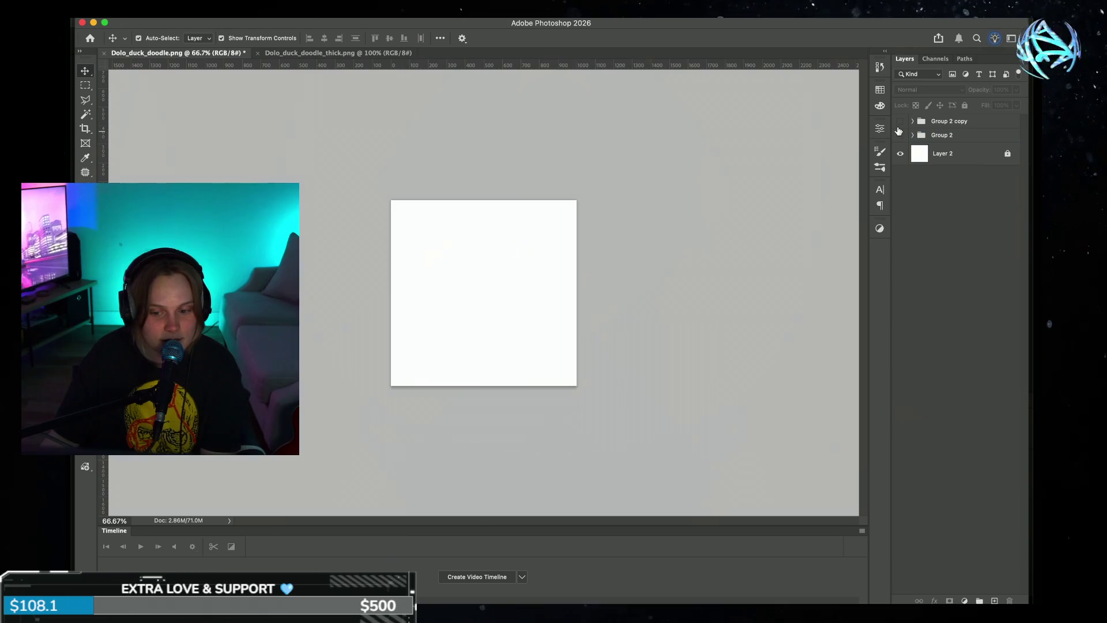
click(900, 121)
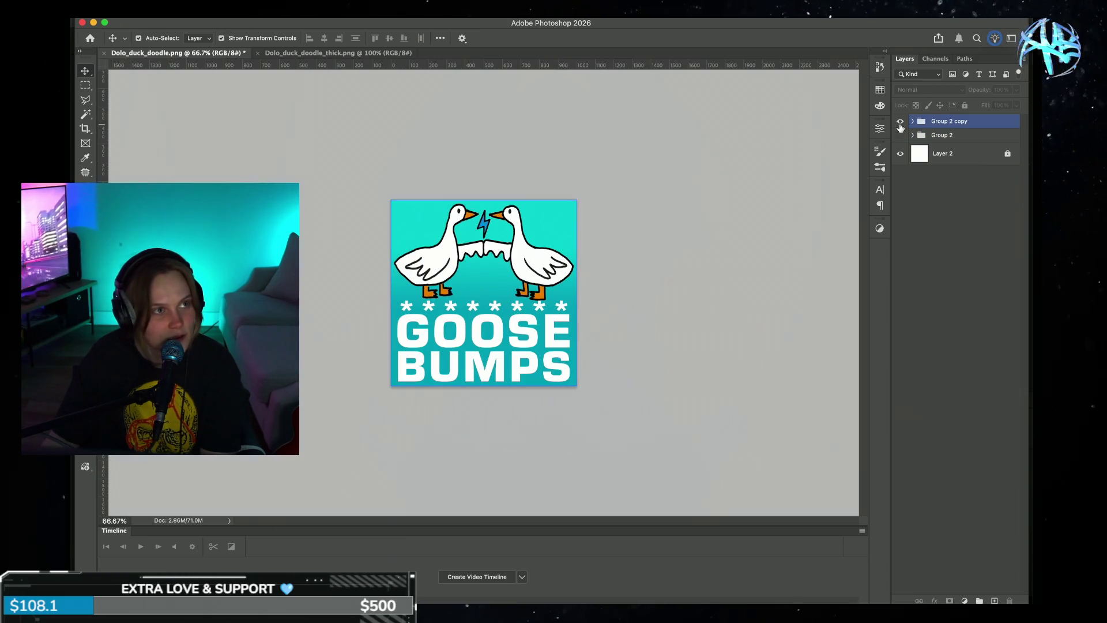
click(900, 136)
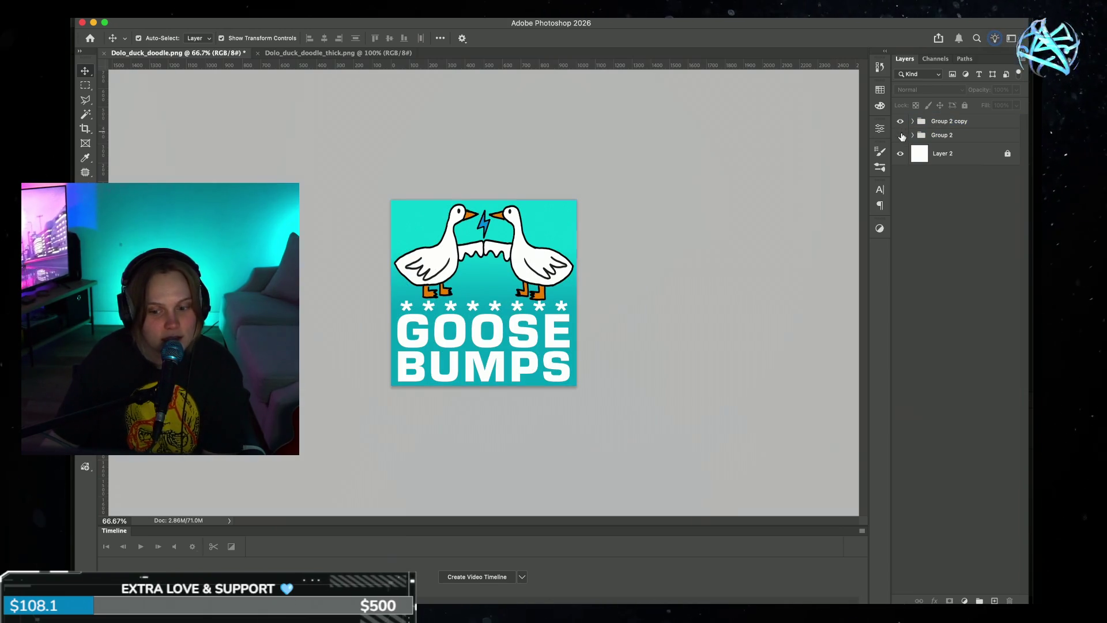
click(900, 136)
click(902, 127)
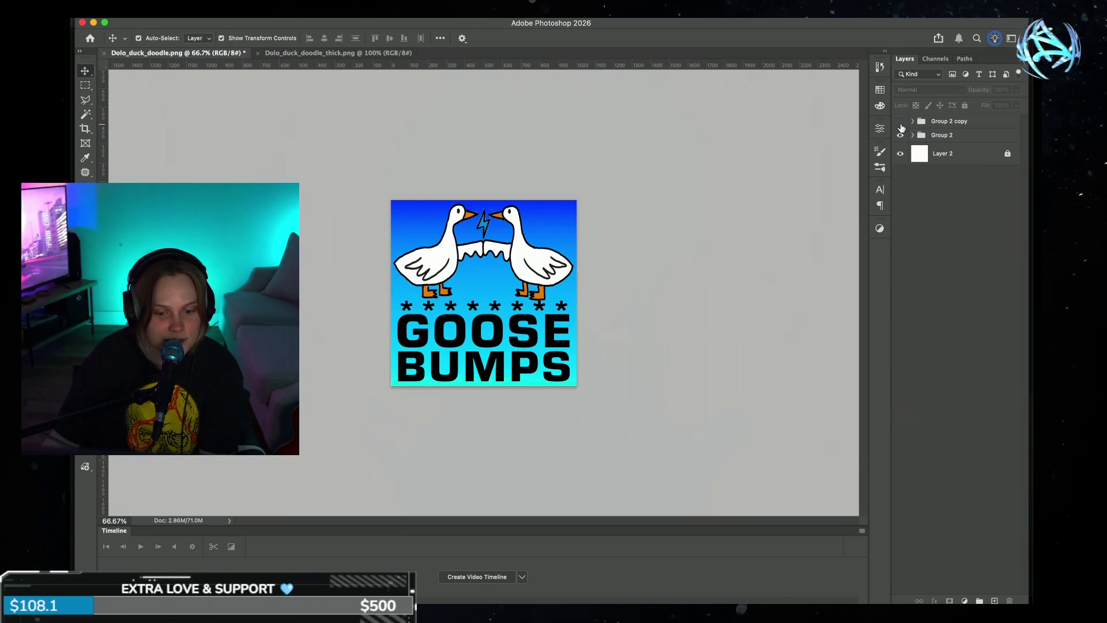
click(901, 125)
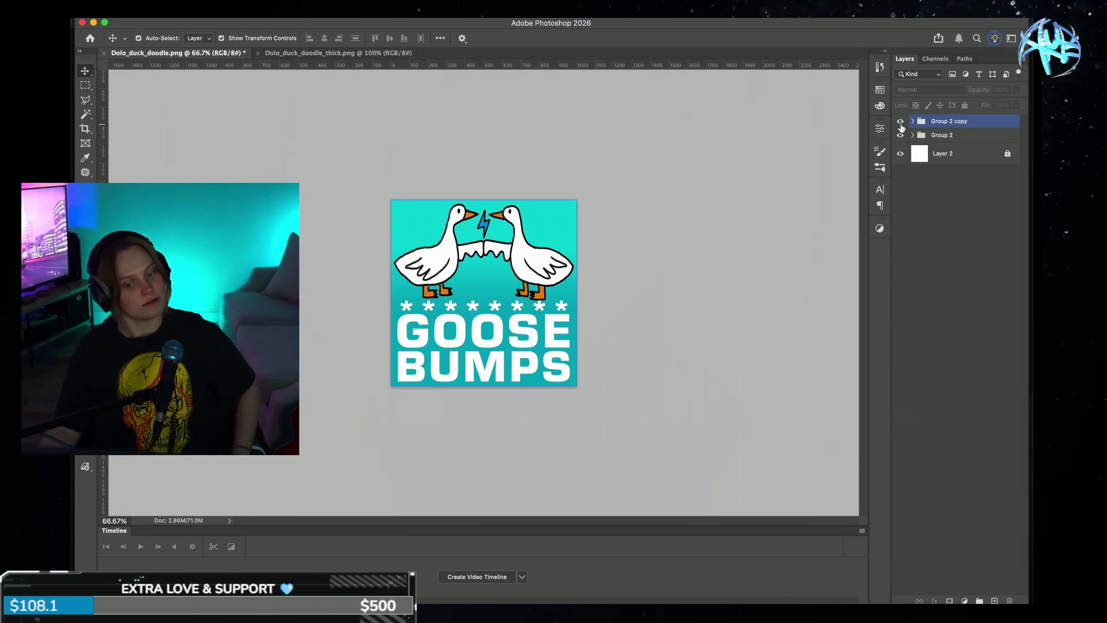
click(902, 124)
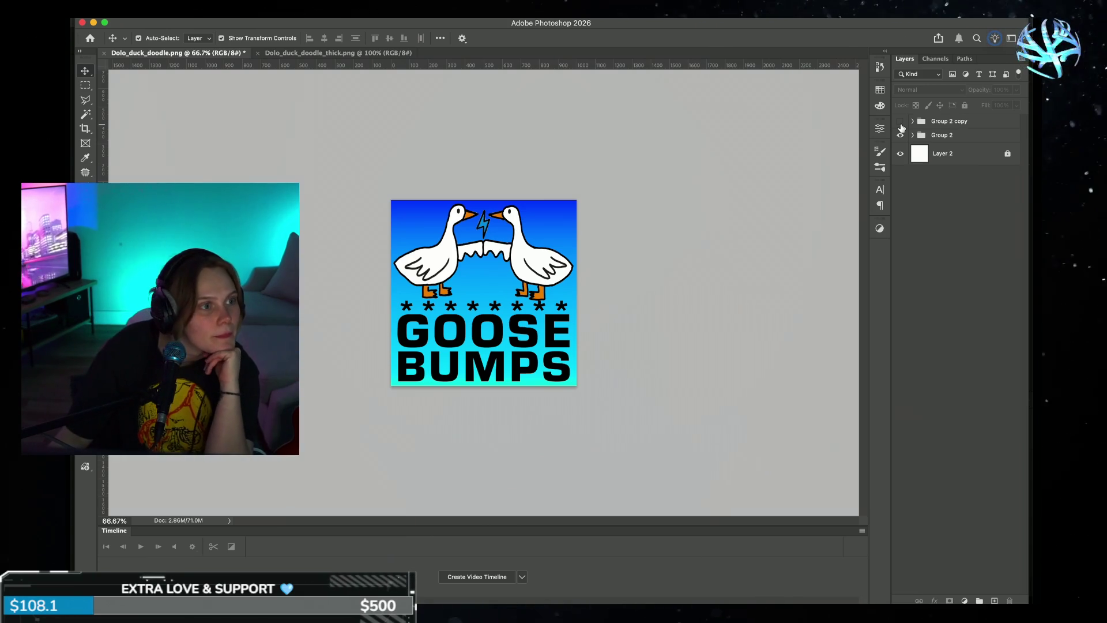
click(901, 128)
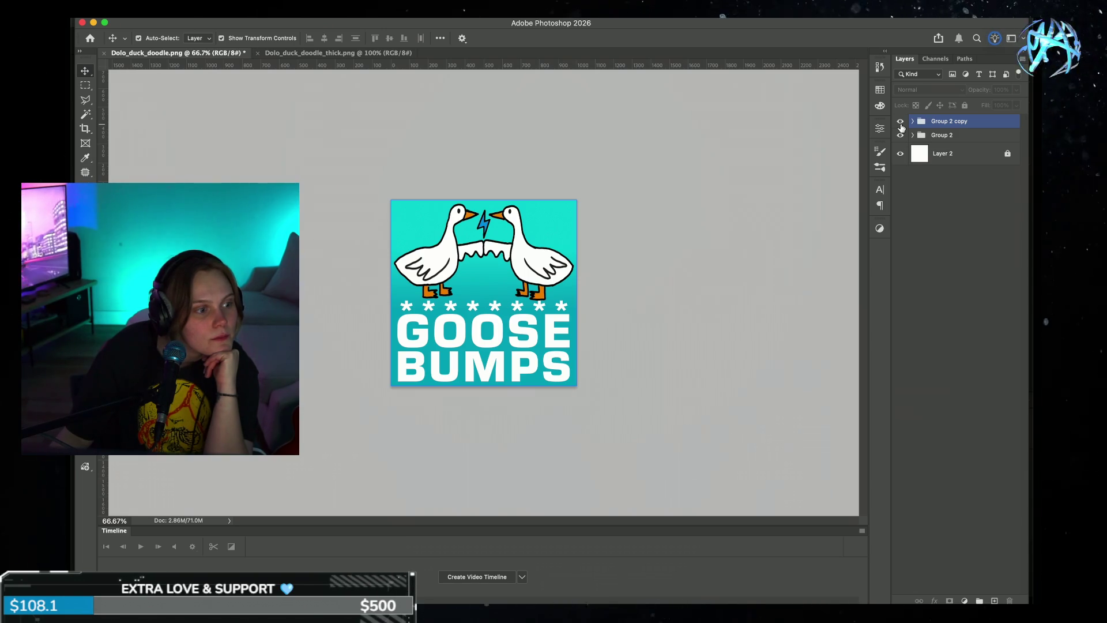
click(902, 124)
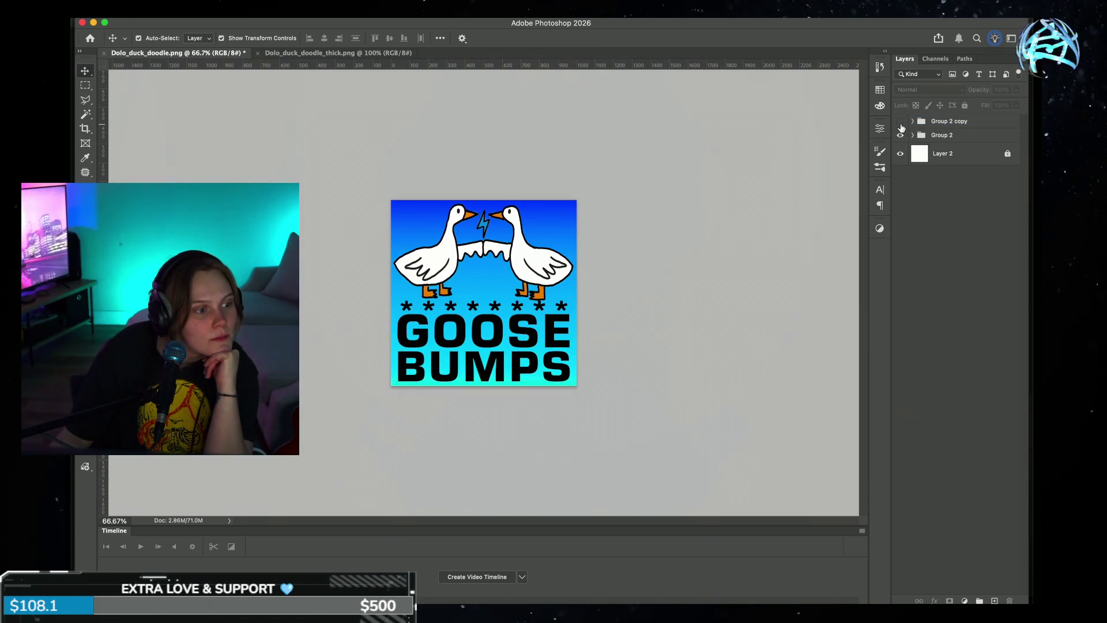